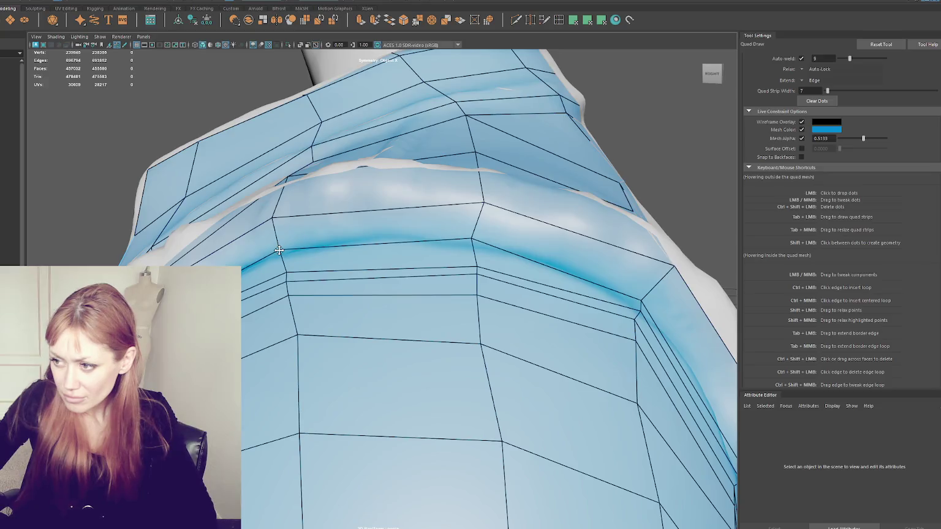
Close in on the armpit crease and pull a nearby vertex onto the fold
{"action": "left_click_drag", "start_coordinate": [280, 248], "coordinate": [243, 263], "text": "alt"}
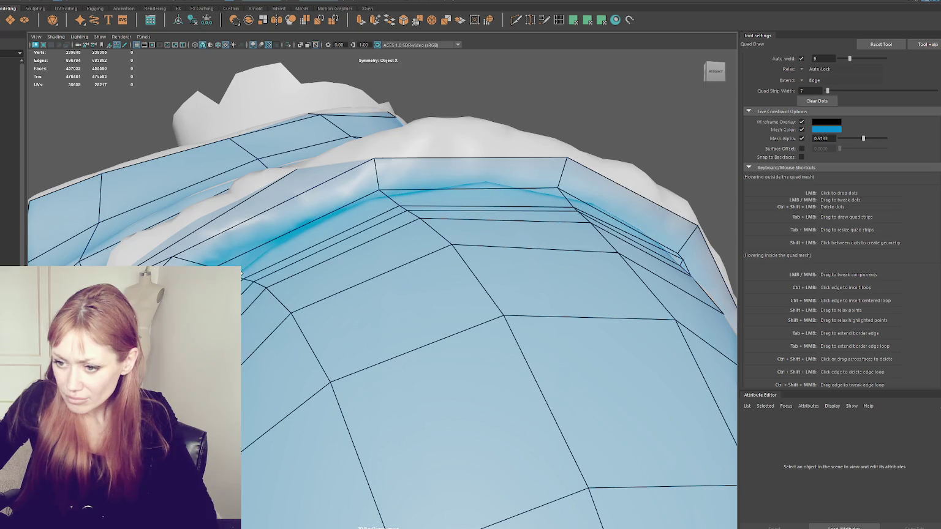
{"action": "left_click_drag", "start_coordinate": [244, 272], "coordinate": [233, 288], "text": "alt"}
{"action": "mouse_move", "coordinate": [278, 326]}
{"action": "left_mouse_down", "text": "alt"}
{"action": "mouse_move", "coordinate": [288, 277]}
{"action": "mouse_move", "coordinate": [267, 246]}
{"action": "mouse_move", "coordinate": [248, 246]}
{"action": "mouse_move", "coordinate": [311, 340]}
{"action": "left_mouse_up", "text": "alt"}
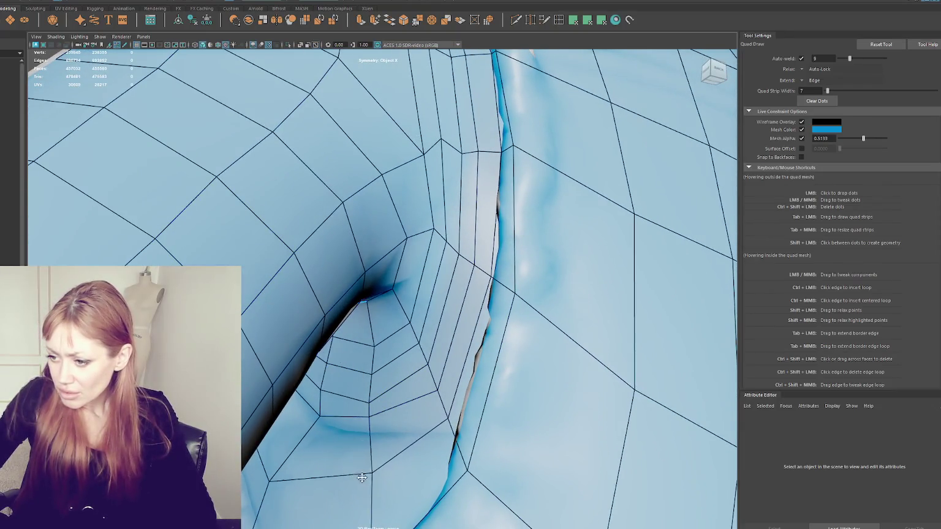
{"action": "mouse_move", "coordinate": [362, 478]}
{"action": "left_mouse_down", "text": "alt"}
{"action": "mouse_move", "coordinate": [458, 419]}
{"action": "mouse_move", "coordinate": [449, 415]}
{"action": "left_mouse_up", "text": "alt"}
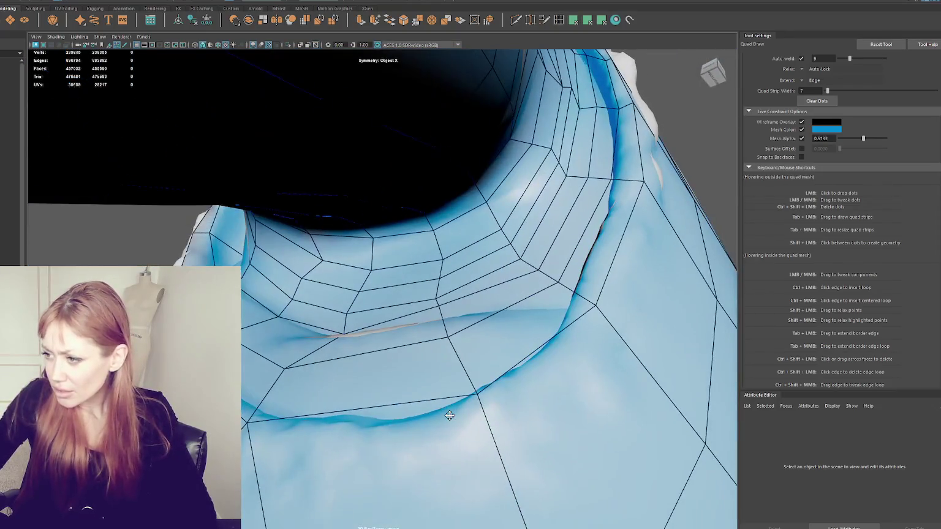
{"action": "left_click_drag", "start_coordinate": [561, 280], "coordinate": [581, 300]}
Move the shoulder crease vertices and edges up and across onto the sculpted fold
{"action": "mouse_move", "coordinate": [595, 243]}
{"action": "left_mouse_down", "text": "alt"}
{"action": "mouse_move", "coordinate": [638, 309]}
{"action": "mouse_move", "coordinate": [515, 174]}
{"action": "left_mouse_up", "text": "alt"}
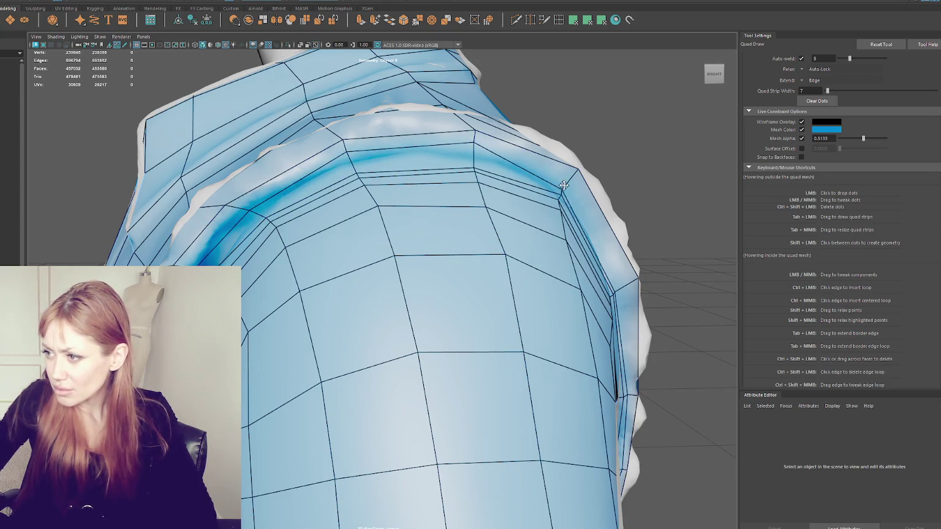
{"action": "left_click_drag", "start_coordinate": [625, 285], "coordinate": [563, 269], "text": "alt"}
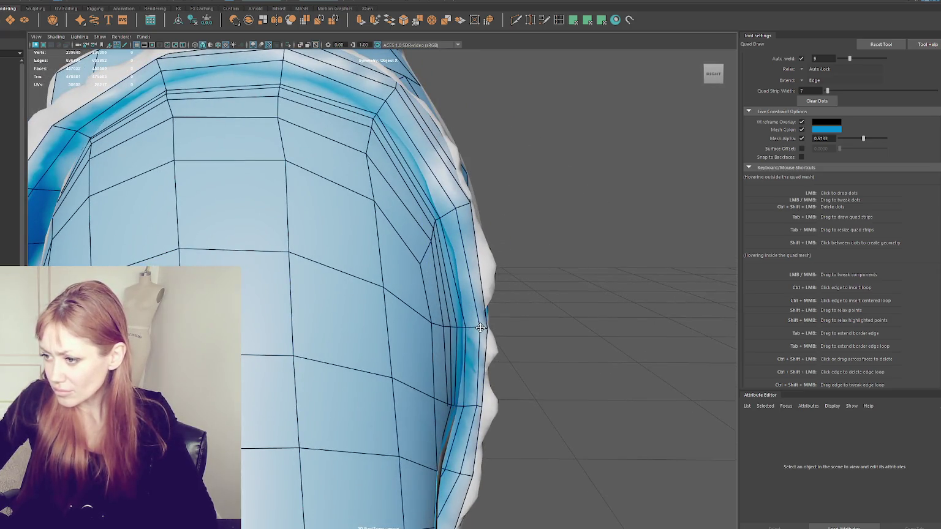
{"action": "left_click_drag", "start_coordinate": [468, 371], "coordinate": [406, 223], "text": "alt"}
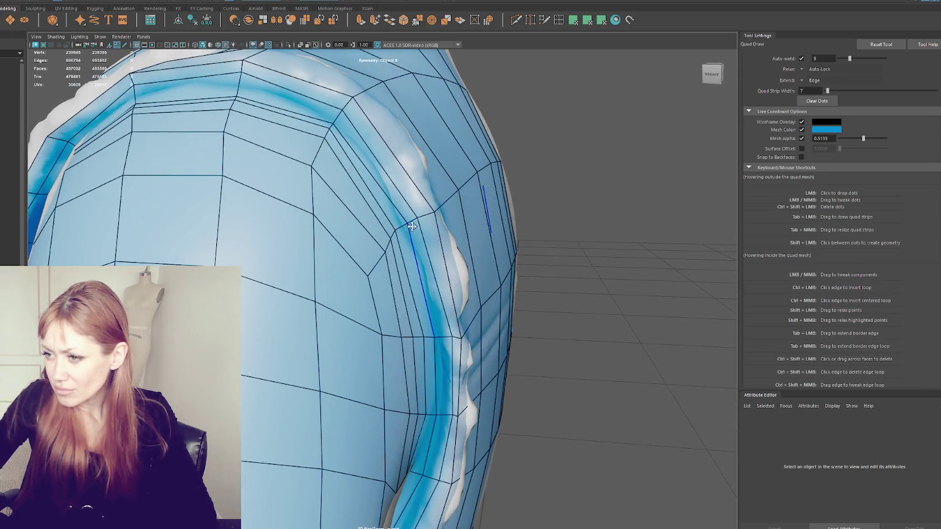
{"action": "scroll", "coordinate": [412, 227], "scroll_direction": "up", "scroll_amount": 3}
{"action": "scroll", "coordinate": [392, 202], "scroll_direction": "up", "scroll_amount": 3}
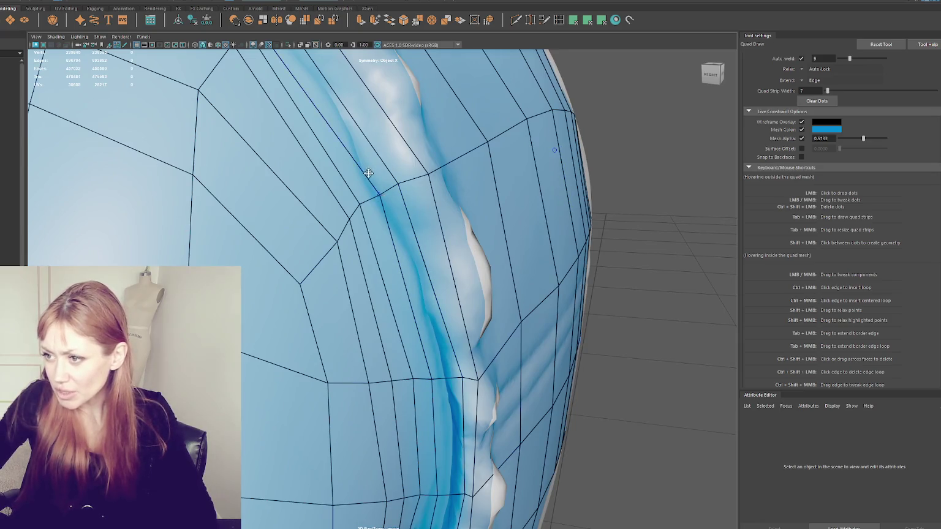
{"action": "left_click_drag", "start_coordinate": [368, 173], "coordinate": [330, 225], "text": "alt"}
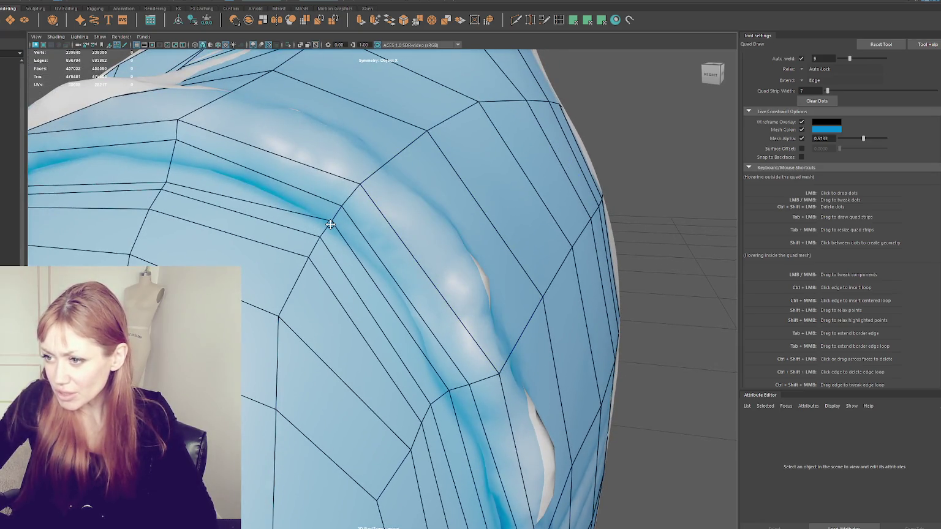
{"action": "mouse_move", "coordinate": [342, 222]}
{"action": "left_mouse_down", "text": "alt"}
{"action": "mouse_move", "coordinate": [277, 206]}
{"action": "mouse_move", "coordinate": [293, 223]}
{"action": "left_mouse_up", "text": "alt"}
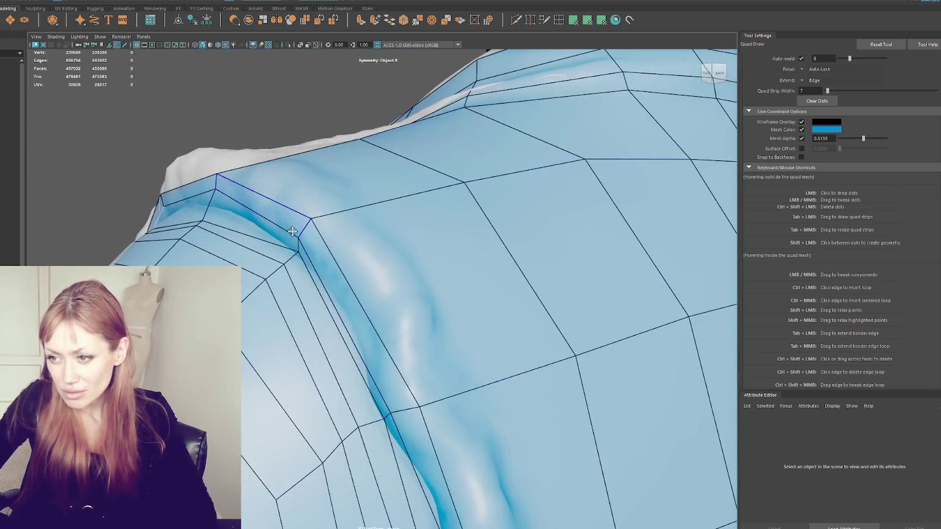
{"action": "left_click_drag", "start_coordinate": [211, 224], "coordinate": [212, 201]}
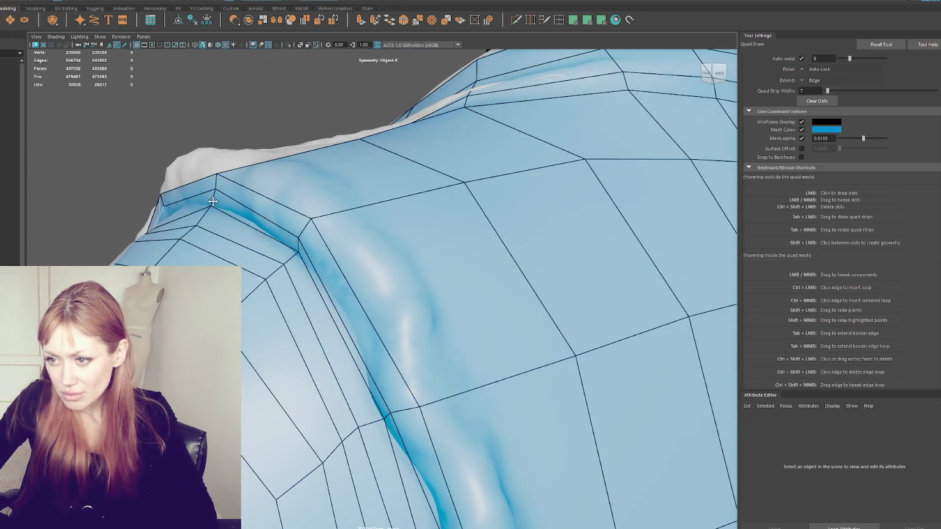
{"action": "left_click_drag", "start_coordinate": [275, 203], "coordinate": [370, 204], "text": "alt"}
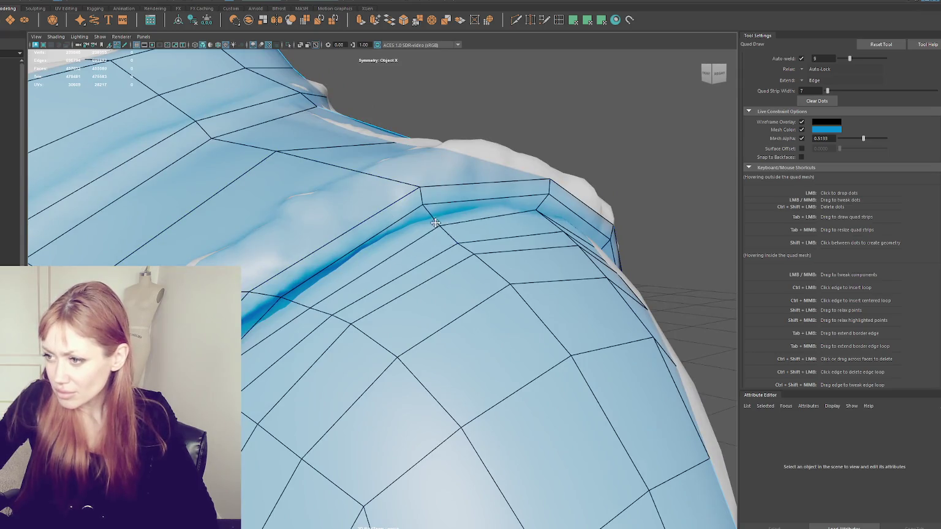
{"action": "mouse_move", "coordinate": [277, 297]}
{"action": "left_mouse_down"}
{"action": "mouse_move", "coordinate": [266, 294]}
{"action": "mouse_move", "coordinate": [316, 264]}
{"action": "left_mouse_up"}
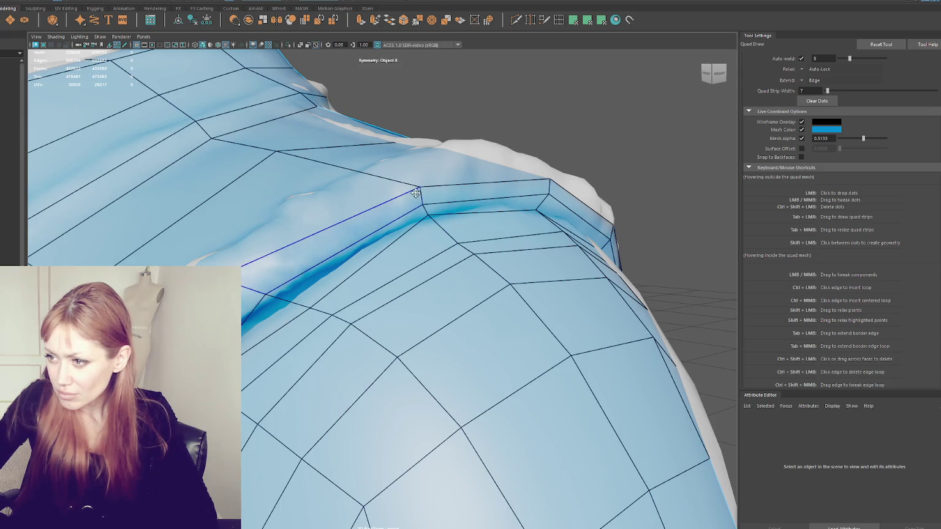
{"action": "mouse_move", "coordinate": [267, 293]}
{"action": "left_mouse_down"}
{"action": "mouse_move", "coordinate": [279, 307]}
{"action": "mouse_move", "coordinate": [296, 284]}
{"action": "mouse_move", "coordinate": [324, 181]}
{"action": "left_mouse_up"}
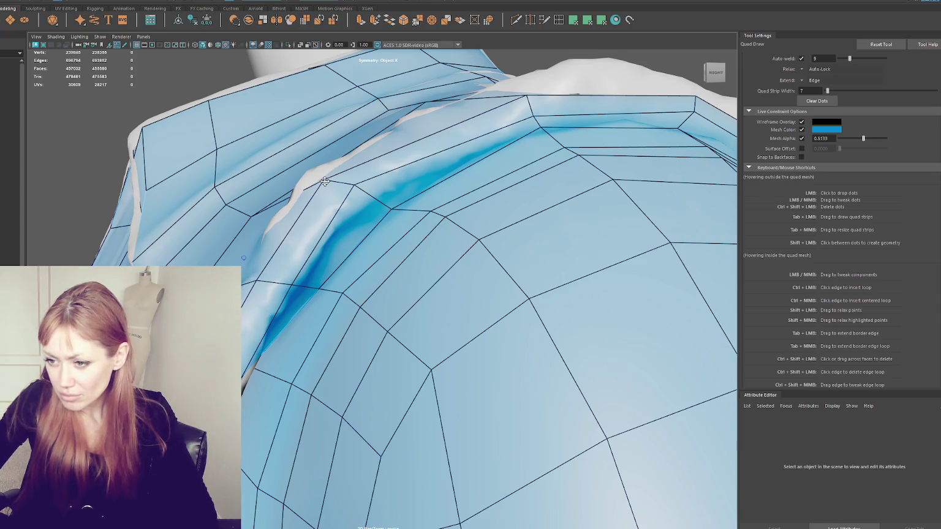
Relax the vertices along the shoulder crease and loop, then zoom out over the back
{"action": "left_click_drag", "start_coordinate": [243, 377], "coordinate": [243, 381], "text": "shift"}
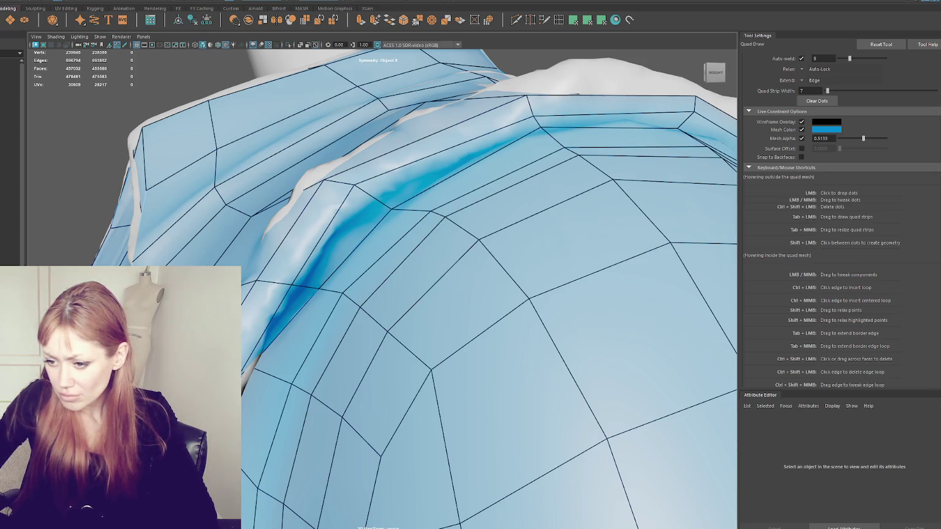
{"action": "left_click_drag", "start_coordinate": [270, 356], "coordinate": [251, 352], "text": "alt"}
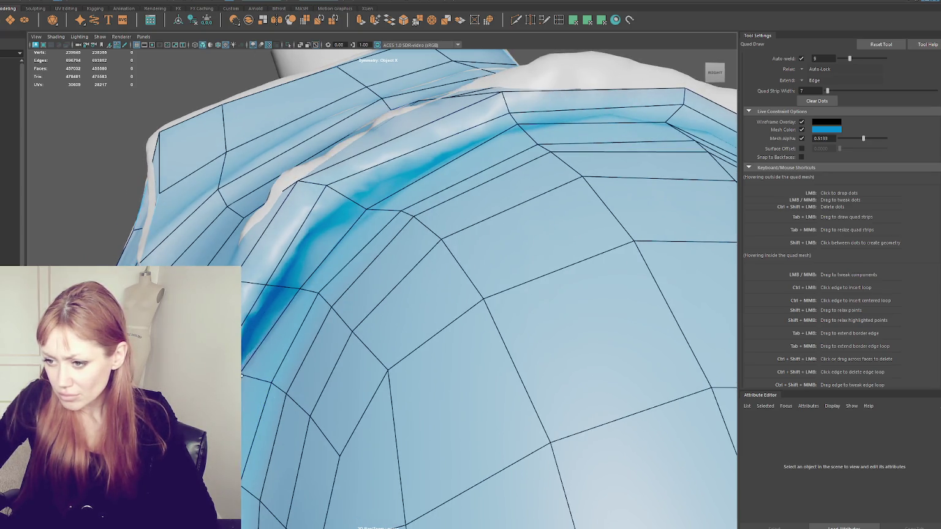
{"action": "left_click_drag", "start_coordinate": [295, 289], "coordinate": [296, 285], "text": "shift"}
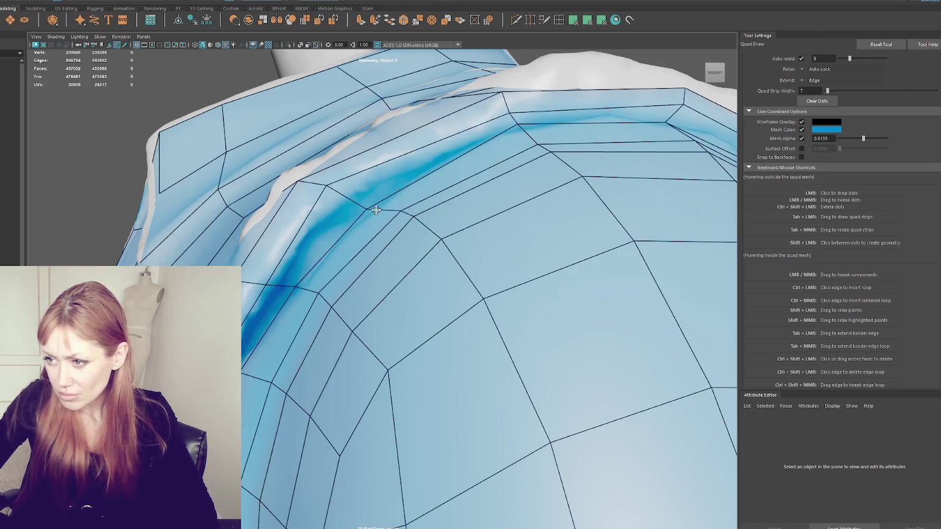
{"action": "left_click_drag", "start_coordinate": [363, 204], "coordinate": [369, 204], "text": "shift"}
{"action": "left_click_drag", "start_coordinate": [320, 184], "coordinate": [484, 112], "text": "shift"}
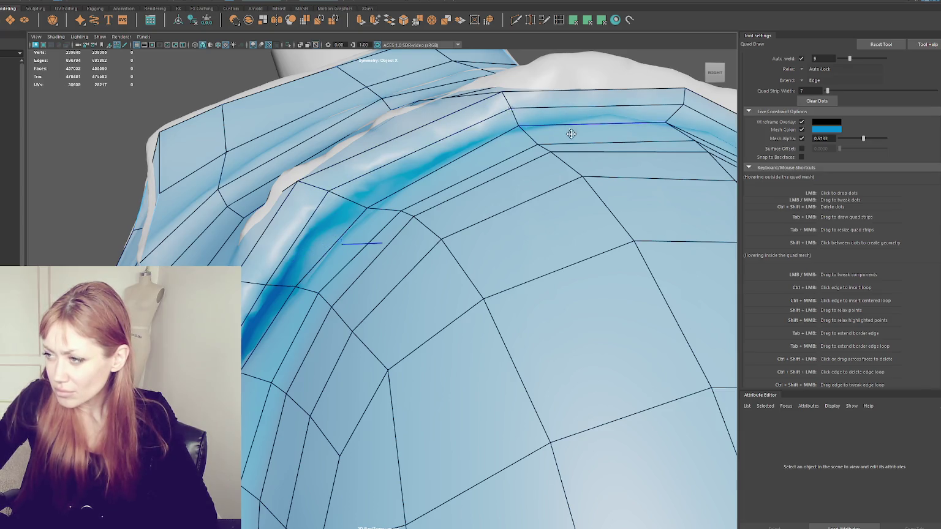
{"action": "scroll", "coordinate": [571, 134], "scroll_direction": "down", "scroll_amount": 5}
{"action": "mouse_move", "coordinate": [508, 160]}
{"action": "left_mouse_down", "text": "alt"}
{"action": "mouse_move", "coordinate": [556, 172]}
{"action": "mouse_move", "coordinate": [476, 280]}
{"action": "mouse_move", "coordinate": [504, 276]}
{"action": "left_mouse_up", "text": "alt"}
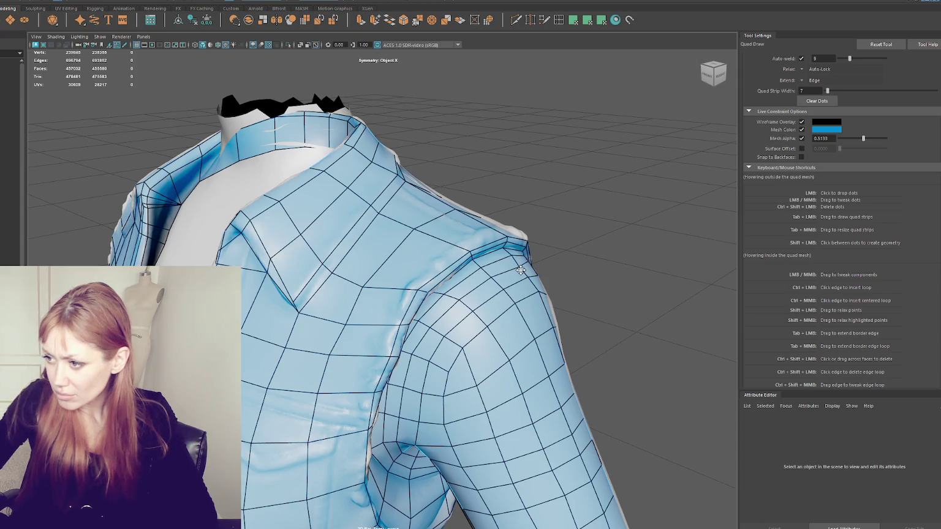
Delete the thin edge loops along the back shoulder seam
{"action": "left_click_drag", "start_coordinate": [520, 270], "coordinate": [311, 294], "text": "alt"}
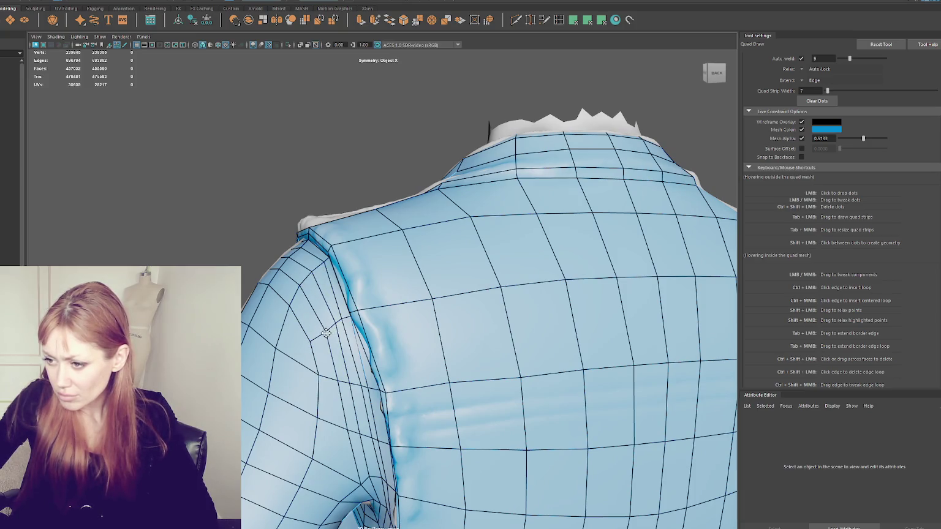
{"action": "left_click_drag", "start_coordinate": [341, 328], "coordinate": [387, 339], "text": "alt"}
{"action": "left_click", "coordinate": [404, 359], "text": "ctrl+shift"}
{"action": "left_click", "coordinate": [401, 362], "text": "ctrl+shift"}
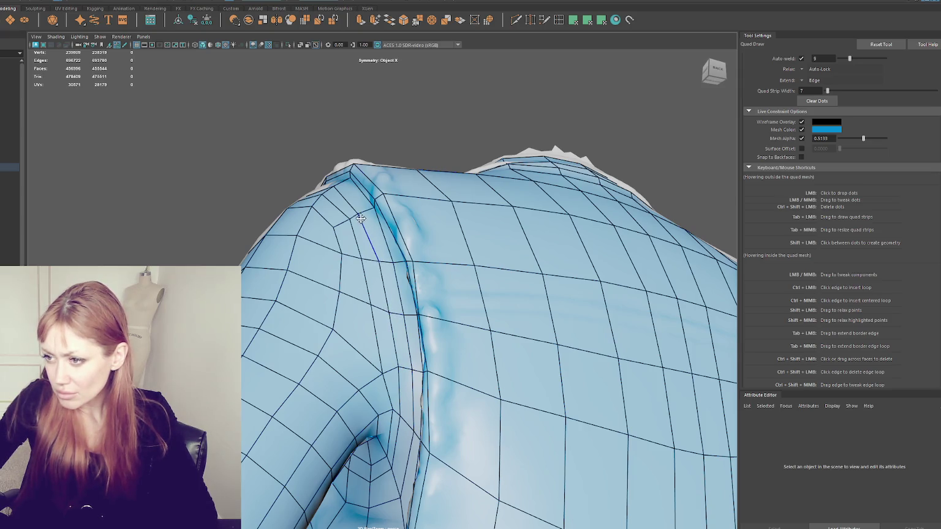
Reposition the quad edges near the shoulder strip and ridge
{"action": "left_click_drag", "start_coordinate": [386, 242], "coordinate": [477, 275], "text": "alt"}
{"action": "scroll", "coordinate": [507, 281], "scroll_direction": "up", "scroll_amount": 5}
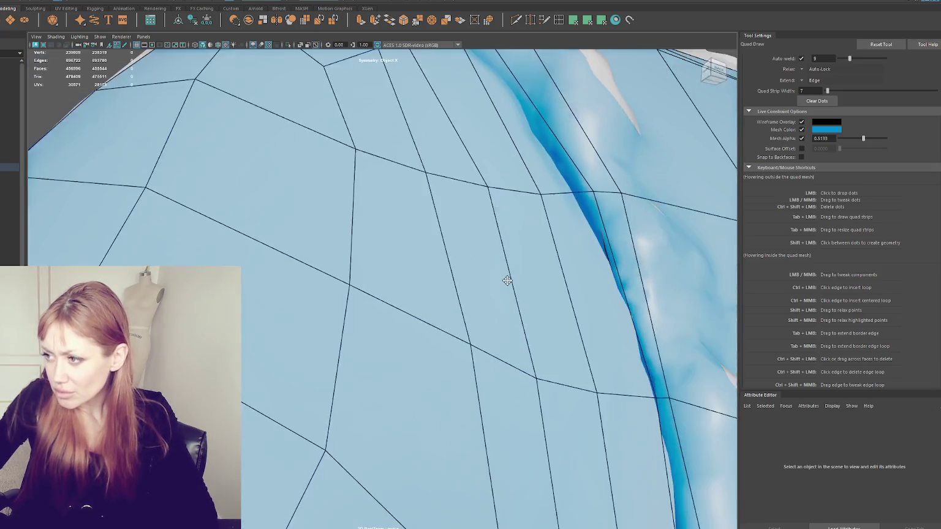
{"action": "scroll", "coordinate": [507, 280], "scroll_direction": "down", "scroll_amount": 1}
{"action": "left_click_drag", "start_coordinate": [525, 210], "coordinate": [561, 203]}
{"action": "mouse_move", "coordinate": [568, 380]}
{"action": "left_mouse_down"}
{"action": "mouse_move", "coordinate": [598, 392]}
{"action": "mouse_move", "coordinate": [588, 368]}
{"action": "mouse_move", "coordinate": [459, 319]}
{"action": "mouse_move", "coordinate": [471, 288]}
{"action": "left_mouse_up"}
{"action": "mouse_move", "coordinate": [331, 275]}
{"action": "left_mouse_down"}
{"action": "mouse_move", "coordinate": [369, 286]}
{"action": "mouse_move", "coordinate": [317, 280]}
{"action": "left_mouse_up"}
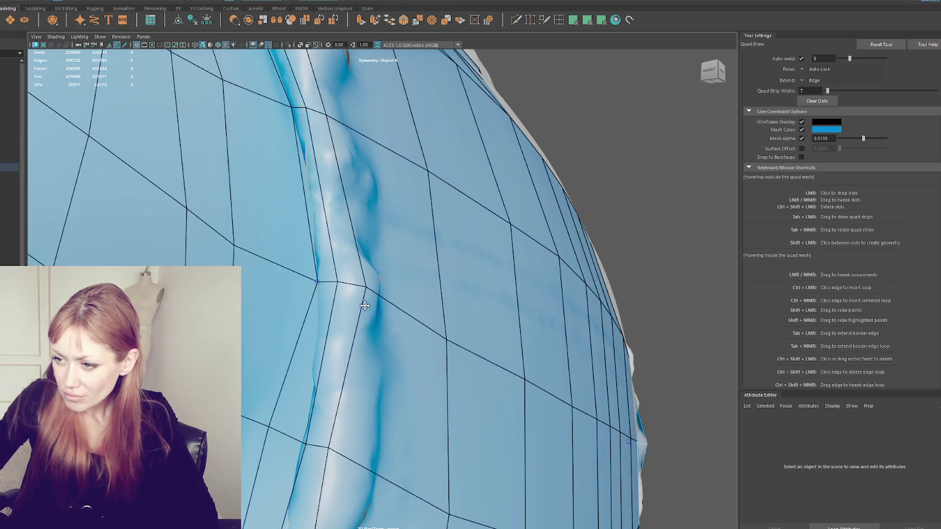
Insert a new edge loop along the ridge and lift a vertex to even the quads
{"action": "scroll", "coordinate": [364, 300], "scroll_direction": "down", "scroll_amount": 3}
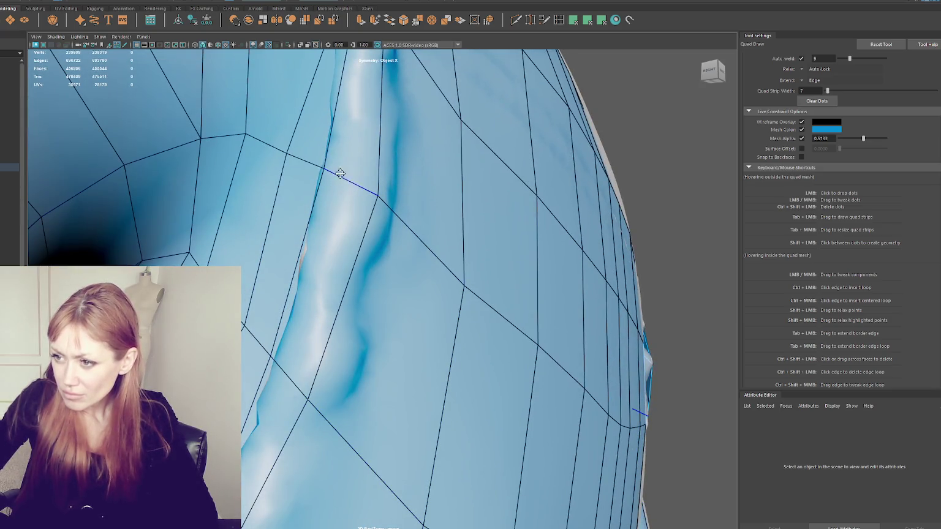
{"action": "left_click", "coordinate": [328, 169], "text": "ctrl"}
{"action": "scroll", "coordinate": [318, 187], "scroll_direction": "down", "scroll_amount": 3}
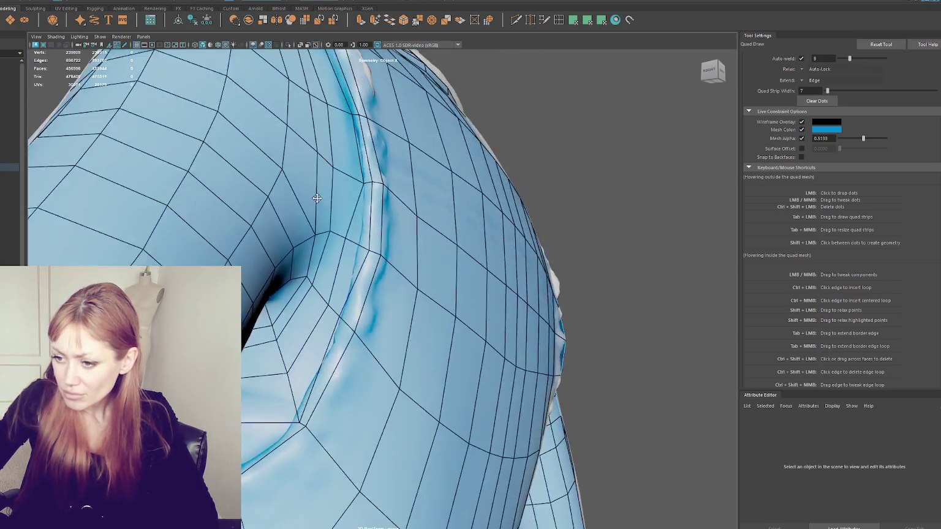
{"action": "left_click_drag", "start_coordinate": [314, 198], "coordinate": [325, 239], "text": "alt"}
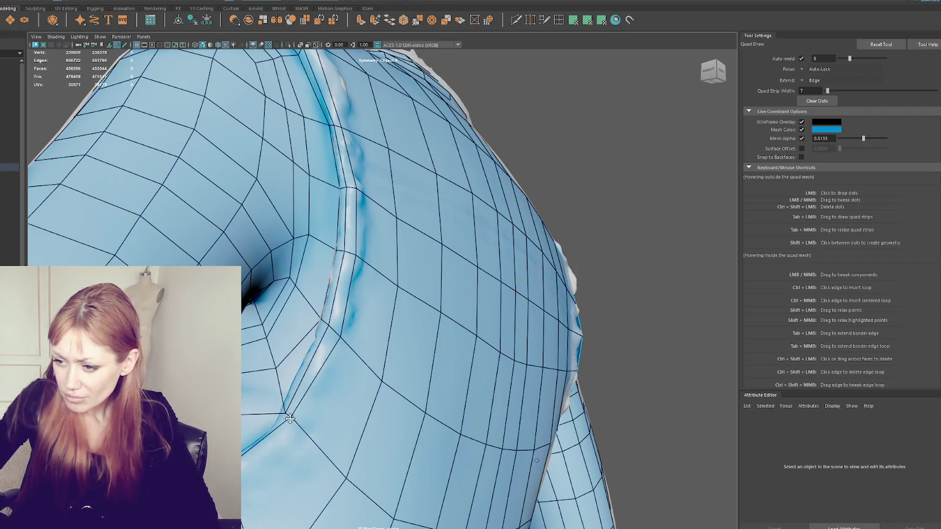
{"action": "mouse_move", "coordinate": [284, 414]}
{"action": "left_mouse_down"}
{"action": "mouse_move", "coordinate": [282, 384]}
{"action": "mouse_move", "coordinate": [284, 392]}
{"action": "left_mouse_up"}
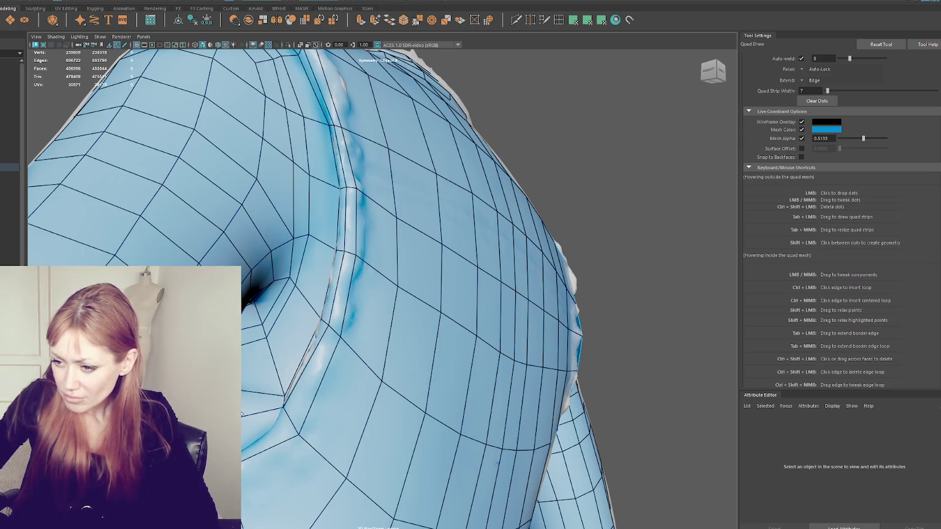
{"action": "left_click_drag", "start_coordinate": [242, 414], "coordinate": [319, 410], "text": "alt"}
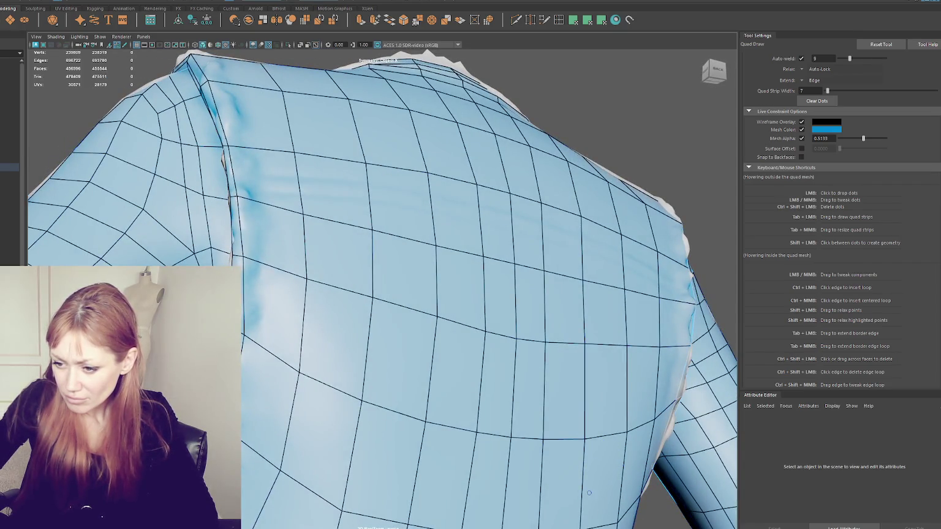
{"action": "left_click_drag", "start_coordinate": [624, 499], "coordinate": [278, 482], "text": "alt"}
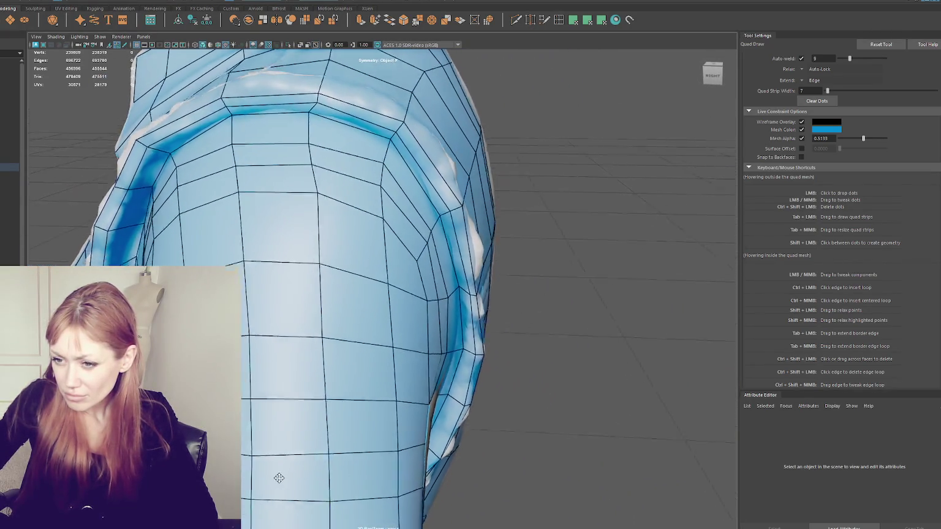
{"action": "mouse_move", "coordinate": [277, 482]}
{"action": "left_mouse_down", "text": "alt"}
{"action": "mouse_move", "coordinate": [302, 466]}
{"action": "mouse_move", "coordinate": [267, 390]}
{"action": "mouse_move", "coordinate": [256, 391]}
{"action": "mouse_move", "coordinate": [356, 323]}
{"action": "mouse_move", "coordinate": [488, 302]}
{"action": "mouse_move", "coordinate": [461, 259]}
{"action": "mouse_move", "coordinate": [403, 321]}
{"action": "left_mouse_up", "text": "alt"}
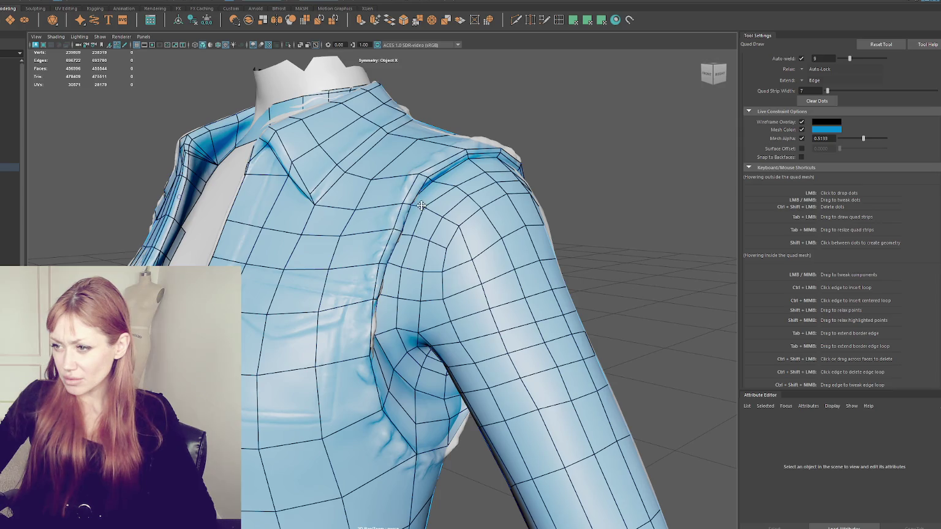
{"action": "left_click_drag", "start_coordinate": [461, 228], "coordinate": [465, 230]}
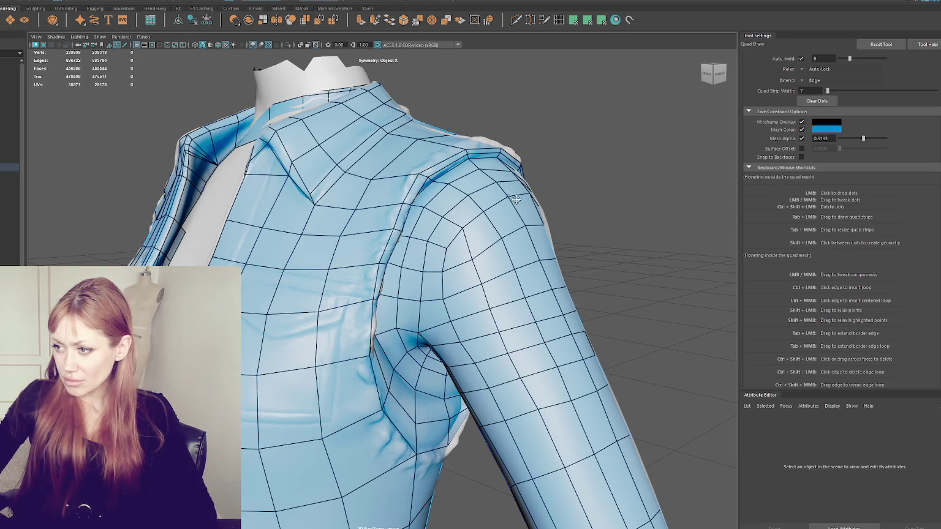
{"action": "mouse_move", "coordinate": [521, 236]}
{"action": "left_mouse_down", "text": "alt"}
{"action": "mouse_move", "coordinate": [301, 210]}
{"action": "mouse_move", "coordinate": [302, 200]}
{"action": "left_mouse_up", "text": "alt"}
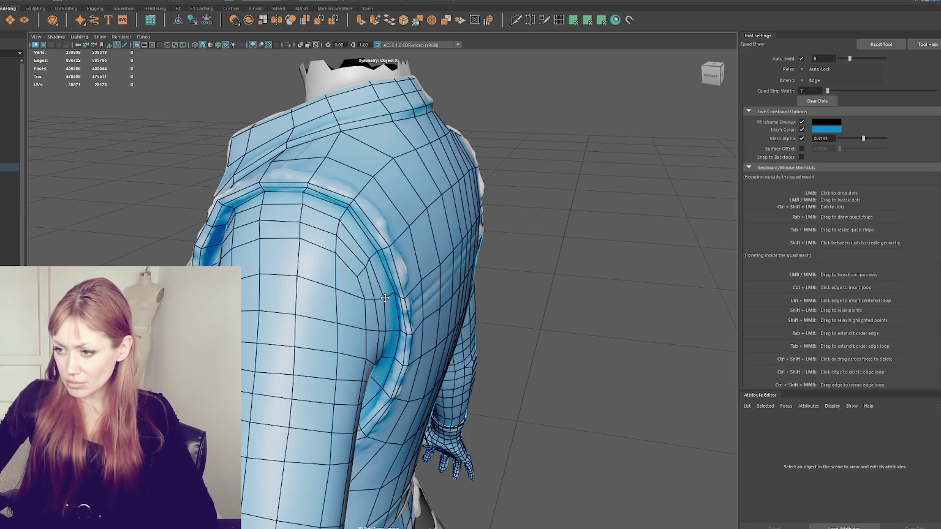
{"action": "left_click_drag", "start_coordinate": [389, 300], "coordinate": [233, 244], "text": "alt"}
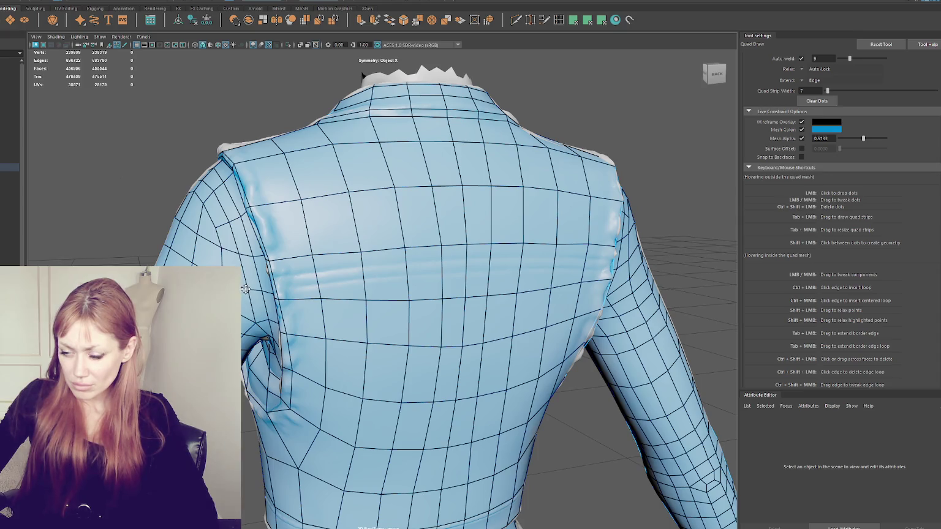
{"action": "left_click_drag", "start_coordinate": [244, 292], "coordinate": [515, 262], "text": "alt"}
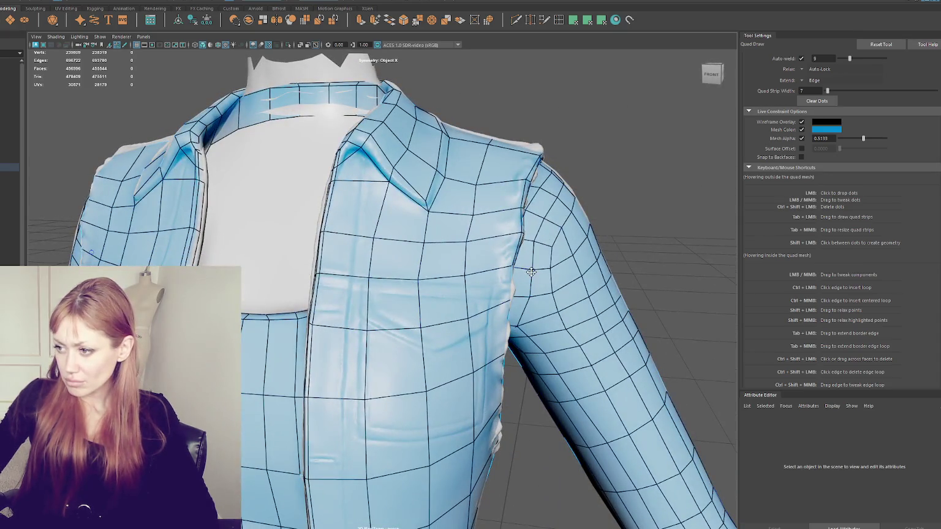
{"action": "scroll", "coordinate": [526, 245], "scroll_direction": "down", "scroll_amount": 5}
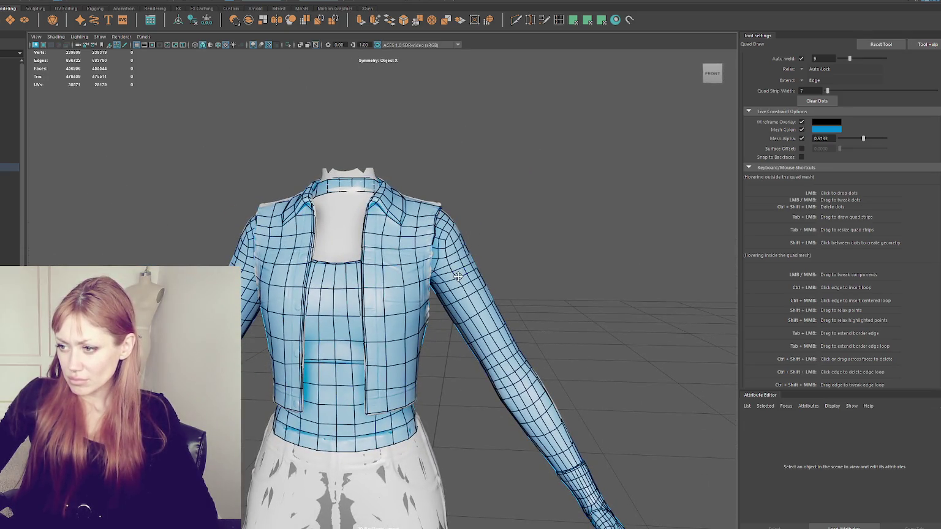
{"action": "left_click_drag", "start_coordinate": [461, 286], "coordinate": [266, 283], "text": "alt"}
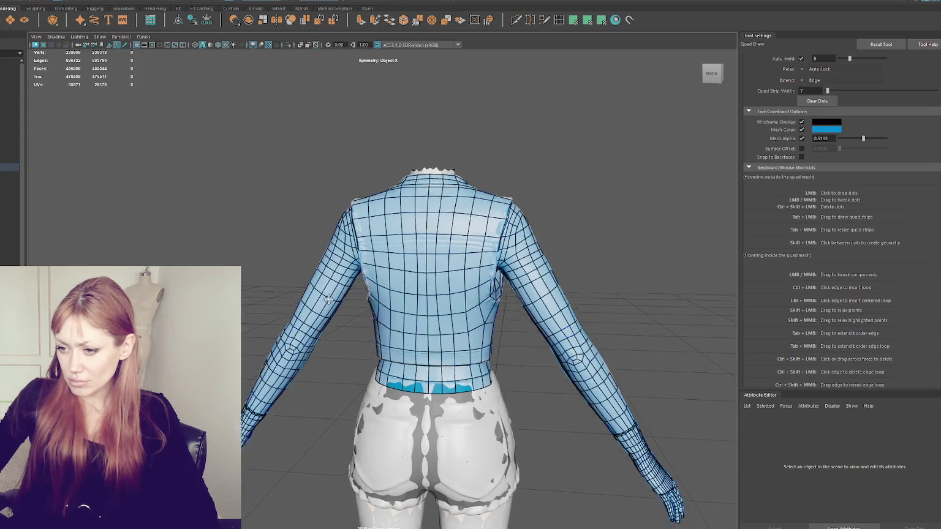
{"action": "right_click_drag", "start_coordinate": [266, 284], "coordinate": [290, 273], "text": "alt"}
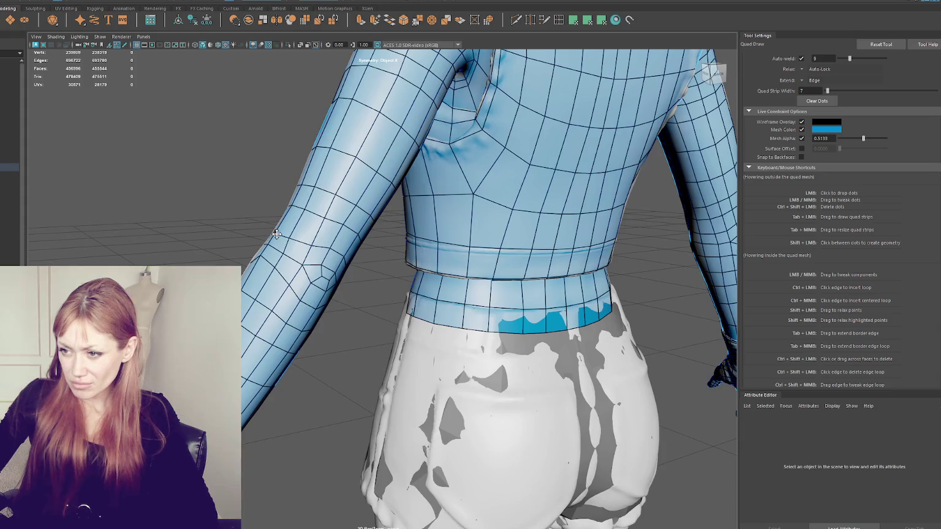
Pull forearm vertices near the elbow pole to straighten and lift the surrounding edge loops
{"action": "scroll", "coordinate": [277, 234], "scroll_direction": "up", "scroll_amount": 3}
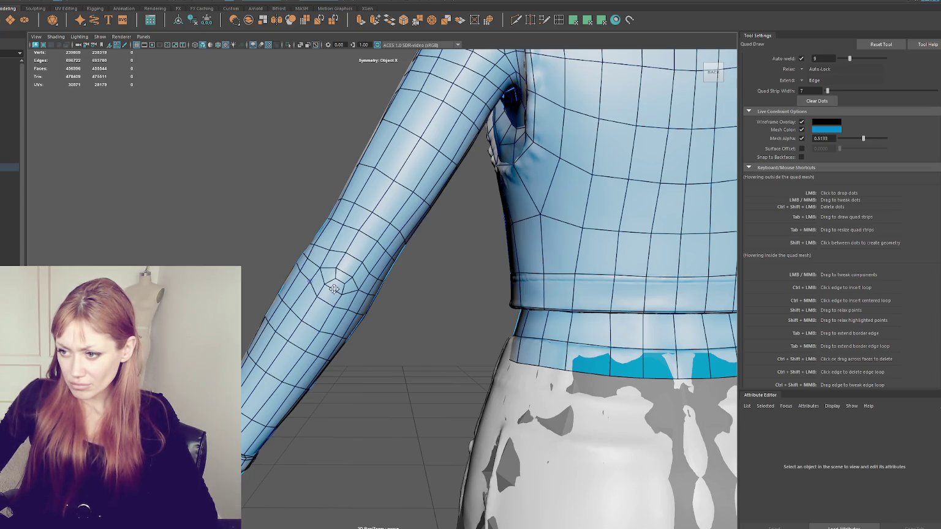
{"action": "left_click_drag", "start_coordinate": [349, 305], "coordinate": [371, 297], "text": "alt"}
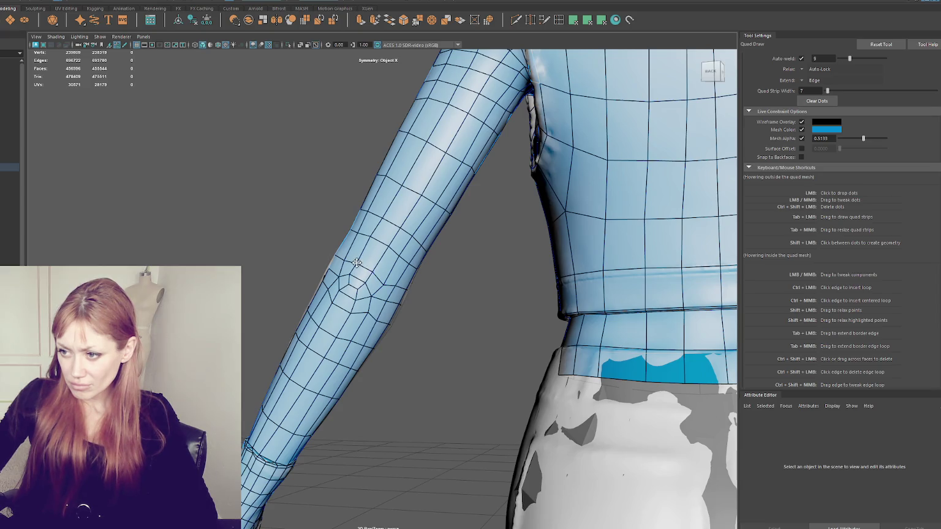
{"action": "mouse_move", "coordinate": [393, 289]}
{"action": "left_mouse_down", "text": "alt"}
{"action": "mouse_move", "coordinate": [450, 299]}
{"action": "mouse_move", "coordinate": [421, 313]}
{"action": "left_mouse_up", "text": "alt"}
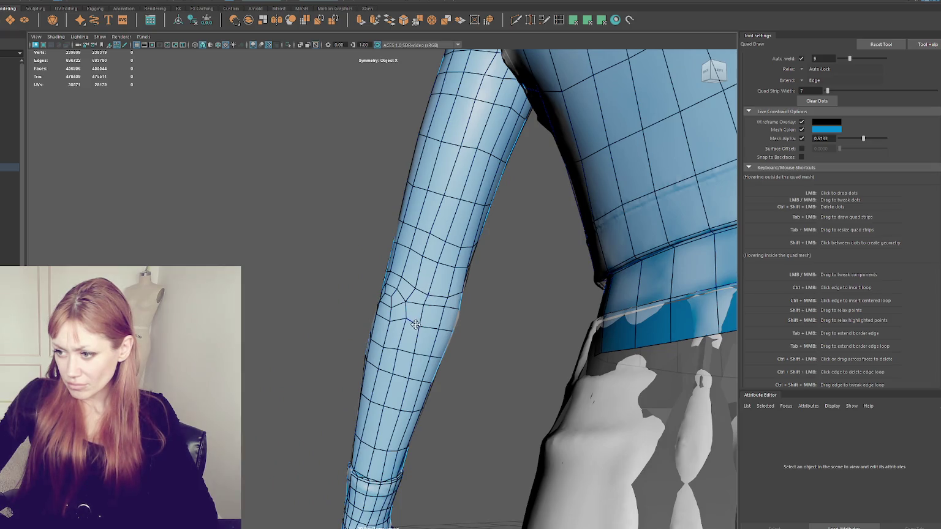
{"action": "left_click_drag", "start_coordinate": [422, 315], "coordinate": [443, 317]}
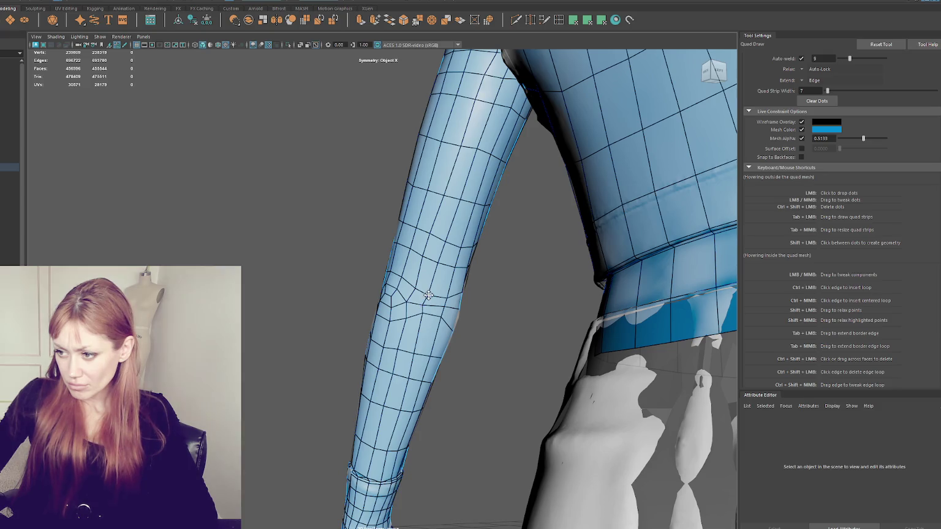
{"action": "left_click_drag", "start_coordinate": [423, 315], "coordinate": [434, 310], "text": "alt"}
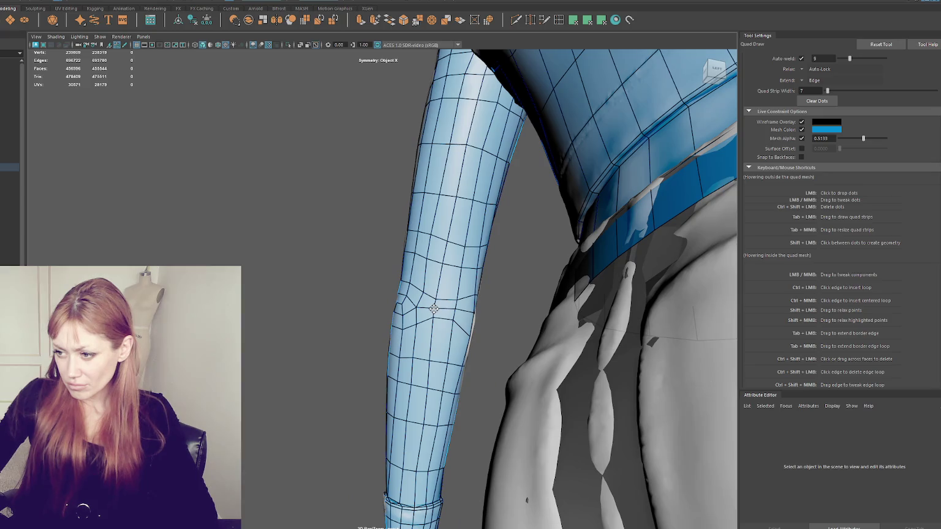
{"action": "mouse_move", "coordinate": [473, 305]}
{"action": "left_mouse_down"}
{"action": "mouse_move", "coordinate": [418, 325]}
{"action": "mouse_move", "coordinate": [437, 310]}
{"action": "left_mouse_up"}
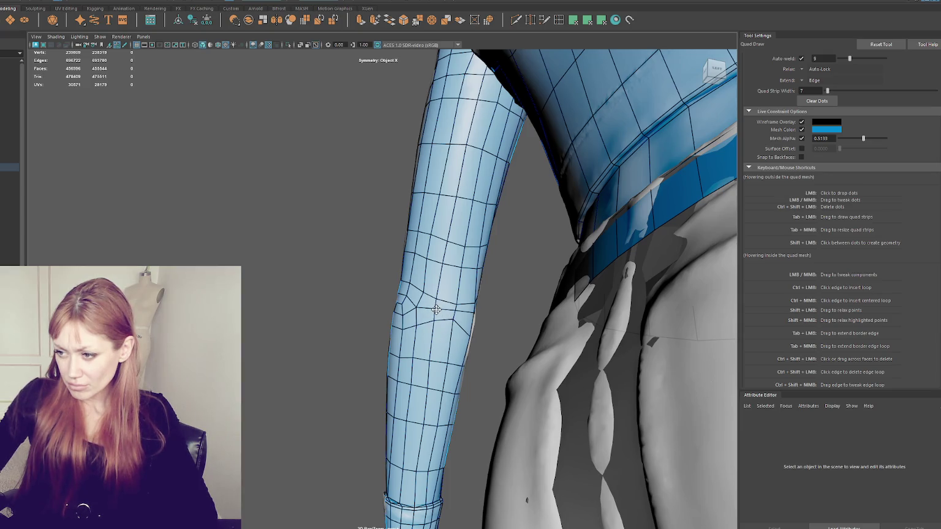
{"action": "left_click_drag", "start_coordinate": [469, 325], "coordinate": [466, 309]}
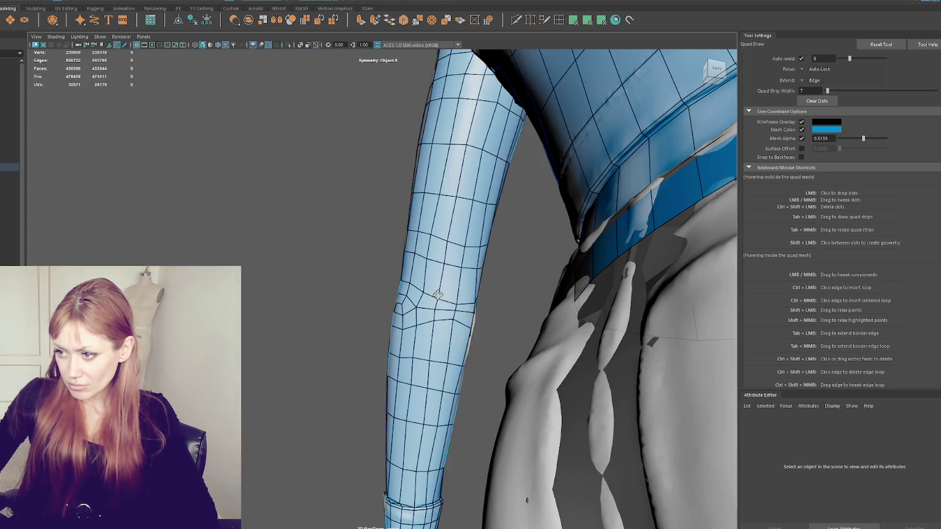
{"action": "left_click_drag", "start_coordinate": [447, 239], "coordinate": [469, 236]}
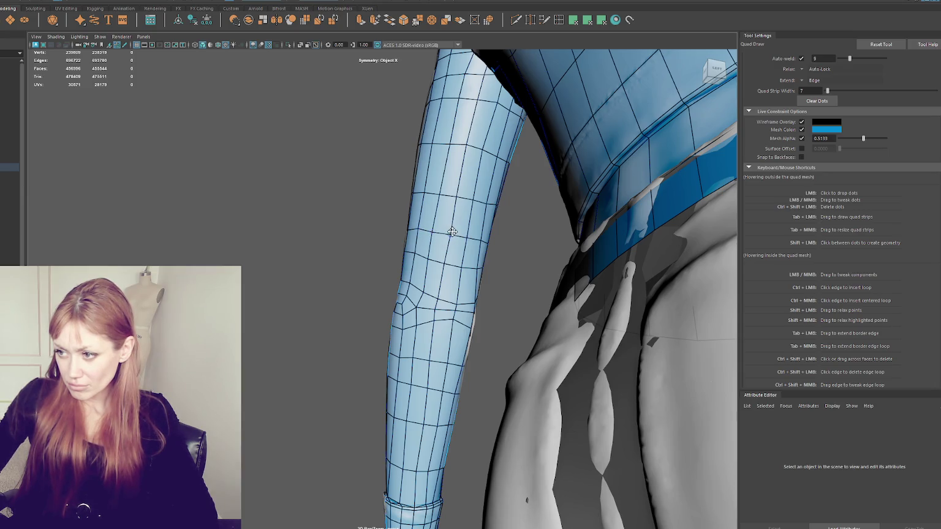
{"action": "left_click_drag", "start_coordinate": [451, 226], "coordinate": [374, 206], "text": "alt"}
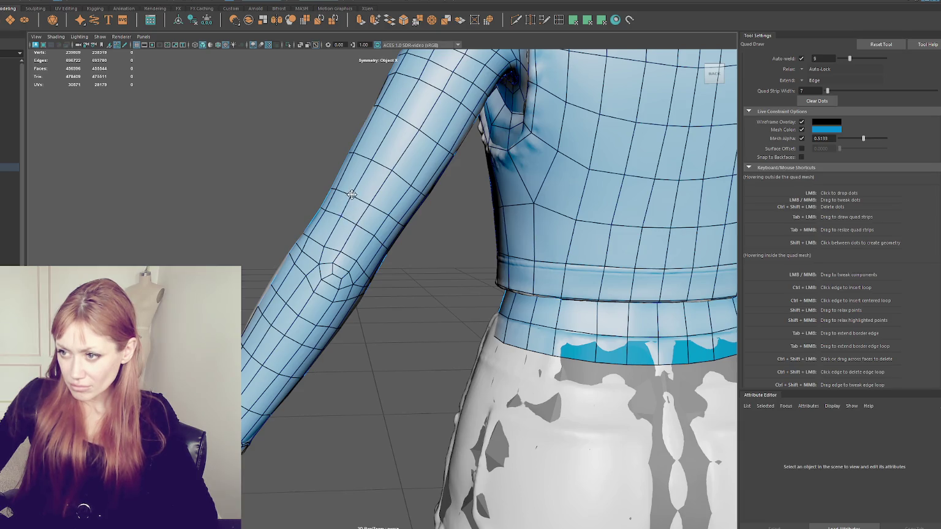
{"action": "mouse_move", "coordinate": [338, 185]}
{"action": "left_mouse_down", "text": "alt"}
{"action": "mouse_move", "coordinate": [308, 214]}
{"action": "mouse_move", "coordinate": [361, 241]}
{"action": "mouse_move", "coordinate": [359, 309]}
{"action": "mouse_move", "coordinate": [337, 356]}
{"action": "mouse_move", "coordinate": [326, 336]}
{"action": "mouse_move", "coordinate": [310, 344]}
{"action": "mouse_move", "coordinate": [374, 303]}
{"action": "mouse_move", "coordinate": [336, 323]}
{"action": "mouse_move", "coordinate": [365, 296]}
{"action": "left_mouse_up", "text": "alt"}
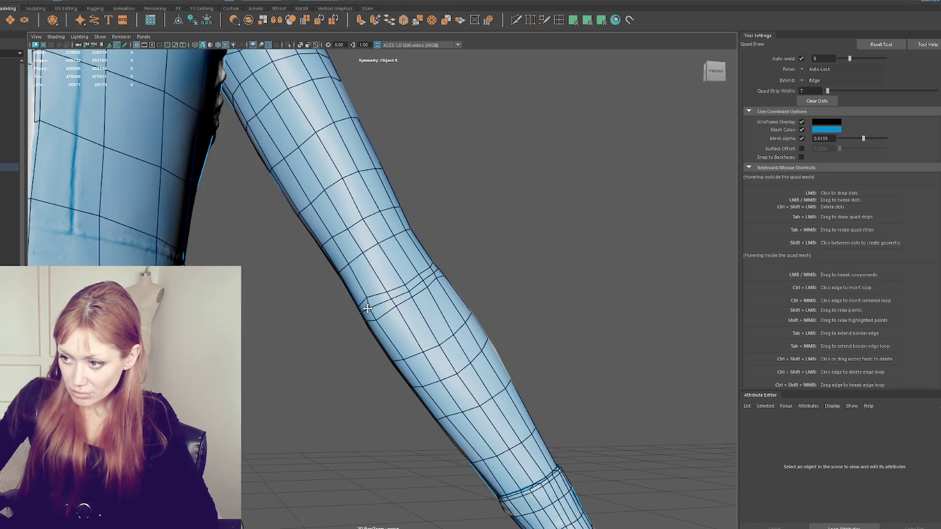
{"action": "left_click_drag", "start_coordinate": [367, 309], "coordinate": [411, 298], "text": "alt"}
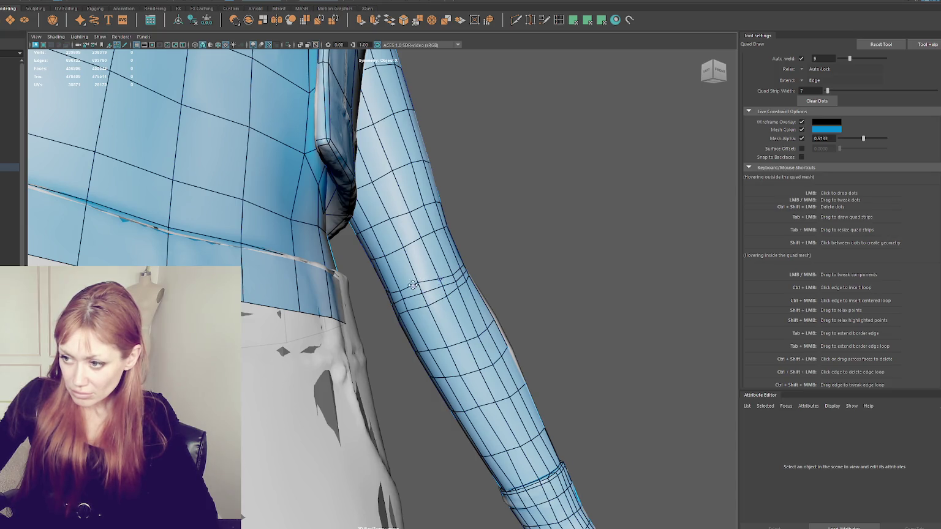
{"action": "left_click_drag", "start_coordinate": [397, 289], "coordinate": [416, 295], "text": "alt"}
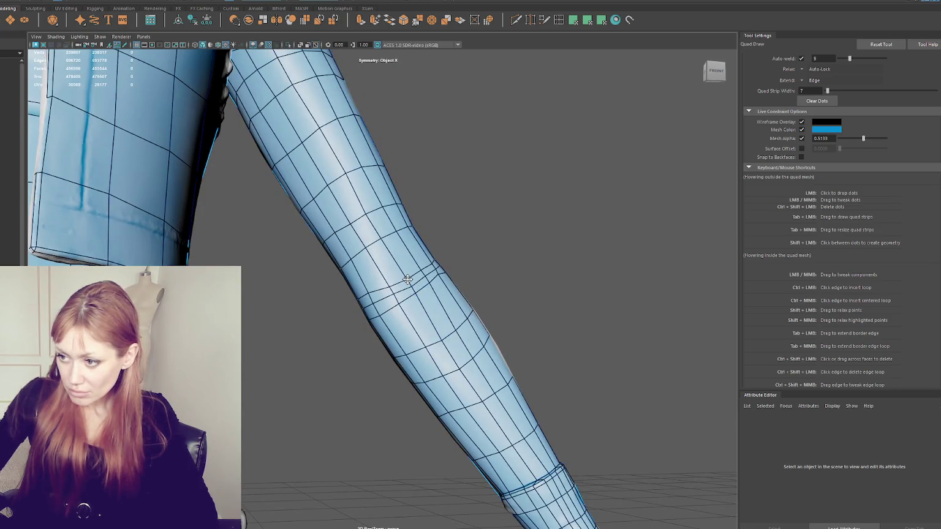
{"action": "mouse_move", "coordinate": [407, 280]}
{"action": "left_mouse_down", "text": "alt"}
{"action": "mouse_move", "coordinate": [445, 279]}
{"action": "mouse_move", "coordinate": [372, 298]}
{"action": "left_mouse_up", "text": "alt"}
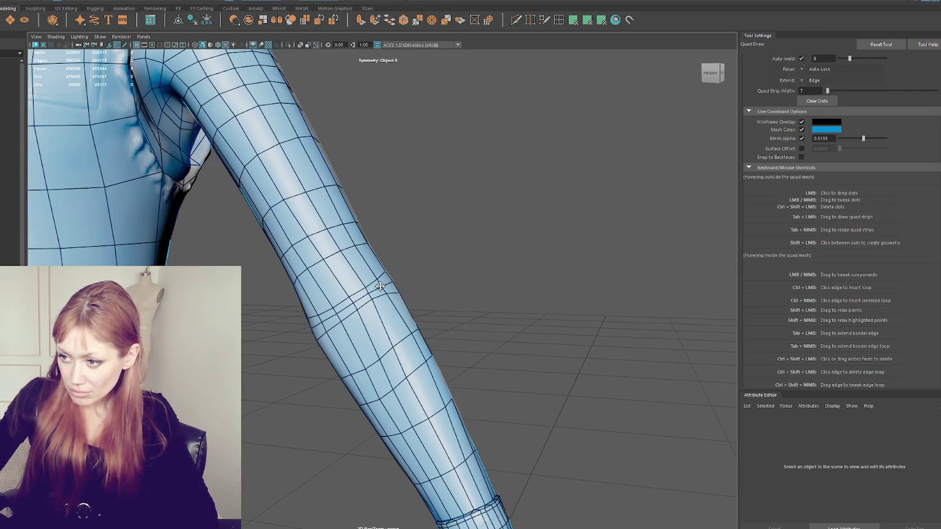
{"action": "left_click_drag", "start_coordinate": [348, 296], "coordinate": [348, 291], "text": "alt"}
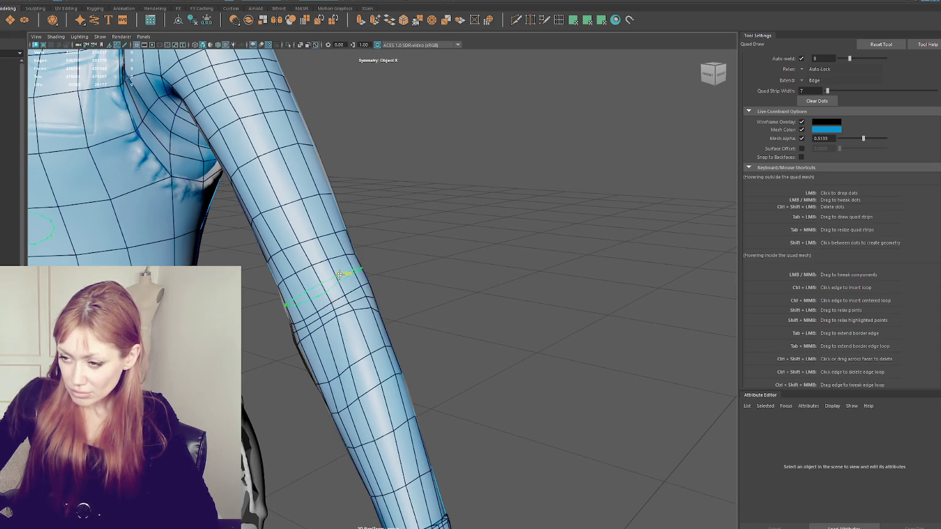
{"action": "left_click", "coordinate": [342, 281], "text": "ctrl"}
Insert a new edge loop around the limb
{"action": "mouse_move", "coordinate": [458, 326]}
{"action": "left_mouse_down", "text": "alt"}
{"action": "mouse_move", "coordinate": [318, 315]}
{"action": "mouse_move", "coordinate": [504, 294]}
{"action": "mouse_move", "coordinate": [315, 265]}
{"action": "left_mouse_up", "text": "alt"}
{"action": "scroll", "coordinate": [318, 315], "scroll_direction": "down", "scroll_amount": 5}
{"action": "scroll", "coordinate": [441, 294], "scroll_direction": "up", "scroll_amount": 3}
{"action": "scroll", "coordinate": [456, 298], "scroll_direction": "up", "scroll_amount": 2}
{"action": "scroll", "coordinate": [456, 298], "scroll_direction": "up", "scroll_amount": 3}
{"action": "scroll", "coordinate": [445, 296], "scroll_direction": "down", "scroll_amount": 1}
{"action": "scroll", "coordinate": [442, 291], "scroll_direction": "up", "scroll_amount": 3}
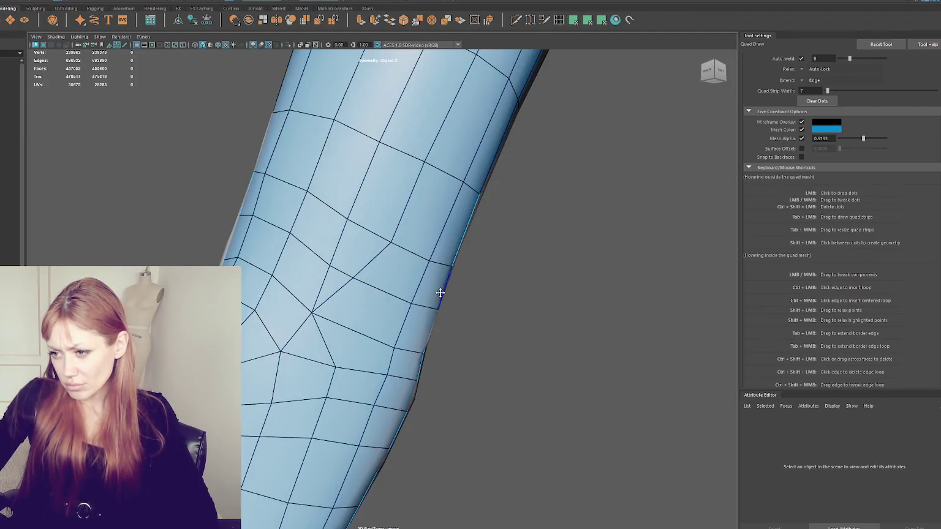
Delete the forearm triangle and surrounding faces, then fill the hole with quads
{"action": "left_click", "coordinate": [347, 288], "text": "ctrl+shift"}
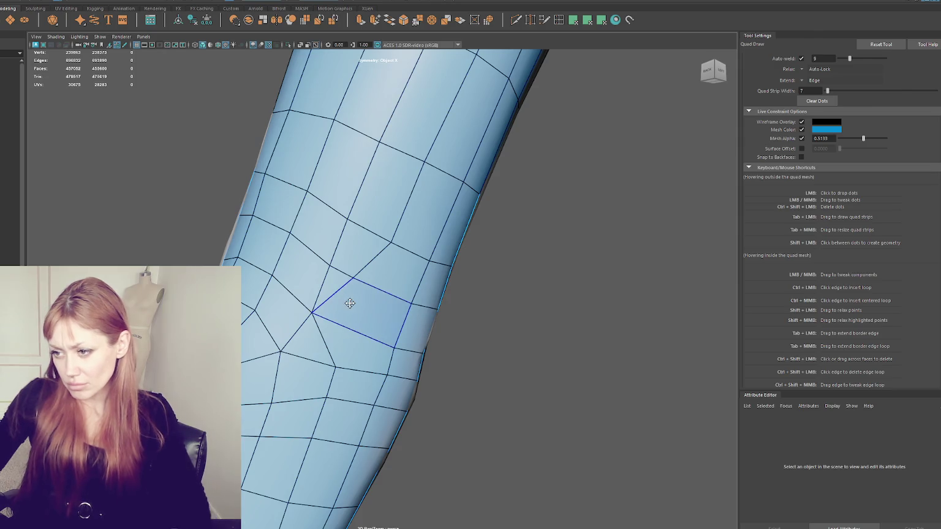
{"action": "left_click_drag", "start_coordinate": [310, 343], "coordinate": [353, 336], "text": "ctrl+shift"}
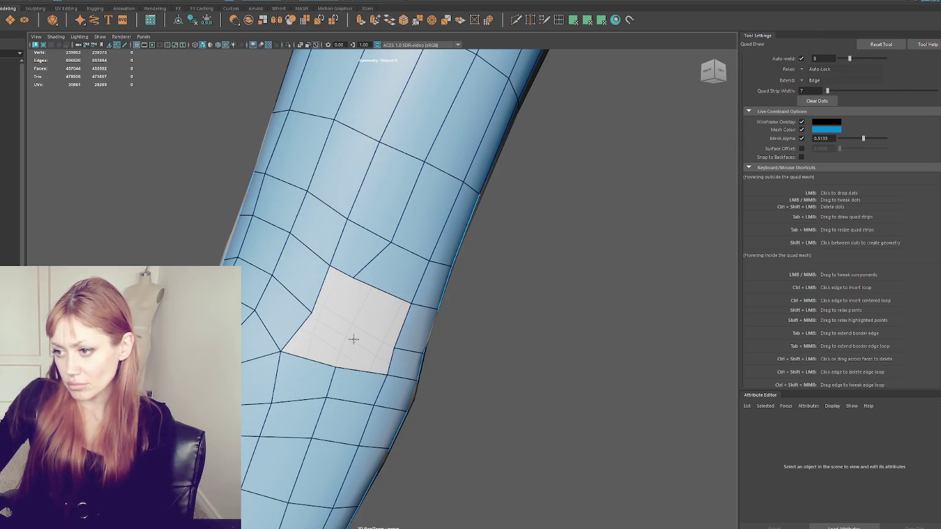
{"action": "left_click", "coordinate": [379, 312], "text": "shift"}
{"action": "left_click", "coordinate": [339, 300], "text": "shift"}
{"action": "left_click", "coordinate": [318, 342], "text": "shift"}
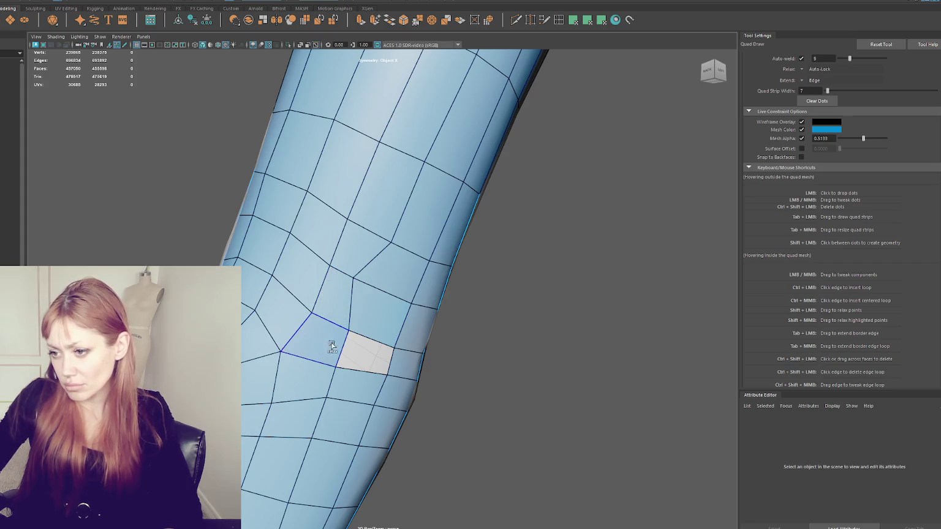
{"action": "left_click", "coordinate": [362, 355], "text": "shift"}
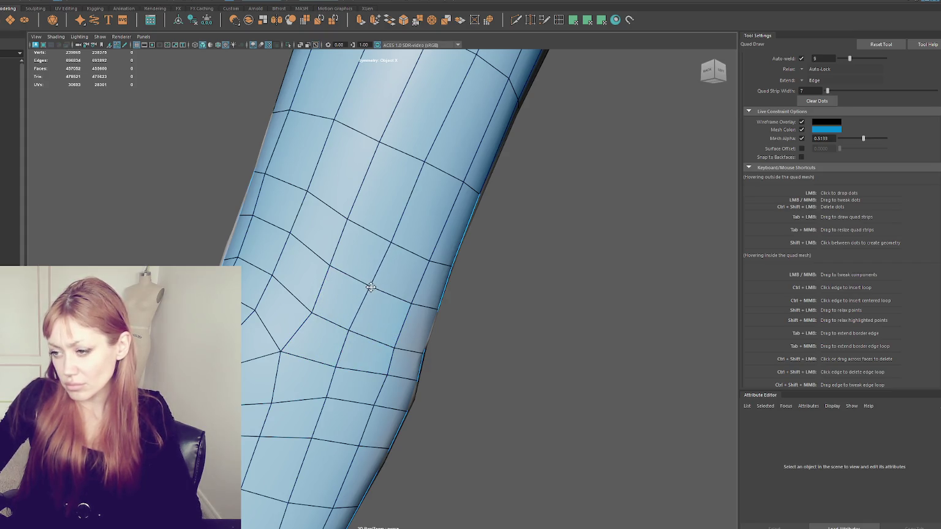
{"action": "scroll", "coordinate": [472, 292], "scroll_direction": "down", "scroll_amount": 5}
{"action": "mouse_move", "coordinate": [473, 292]}
{"action": "left_mouse_down", "text": "alt"}
{"action": "mouse_move", "coordinate": [481, 321]}
{"action": "mouse_move", "coordinate": [548, 310]}
{"action": "left_mouse_up", "text": "alt"}
{"action": "scroll", "coordinate": [348, 300], "scroll_direction": "up", "scroll_amount": 3}
{"action": "scroll", "coordinate": [349, 300], "scroll_direction": "down", "scroll_amount": 5}
{"action": "left_click_drag", "start_coordinate": [349, 301], "coordinate": [571, 304], "text": "alt"}
{"action": "scroll", "coordinate": [395, 294], "scroll_direction": "up", "scroll_amount": 3}
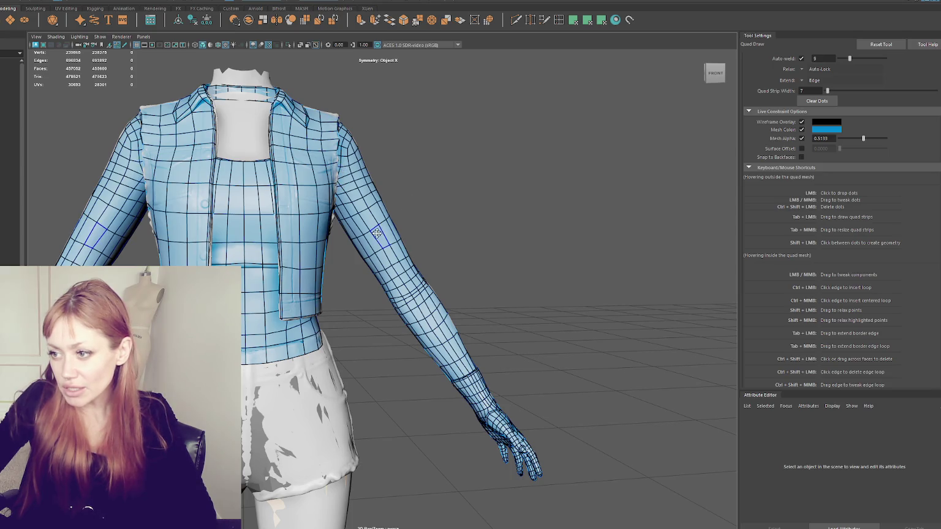
Orbit around the arm, the back of the jacket and the shoulder to review the retopology
{"action": "left_click_drag", "start_coordinate": [377, 225], "coordinate": [355, 184], "text": "alt"}
{"action": "scroll", "coordinate": [347, 167], "scroll_direction": "up", "scroll_amount": 2}
{"action": "scroll", "coordinate": [347, 167], "scroll_direction": "down", "scroll_amount": 2}
{"action": "left_click_drag", "start_coordinate": [250, 225], "coordinate": [374, 275], "text": "alt"}
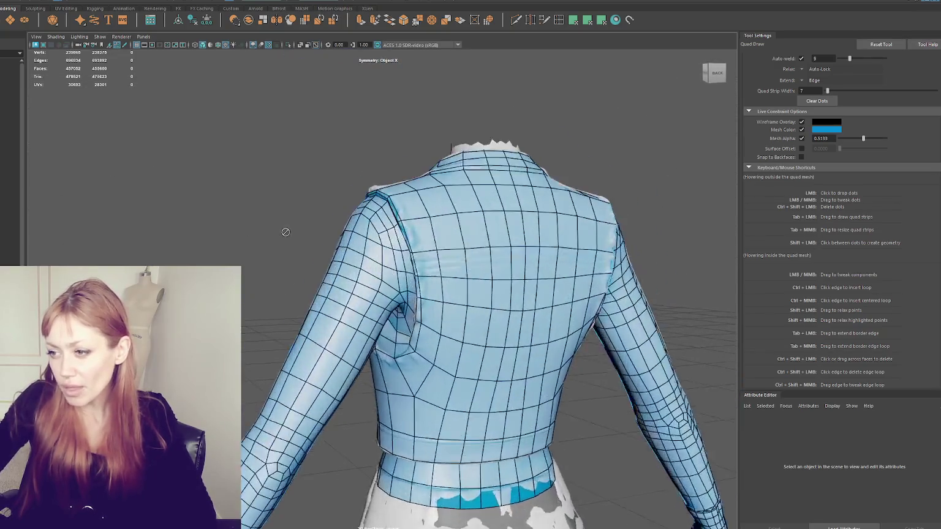
{"action": "mouse_move", "coordinate": [379, 277]}
{"action": "left_mouse_down", "text": "alt"}
{"action": "mouse_move", "coordinate": [359, 251]}
{"action": "mouse_move", "coordinate": [402, 298]}
{"action": "left_mouse_up", "text": "alt"}
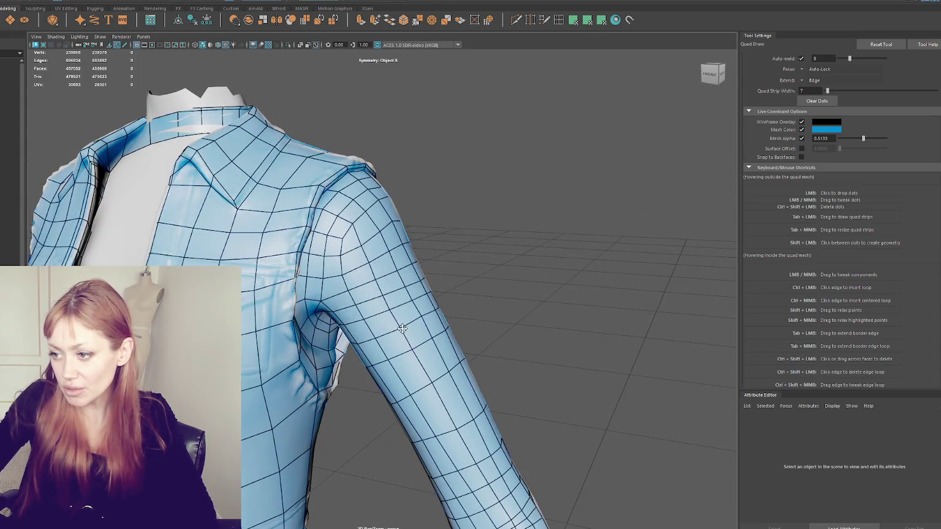
{"action": "left_click_drag", "start_coordinate": [421, 319], "coordinate": [342, 324], "text": "alt"}
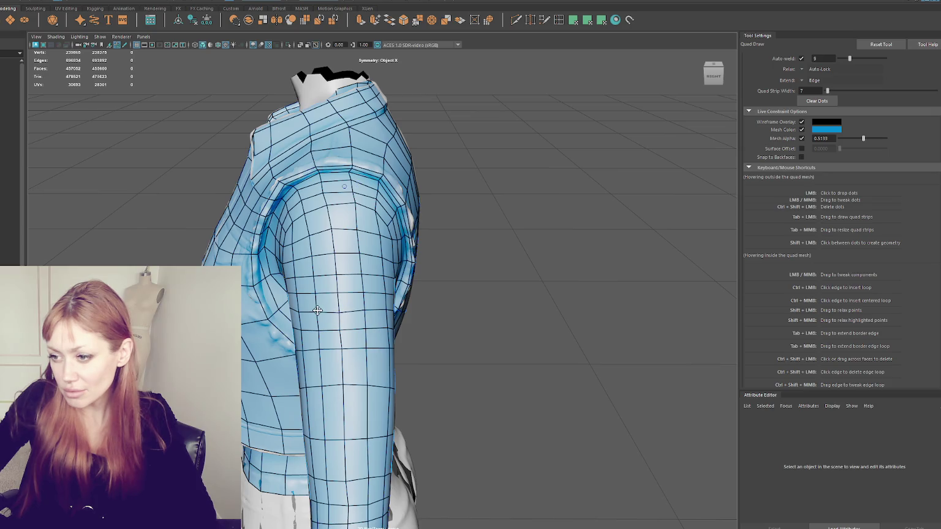
{"action": "left_click_drag", "start_coordinate": [318, 310], "coordinate": [333, 314], "text": "alt"}
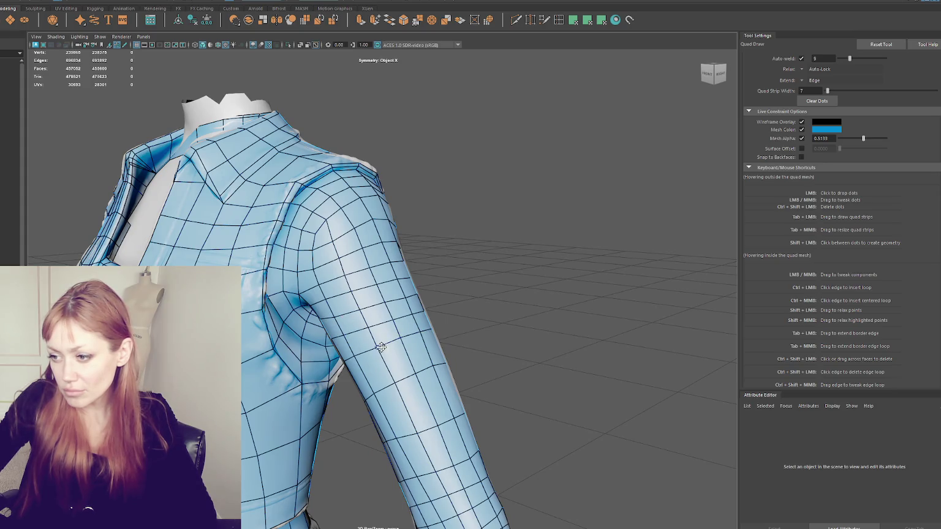
{"action": "scroll", "coordinate": [323, 334], "scroll_direction": "down", "scroll_amount": 5}
Switch to the Select Tool with Q and swap the sculpted jacket for the low-poly vest
{"action": "key", "text": "q"}
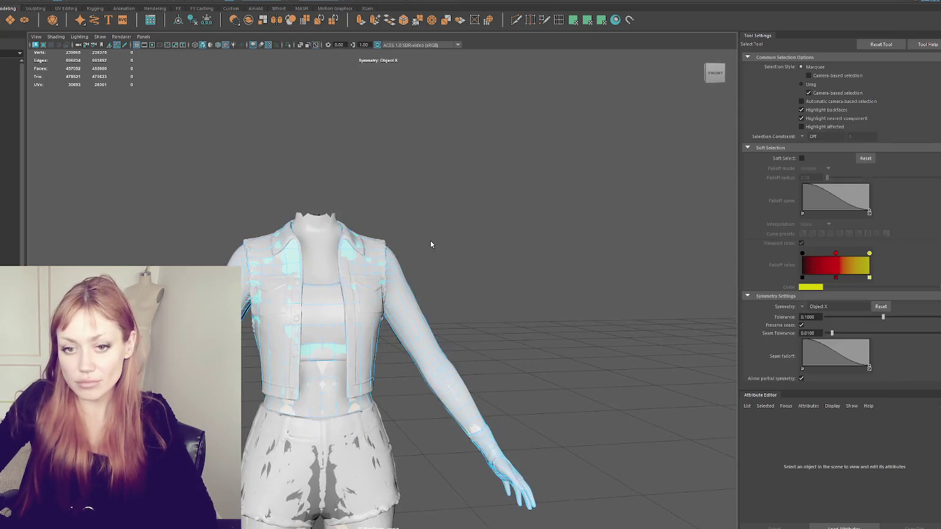
{"action": "scroll", "coordinate": [423, 236], "scroll_direction": "up", "scroll_amount": 2}
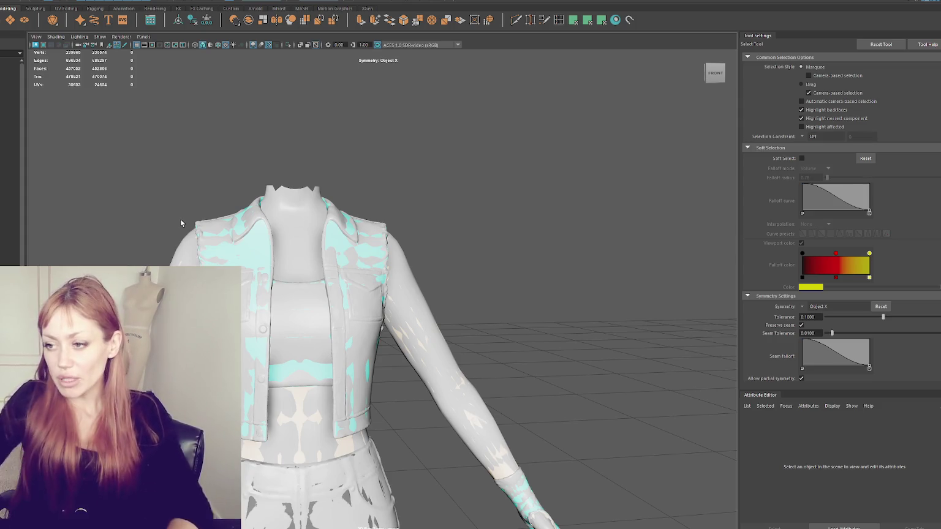
{"action": "key", "text": "ctrl+z"}
{"action": "key", "text": "f"}
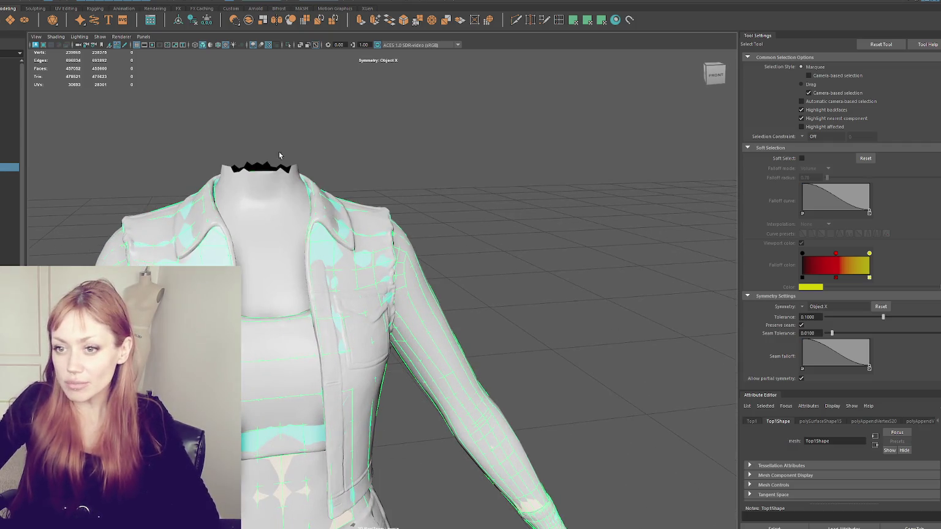
{"action": "key", "text": "ctrl+z"}
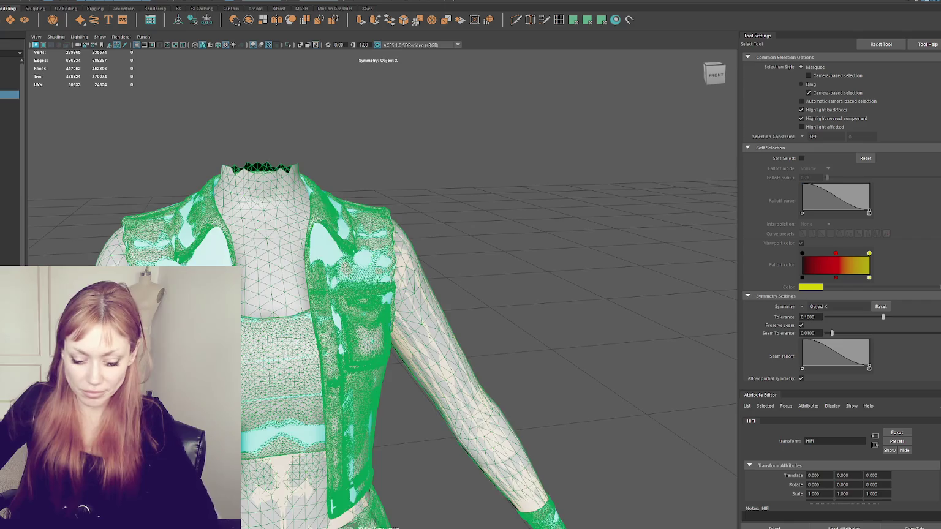
{"action": "key", "text": "ctrl+z"}
{"action": "right_click_drag", "start_coordinate": [476, 213], "coordinate": [2, 136], "text": "alt"}
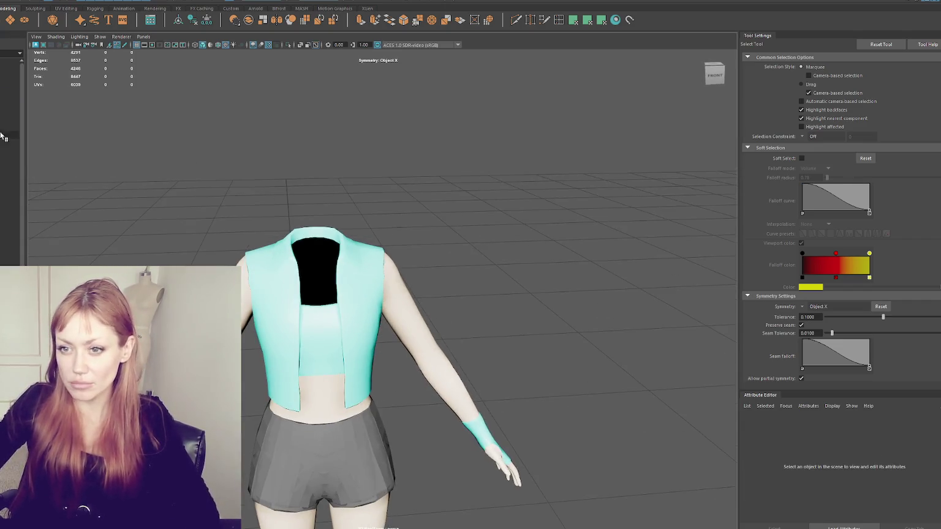
Unhide the low-poly Head mesh, then clear the selection
{"action": "left_click", "coordinate": [10, 135]}
{"action": "key", "text": "shift+h"}
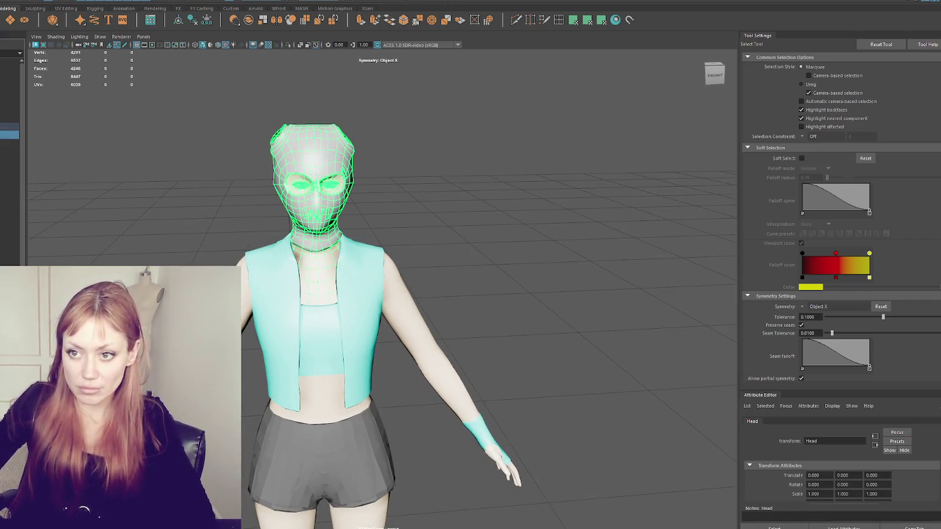
{"action": "left_click", "coordinate": [168, 248]}
{"action": "scroll", "coordinate": [168, 248], "scroll_direction": "down", "scroll_amount": 5}
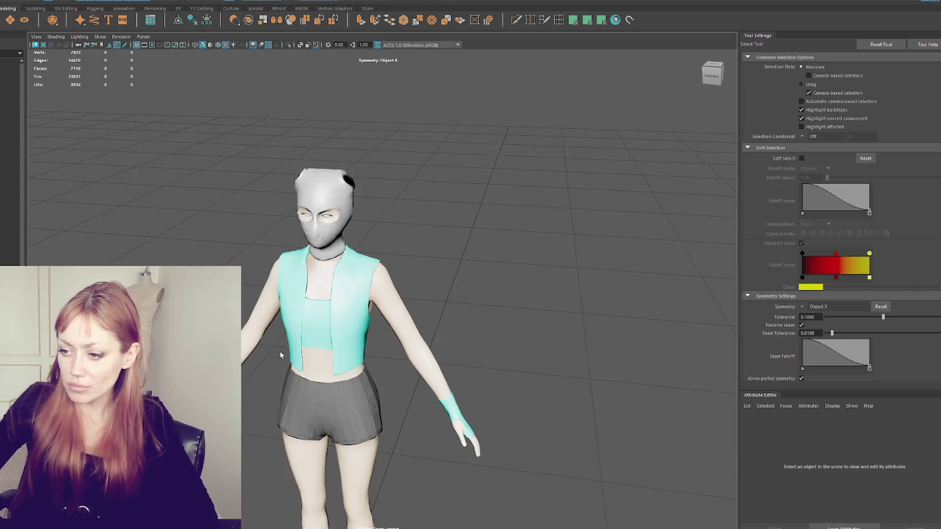
Isolate Shorts_New and Legs and inspect them from rear and front views
{"action": "left_click", "coordinate": [315, 386]}
{"action": "scroll", "coordinate": [395, 325], "scroll_direction": "up", "scroll_amount": 5}
{"action": "left_click", "coordinate": [395, 325], "text": "shift"}
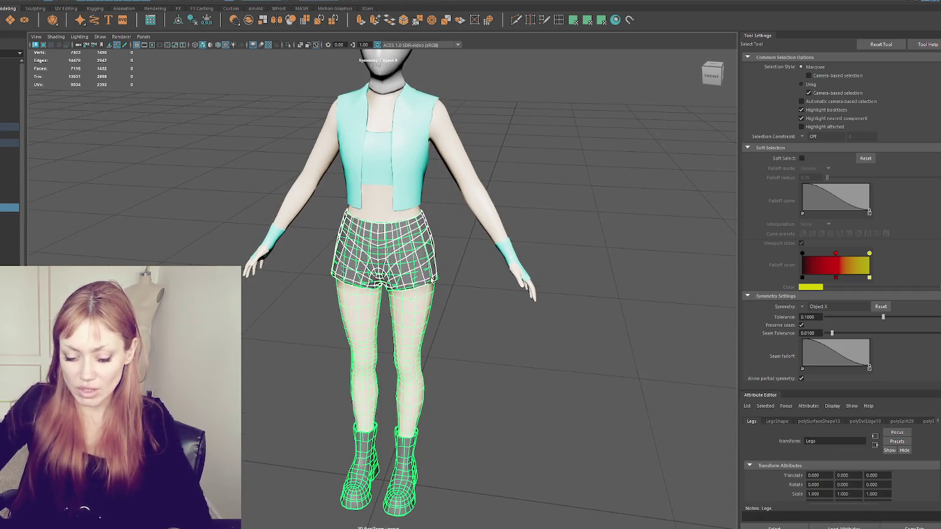
{"action": "key", "text": "ctrl+1"}
{"action": "key", "text": "f"}
{"action": "scroll", "coordinate": [399, 248], "scroll_direction": "up", "scroll_amount": 2}
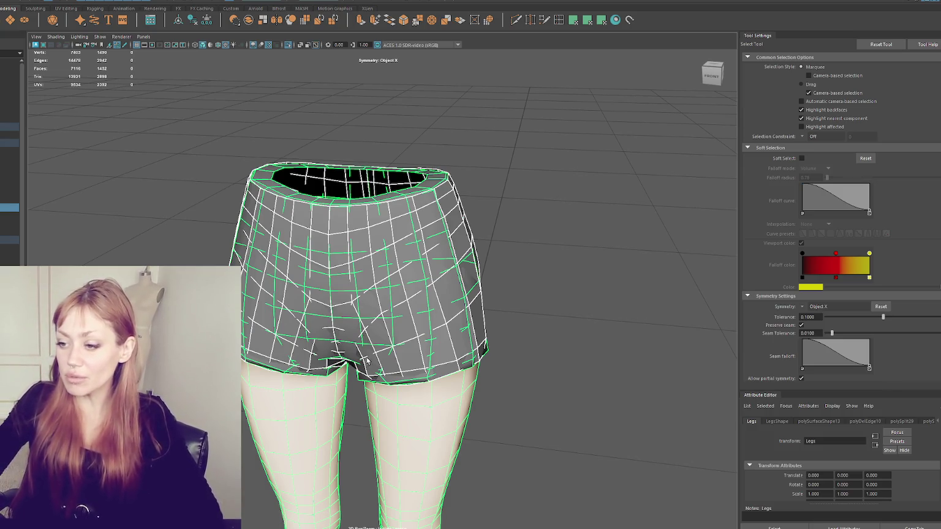
{"action": "left_click_drag", "start_coordinate": [366, 360], "coordinate": [424, 195], "text": "alt"}
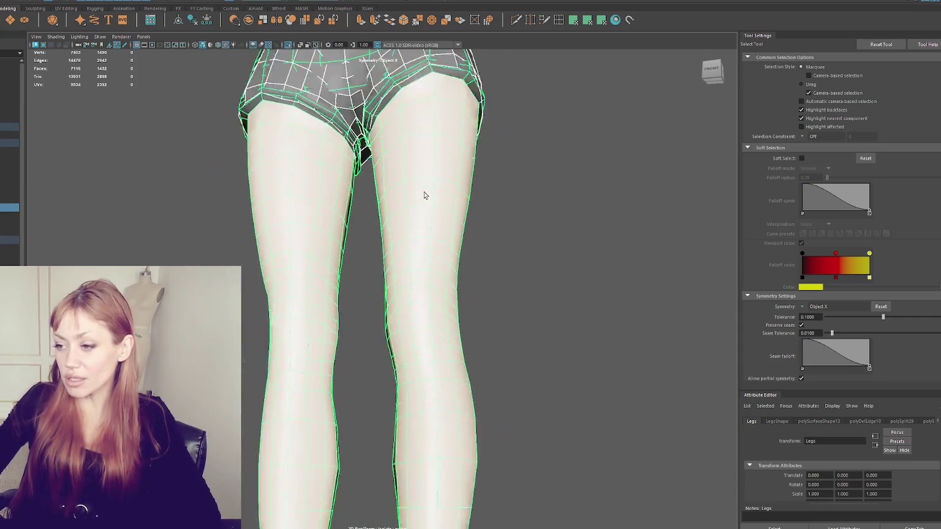
{"action": "scroll", "coordinate": [424, 195], "scroll_direction": "down", "scroll_amount": 3}
{"action": "mouse_move", "coordinate": [476, 221]}
{"action": "left_mouse_down", "text": "alt"}
{"action": "mouse_move", "coordinate": [250, 280]}
{"action": "mouse_move", "coordinate": [288, 280]}
{"action": "left_mouse_up", "text": "alt"}
{"action": "right_click_drag", "start_coordinate": [288, 280], "coordinate": [501, 246], "text": "alt"}
{"action": "left_click_drag", "start_coordinate": [500, 246], "coordinate": [455, 245], "text": "alt"}
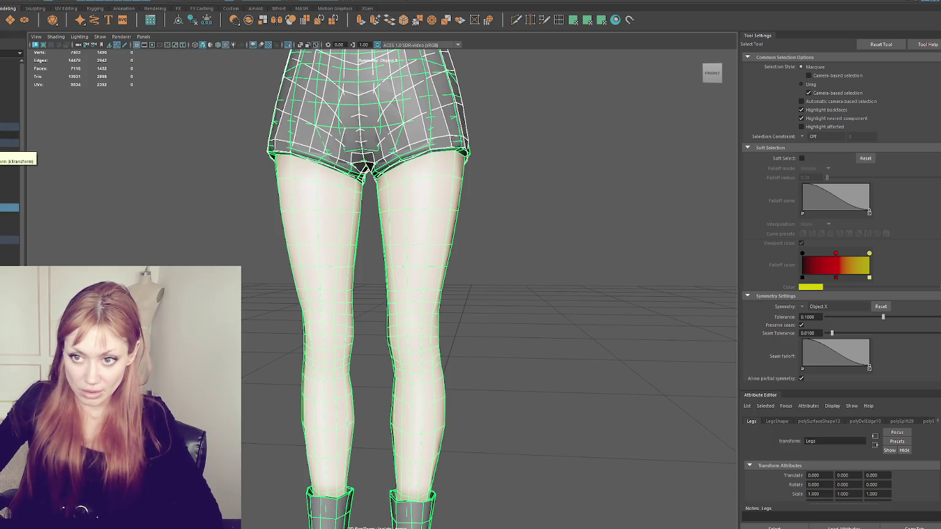
Hide the NPC low-poly group and unhide the HIFI high-res sculpt
{"action": "left_click", "coordinate": [9, 126]}
{"action": "key", "text": "ctrl+h"}
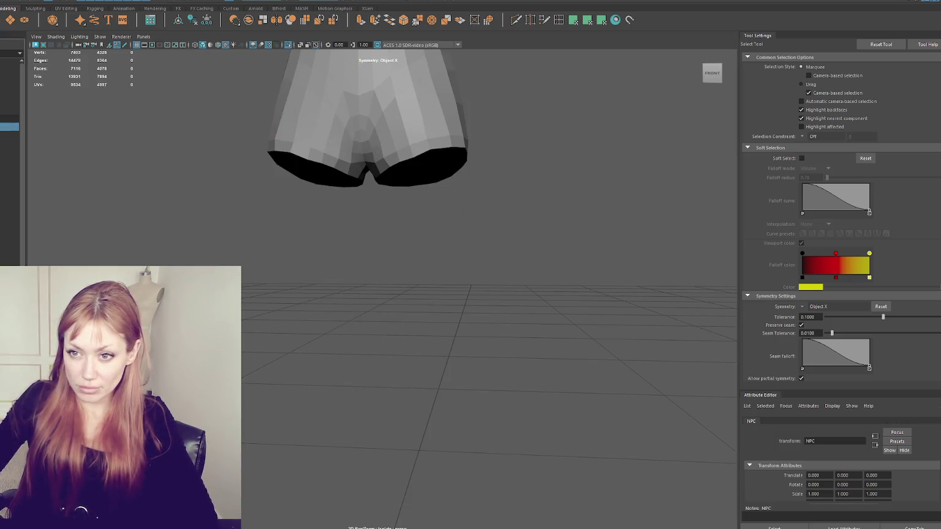
{"action": "left_click", "coordinate": [9, 94]}
{"action": "left_click", "coordinate": [57, 102]}
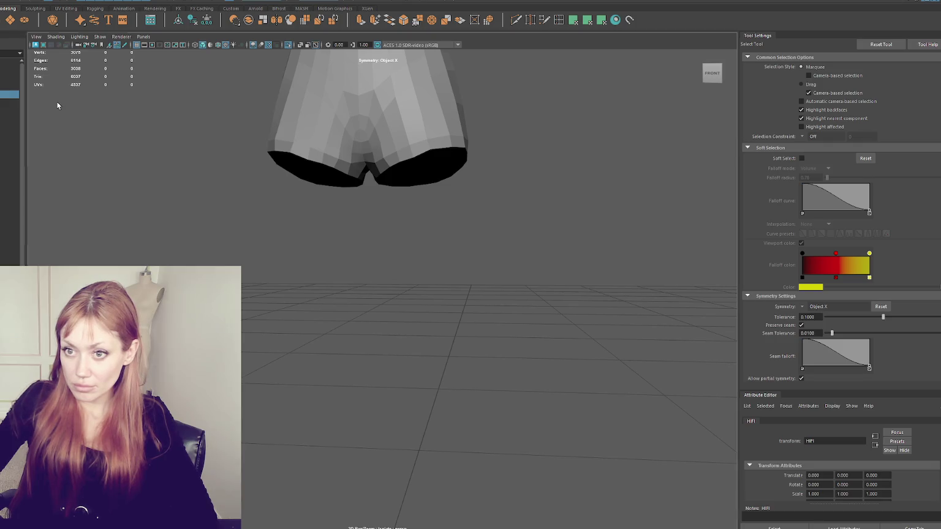
{"action": "key", "text": "ctrl+shift+h"}
{"action": "scroll", "coordinate": [542, 202], "scroll_direction": "up", "scroll_amount": 2}
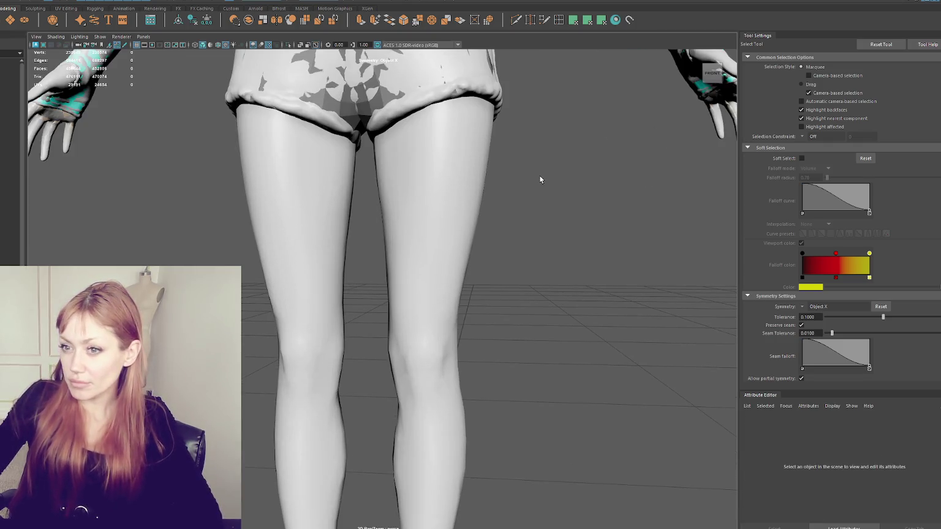
Start Quad Draw and create the first knee quad plus one below it
{"action": "left_click", "coordinate": [555, 19]}
{"action": "scroll", "coordinate": [435, 292], "scroll_direction": "up", "scroll_amount": 2}
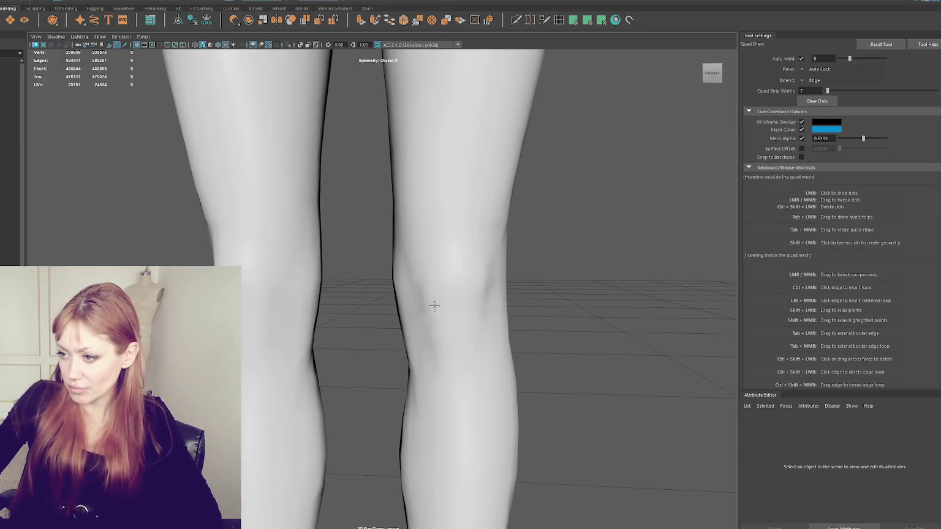
{"action": "left_click_drag", "start_coordinate": [434, 306], "coordinate": [438, 300], "text": "alt"}
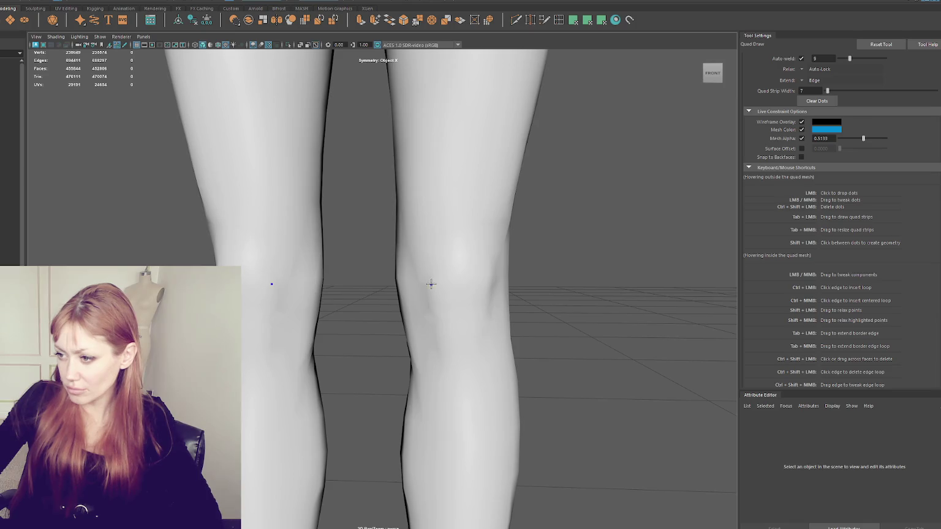
{"action": "left_click", "coordinate": [487, 285], "text": "shift"}
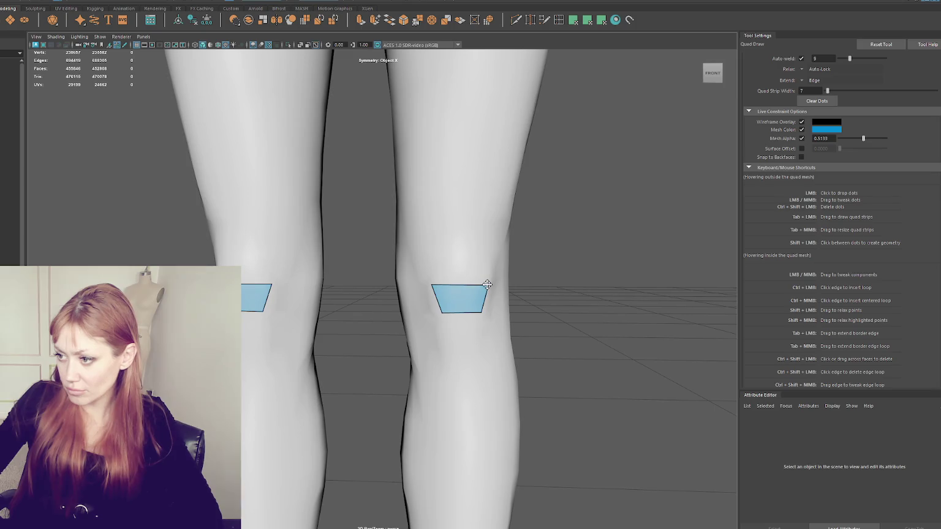
{"action": "left_click_drag", "start_coordinate": [442, 312], "coordinate": [479, 312]}
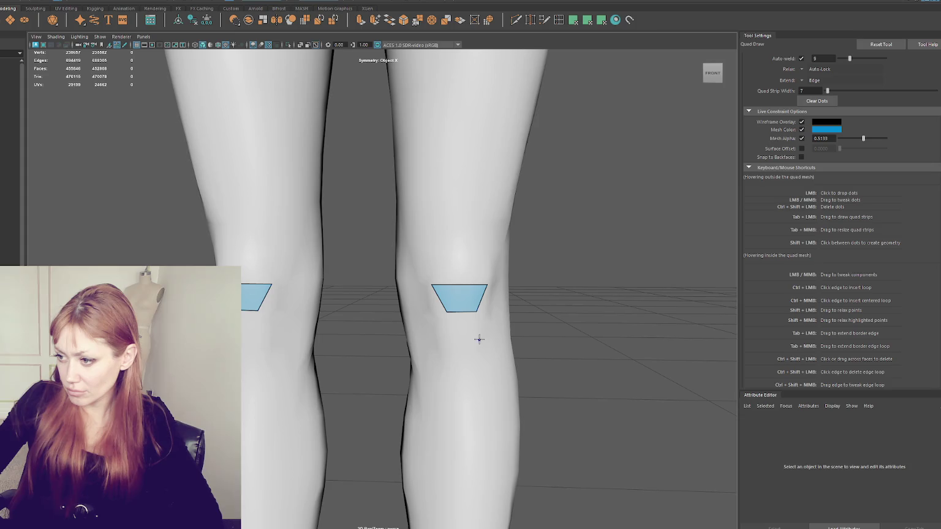
{"action": "left_click", "coordinate": [442, 340], "text": "shift"}
{"action": "left_click_drag", "start_coordinate": [498, 325], "coordinate": [454, 320], "text": "alt"}
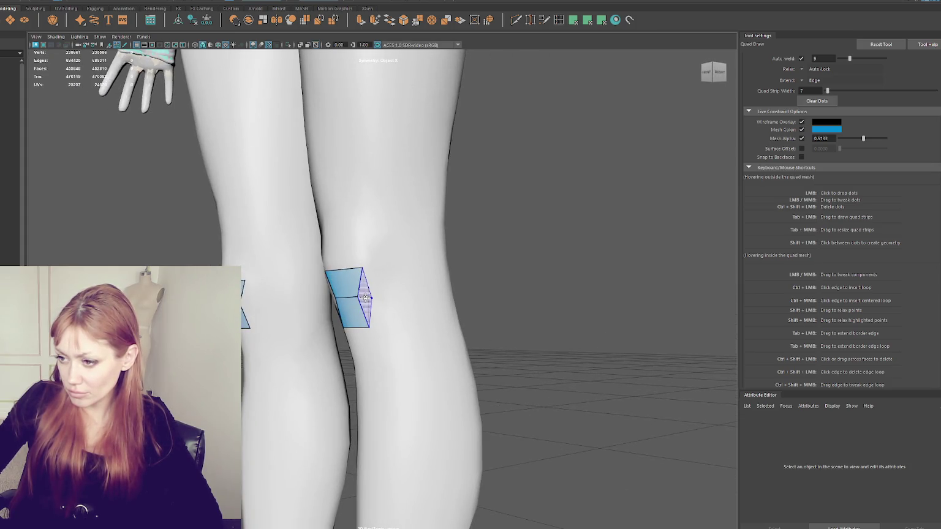
Add two more quads to the knee patch and adjust its corners and inner edges
{"action": "left_click_drag", "start_coordinate": [366, 297], "coordinate": [353, 297]}
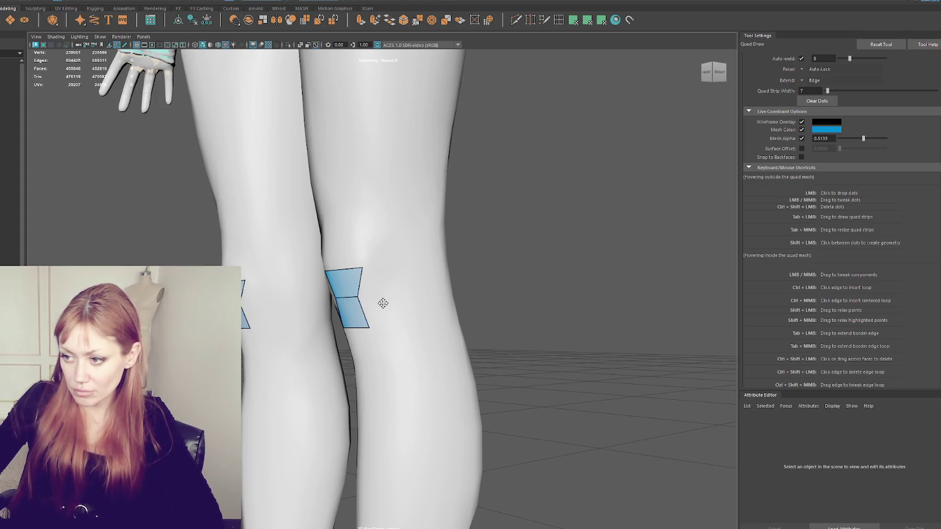
{"action": "left_click", "coordinate": [381, 273]}
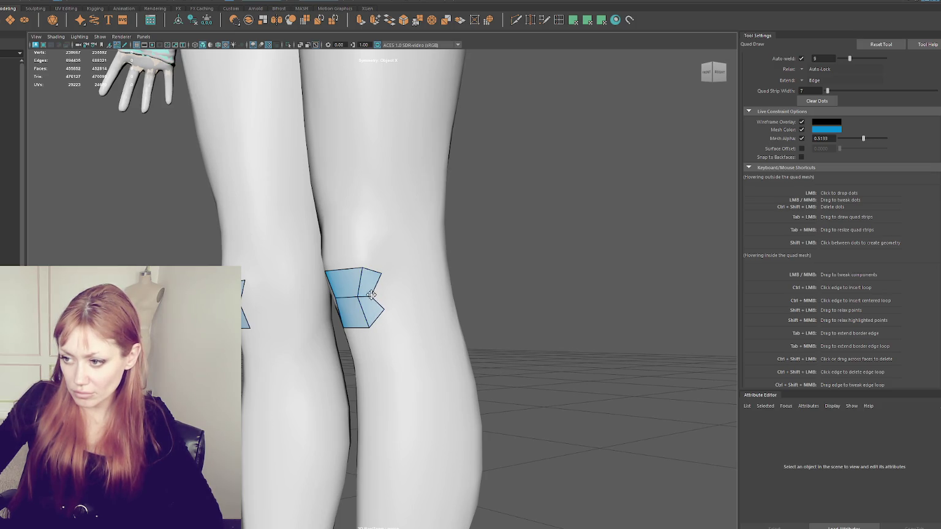
{"action": "left_click_drag", "start_coordinate": [362, 267], "coordinate": [358, 270]}
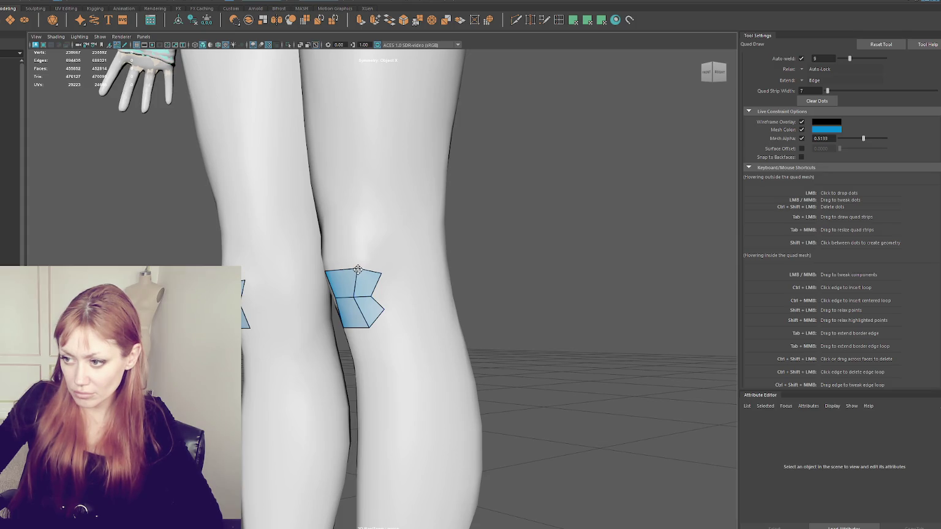
{"action": "left_click_drag", "start_coordinate": [366, 327], "coordinate": [430, 319], "text": "alt"}
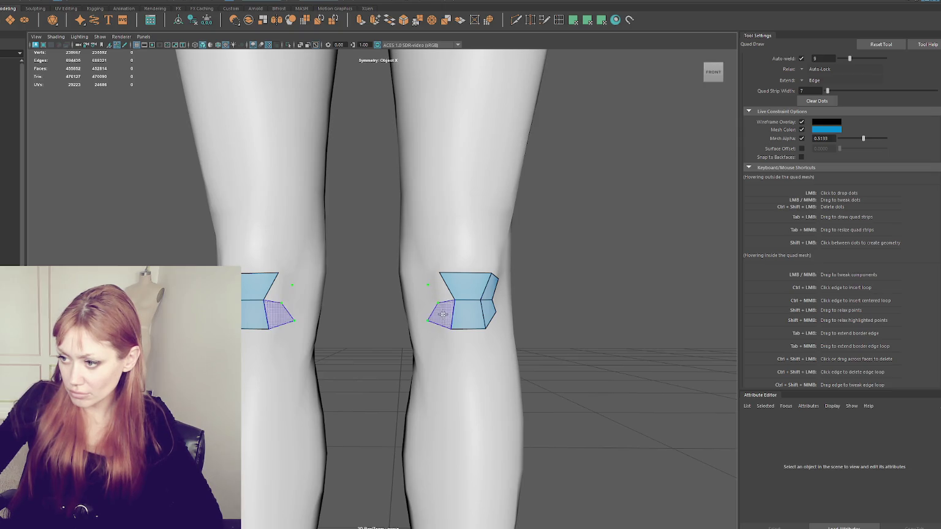
{"action": "left_click", "coordinate": [432, 314], "text": "shift"}
{"action": "left_click", "coordinate": [431, 289], "text": "shift"}
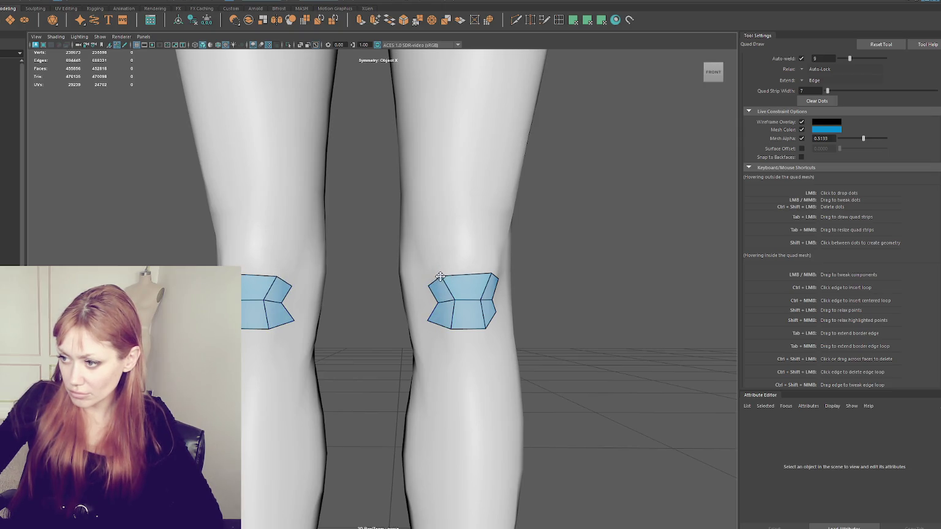
{"action": "mouse_move", "coordinate": [453, 301]}
{"action": "left_mouse_down"}
{"action": "mouse_move", "coordinate": [383, 292]}
{"action": "mouse_move", "coordinate": [457, 303]}
{"action": "mouse_move", "coordinate": [503, 289]}
{"action": "mouse_move", "coordinate": [494, 272]}
{"action": "mouse_move", "coordinate": [414, 276]}
{"action": "left_mouse_up"}
{"action": "mouse_move", "coordinate": [274, 293]}
{"action": "left_mouse_down"}
{"action": "mouse_move", "coordinate": [266, 293]}
{"action": "mouse_move", "coordinate": [392, 271]}
{"action": "mouse_move", "coordinate": [470, 277]}
{"action": "left_mouse_up"}
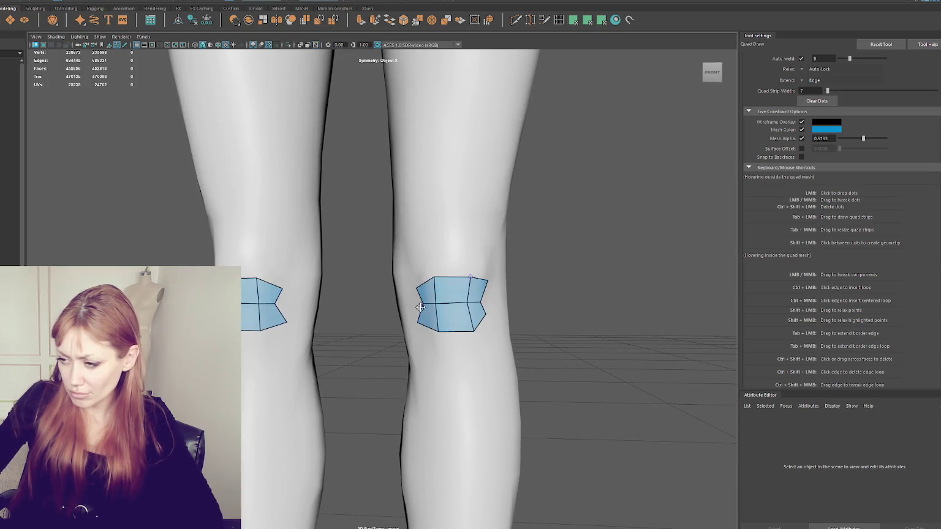
{"action": "left_click_drag", "start_coordinate": [435, 303], "coordinate": [422, 286]}
{"action": "left_click_drag", "start_coordinate": [418, 318], "coordinate": [424, 306]}
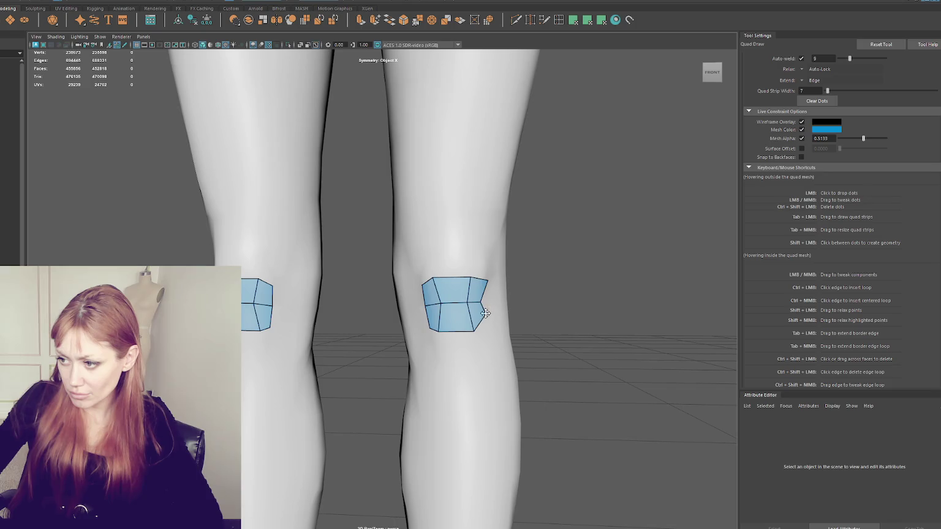
Reshape the knee patch's bottom vertex and top edge from side and front views
{"action": "mouse_move", "coordinate": [484, 317]}
{"action": "left_mouse_down", "text": "alt"}
{"action": "mouse_move", "coordinate": [453, 283]}
{"action": "mouse_move", "coordinate": [414, 273]}
{"action": "mouse_move", "coordinate": [396, 281]}
{"action": "left_mouse_up", "text": "alt"}
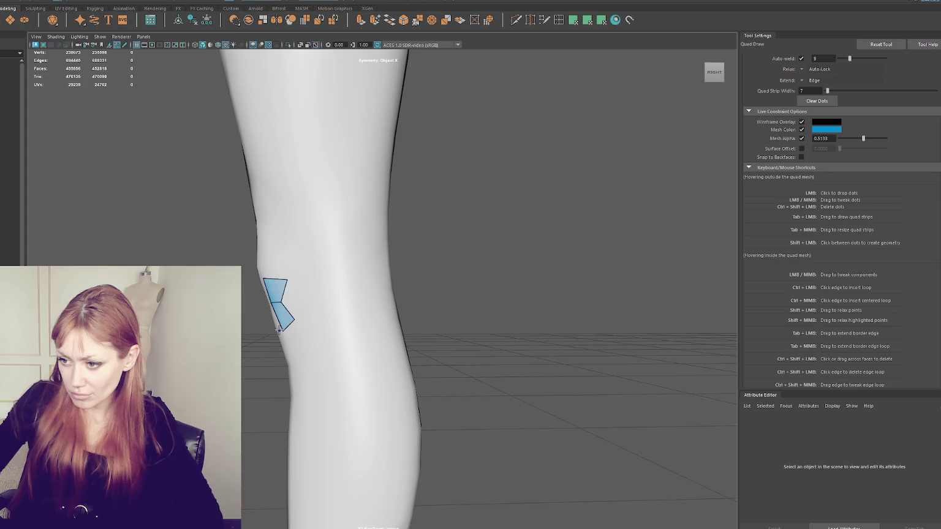
{"action": "mouse_move", "coordinate": [313, 330]}
{"action": "left_mouse_down", "text": "alt"}
{"action": "mouse_move", "coordinate": [331, 336]}
{"action": "mouse_move", "coordinate": [304, 336]}
{"action": "mouse_move", "coordinate": [295, 310]}
{"action": "mouse_move", "coordinate": [319, 270]}
{"action": "mouse_move", "coordinate": [346, 253]}
{"action": "mouse_move", "coordinate": [397, 309]}
{"action": "mouse_move", "coordinate": [380, 311]}
{"action": "mouse_move", "coordinate": [377, 299]}
{"action": "left_mouse_up", "text": "alt"}
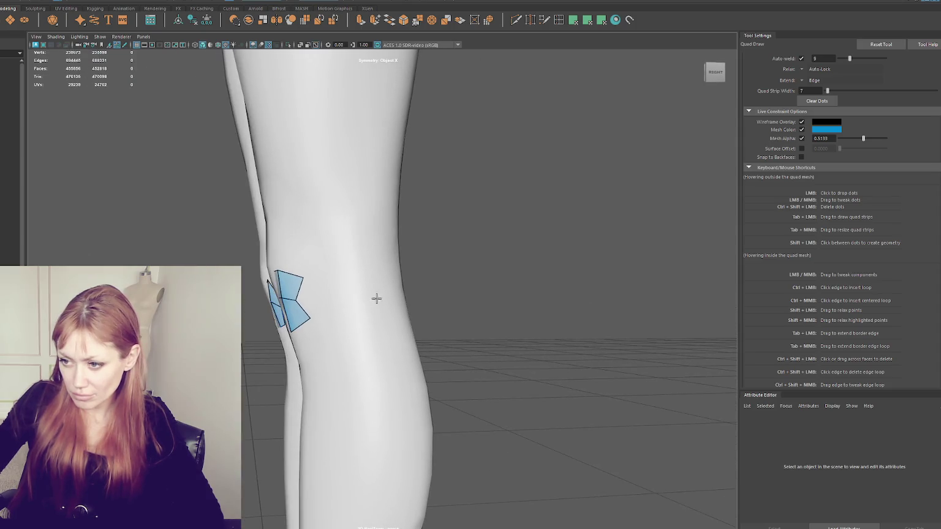
{"action": "mouse_move", "coordinate": [278, 272]}
{"action": "left_mouse_down", "text": "alt"}
{"action": "mouse_move", "coordinate": [357, 277]}
{"action": "mouse_move", "coordinate": [426, 298]}
{"action": "left_mouse_up", "text": "alt"}
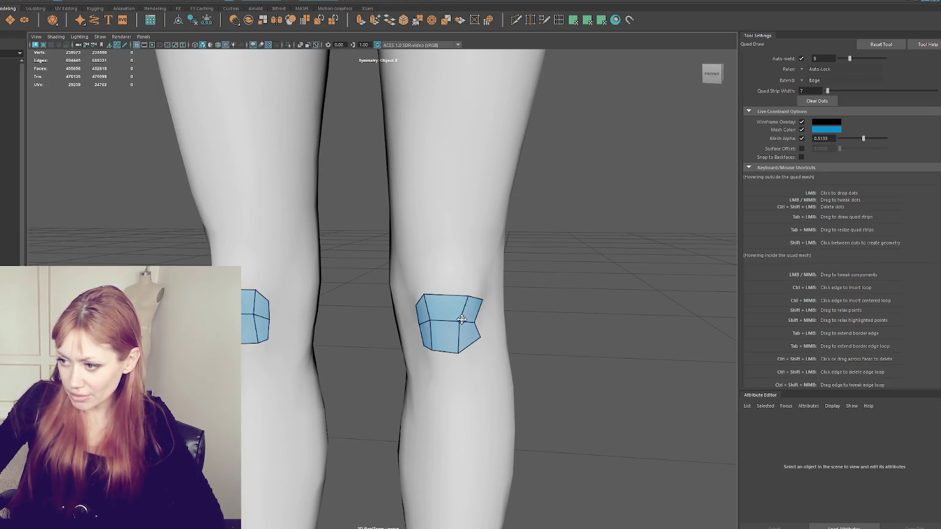
{"action": "mouse_move", "coordinate": [456, 353]}
{"action": "left_mouse_down"}
{"action": "mouse_move", "coordinate": [467, 350]}
{"action": "mouse_move", "coordinate": [432, 324]}
{"action": "left_mouse_up"}
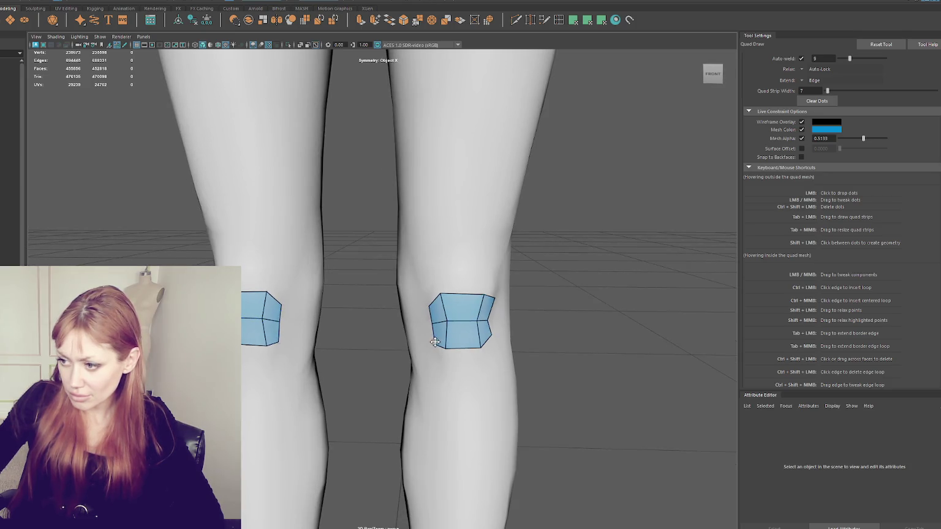
{"action": "left_click_drag", "start_coordinate": [436, 341], "coordinate": [427, 326], "text": "alt"}
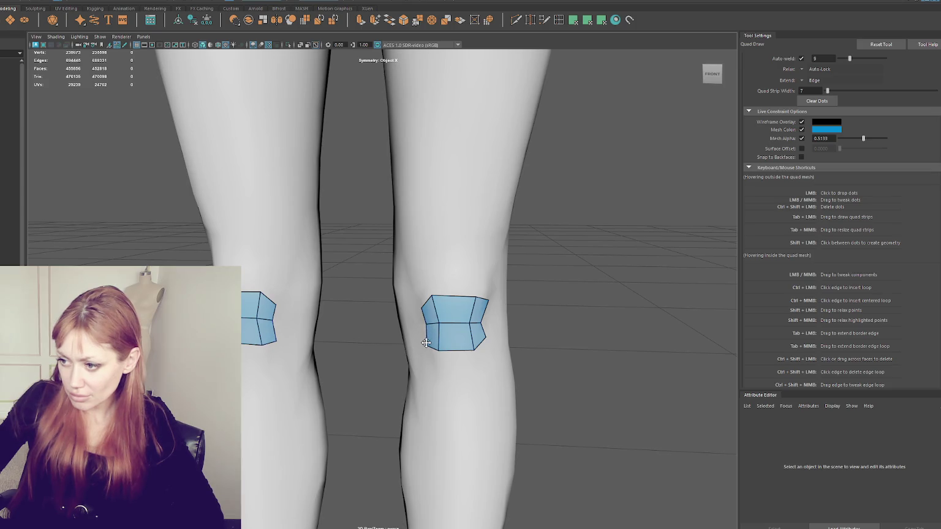
{"action": "left_click_drag", "start_coordinate": [477, 295], "coordinate": [483, 298]}
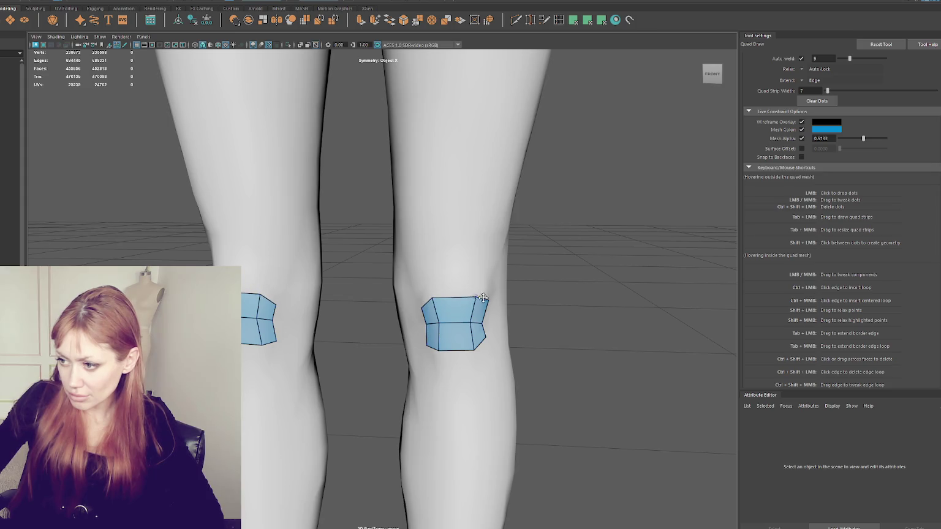
{"action": "left_click_drag", "start_coordinate": [480, 303], "coordinate": [435, 301]}
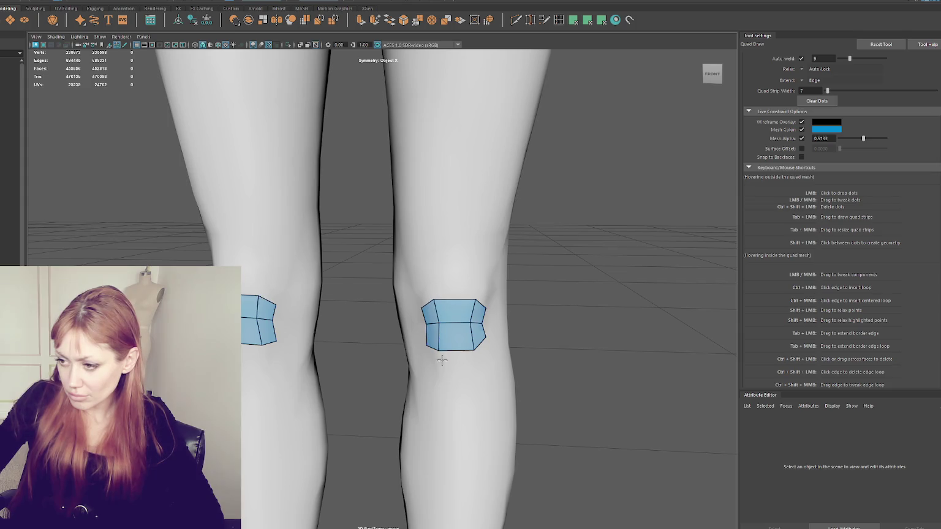
Insert an edge loop across the knee patch and fill a quad below it
{"action": "left_click", "coordinate": [439, 324], "text": "ctrl"}
{"action": "left_click_drag", "start_coordinate": [473, 350], "coordinate": [452, 375], "text": "alt"}
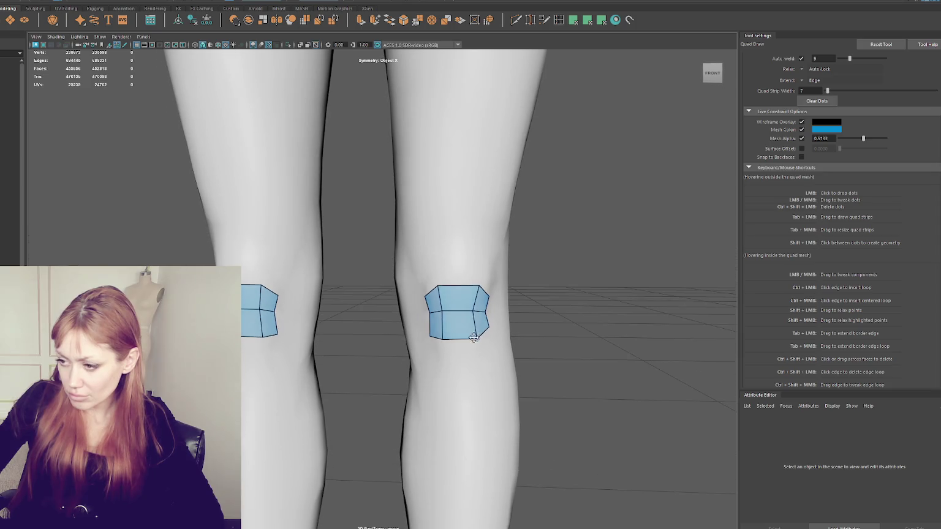
{"action": "left_click", "coordinate": [464, 351], "text": "shift"}
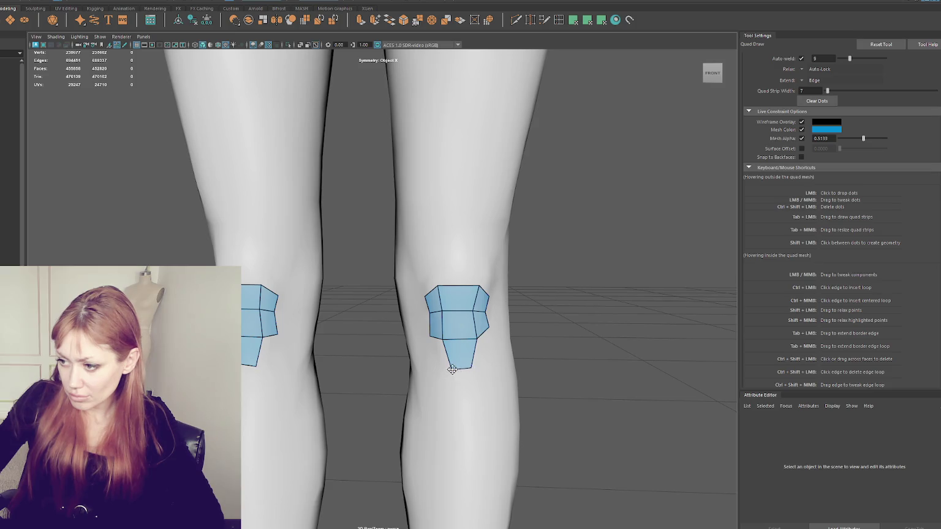
Place dots below the knee patch and fill new quads along its bottom sides
{"action": "left_click", "coordinate": [441, 364], "text": "shift"}
{"action": "left_click", "coordinate": [483, 357]}
{"action": "left_click", "coordinate": [484, 357], "text": "shift"}
{"action": "mouse_move", "coordinate": [483, 357]}
{"action": "left_mouse_down", "text": "alt"}
{"action": "mouse_move", "coordinate": [494, 346]}
{"action": "mouse_move", "coordinate": [434, 332]}
{"action": "left_mouse_up", "text": "alt"}
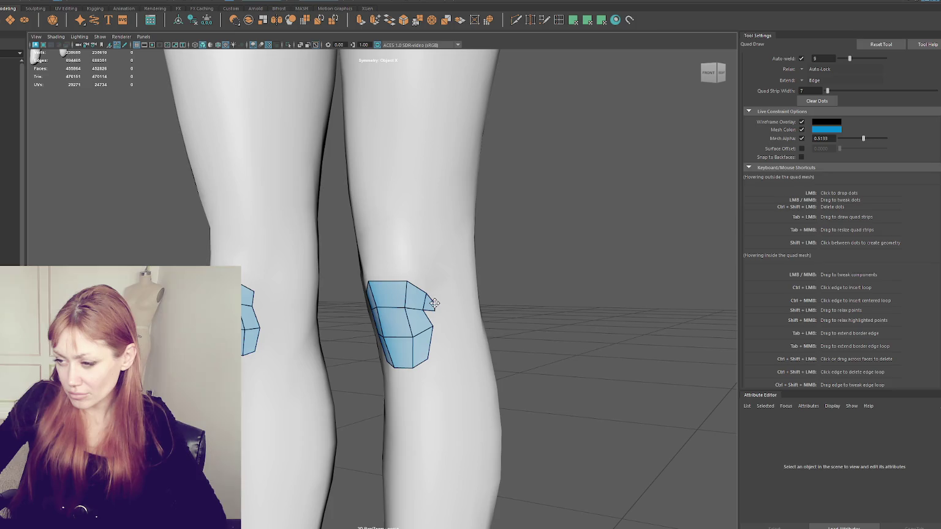
Pull the upper-right corner up-left and add quads off the right and upper-right edges
{"action": "left_click_drag", "start_coordinate": [434, 303], "coordinate": [428, 294]}
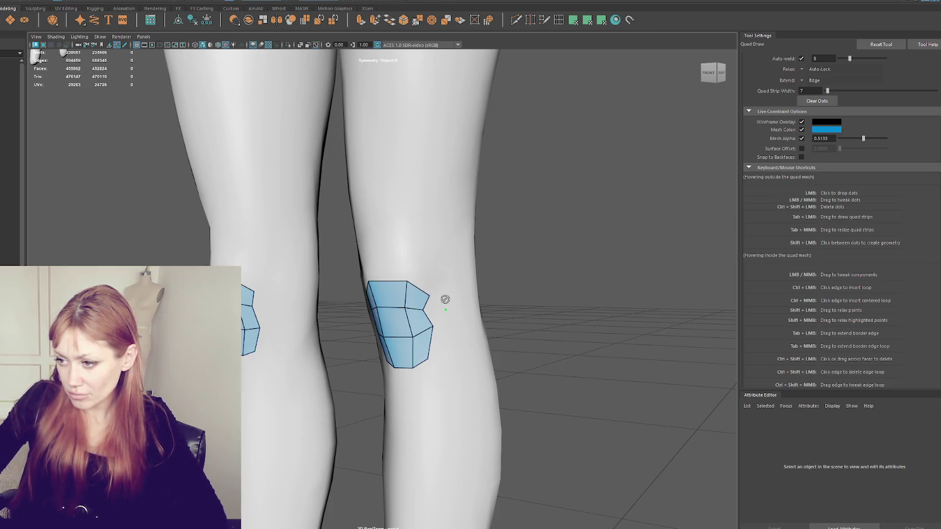
{"action": "left_click", "coordinate": [435, 300], "text": "shift"}
{"action": "left_click", "coordinate": [419, 260]}
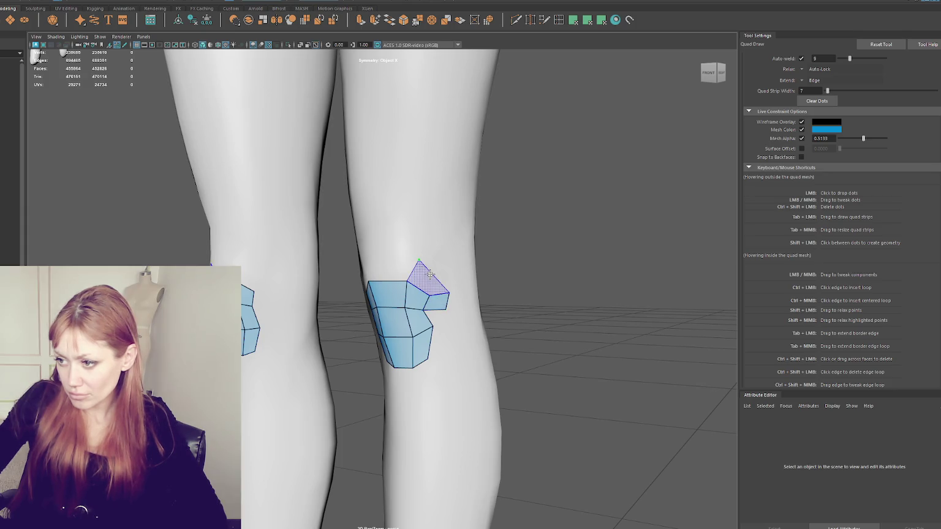
{"action": "left_click", "coordinate": [438, 288], "text": "shift"}
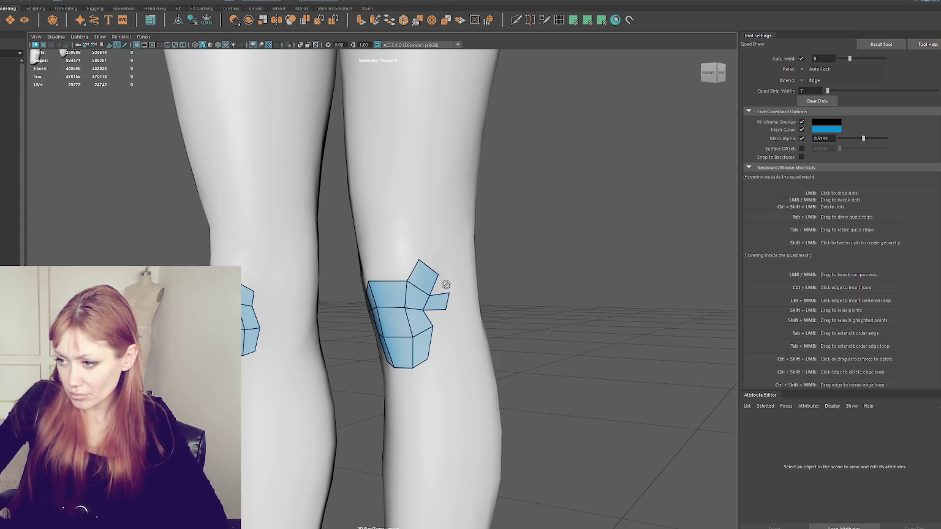
Add a quad below the right flap, extend the lower-right flap down and reshape its corners
{"action": "left_click", "coordinate": [437, 320], "text": "shift"}
{"action": "left_click", "coordinate": [443, 345], "text": "shift"}
{"action": "left_click_drag", "start_coordinate": [458, 347], "coordinate": [447, 348]}
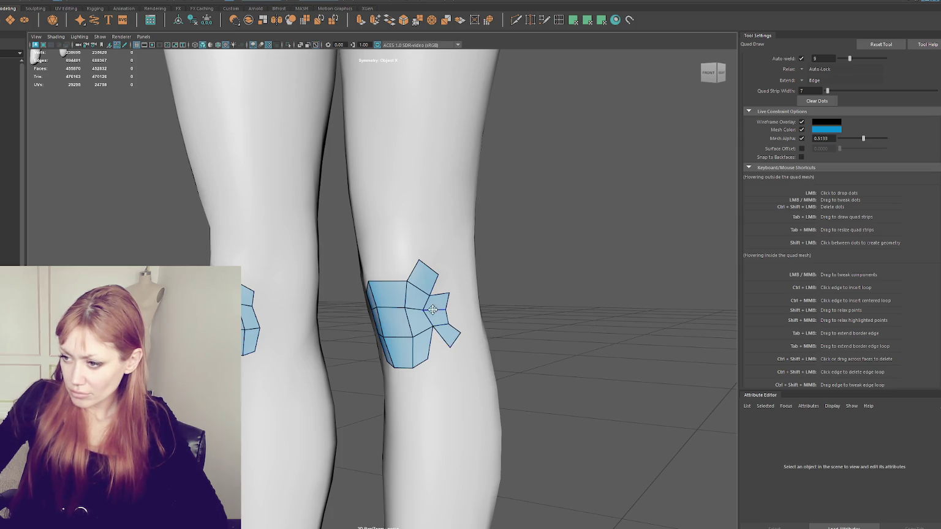
{"action": "left_click_drag", "start_coordinate": [449, 293], "coordinate": [452, 298]}
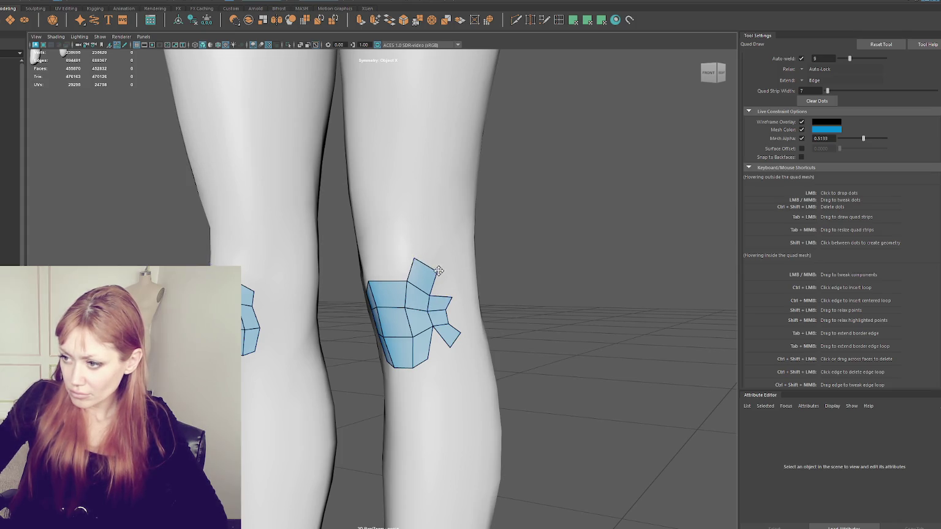
From a side view, extend the upper-right quad to a new vertex, undoing and redoing it
{"action": "left_click_drag", "start_coordinate": [422, 262], "coordinate": [370, 261], "text": "alt"}
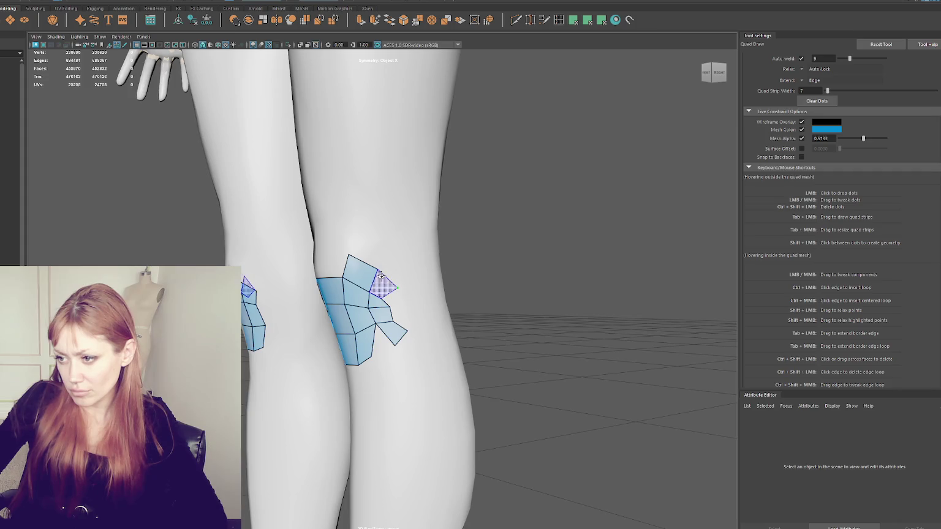
{"action": "left_click", "coordinate": [398, 290], "text": "shift"}
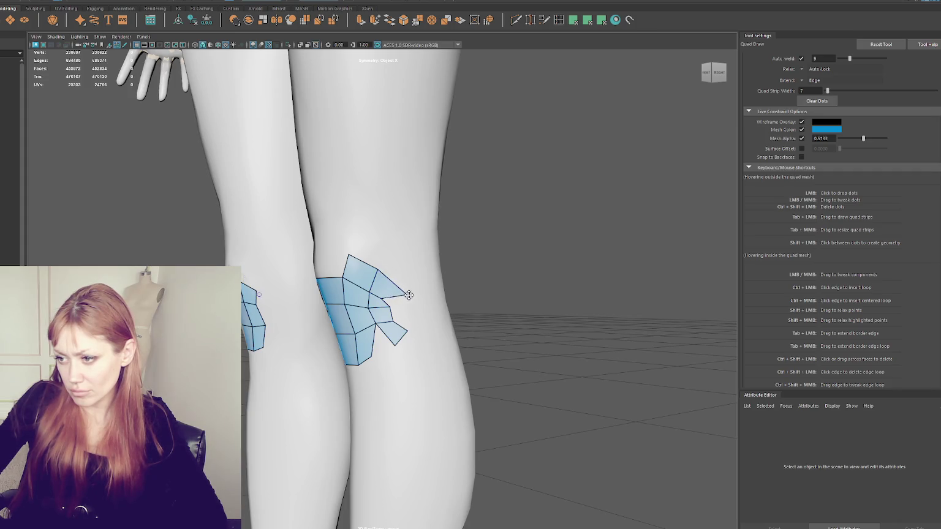
{"action": "key", "text": "ctrl+z"}
{"action": "key", "text": "shift+z"}
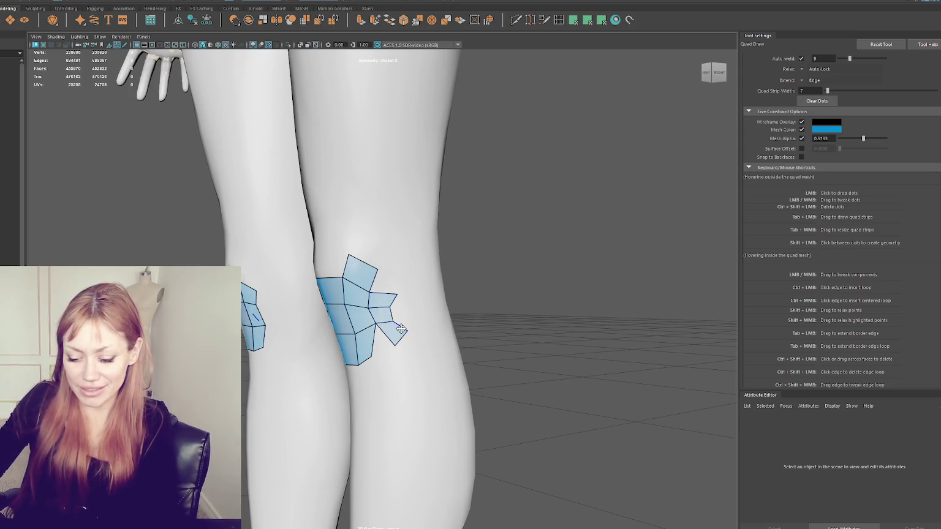
{"action": "mouse_move", "coordinate": [384, 294]}
{"action": "left_mouse_down", "text": "alt"}
{"action": "mouse_move", "coordinate": [414, 320]}
{"action": "mouse_move", "coordinate": [460, 328]}
{"action": "left_mouse_up", "text": "alt"}
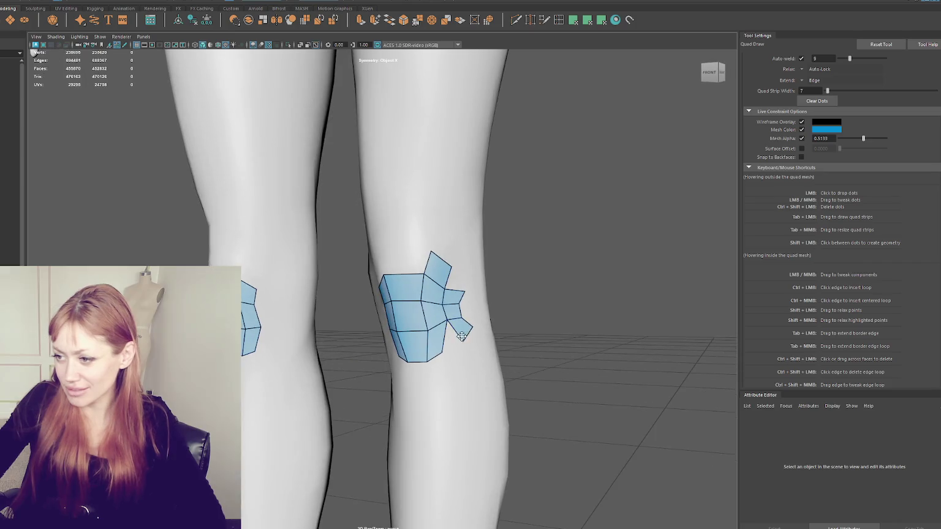
Delete the small face at the patch's right edge and view the knee from the side
{"action": "left_click", "coordinate": [451, 306], "text": "ctrl+shift"}
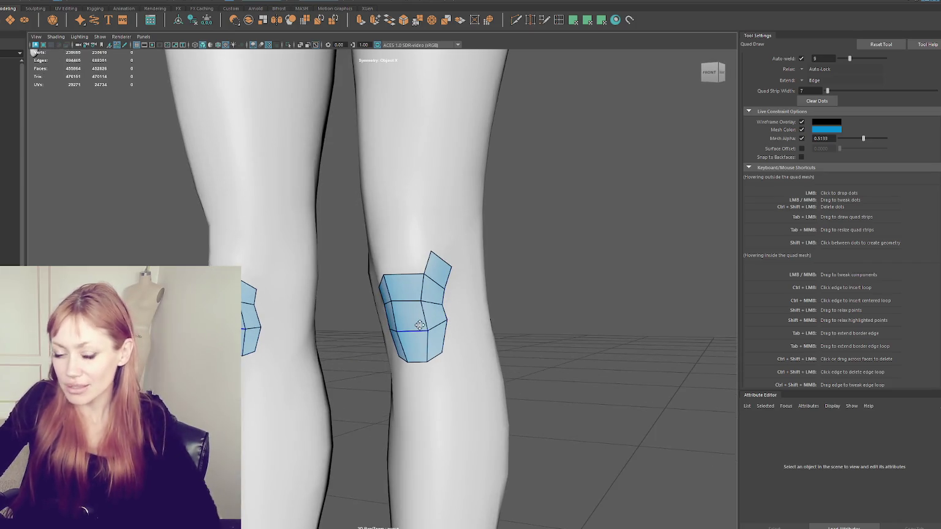
{"action": "scroll", "coordinate": [439, 308], "scroll_direction": "up", "scroll_amount": 1}
{"action": "scroll", "coordinate": [426, 312], "scroll_direction": "up", "scroll_amount": 2}
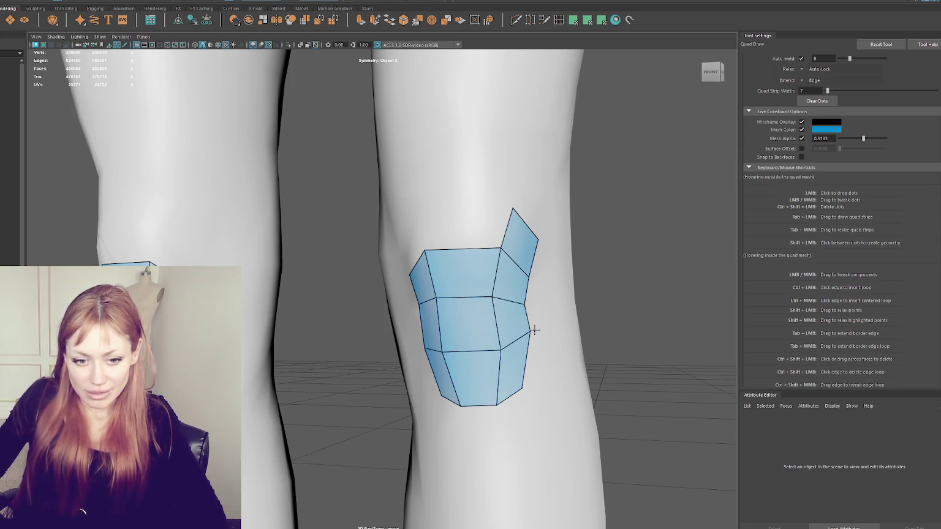
{"action": "left_click_drag", "start_coordinate": [534, 329], "coordinate": [448, 337], "text": "alt"}
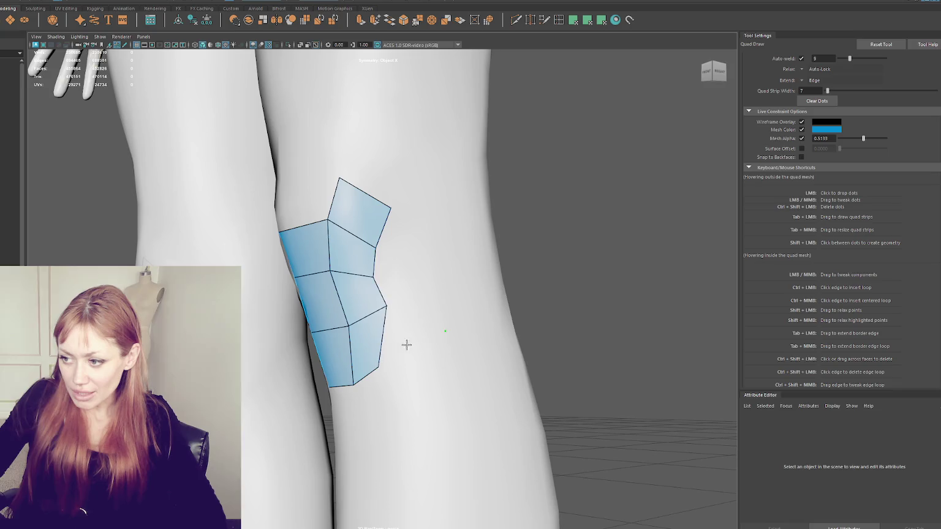
Build two quads wrapping the knee's side, adjust their vertices, then delete the upper-right quad
{"action": "left_click", "coordinate": [405, 343], "text": "shift"}
{"action": "left_click", "coordinate": [414, 287], "text": "shift"}
{"action": "mouse_move", "coordinate": [441, 256]}
{"action": "left_mouse_down"}
{"action": "mouse_move", "coordinate": [431, 252]}
{"action": "mouse_move", "coordinate": [442, 284]}
{"action": "left_mouse_up"}
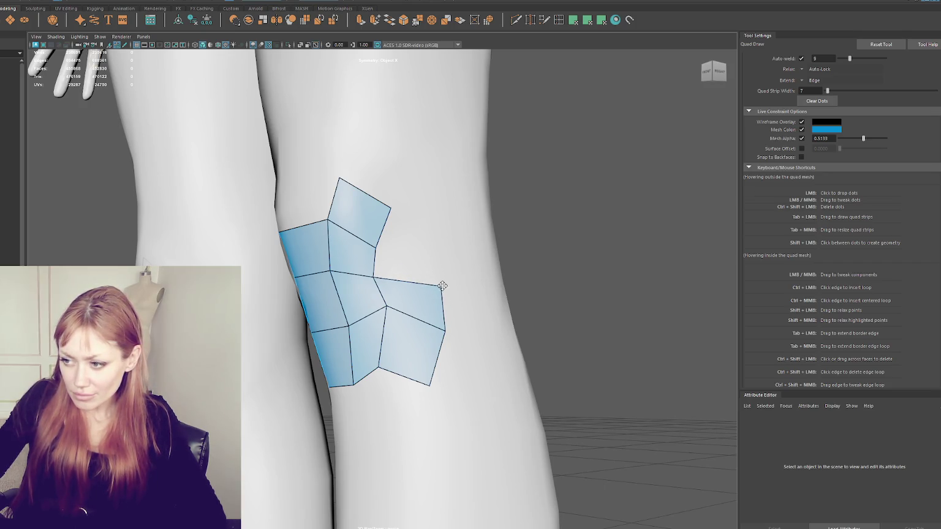
{"action": "left_click_drag", "start_coordinate": [386, 306], "coordinate": [385, 310]}
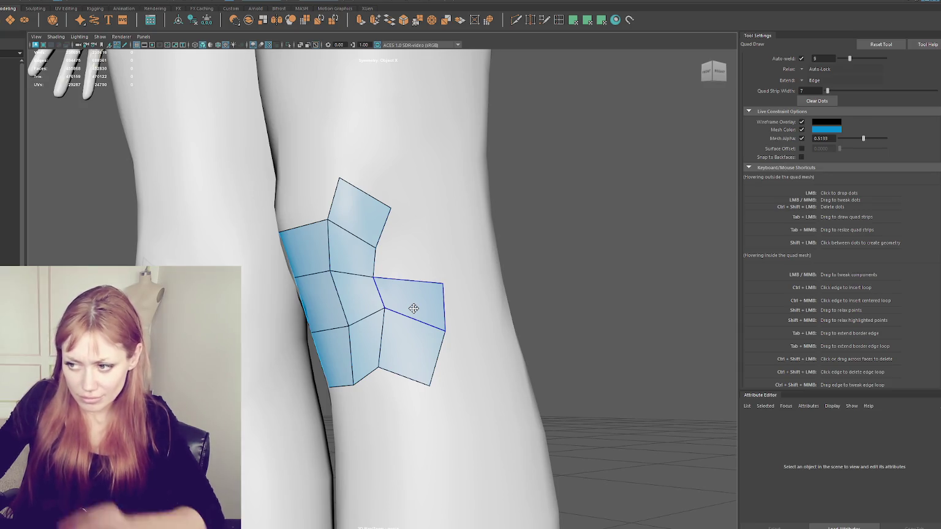
{"action": "left_click", "coordinate": [428, 299], "text": "ctrl+shift"}
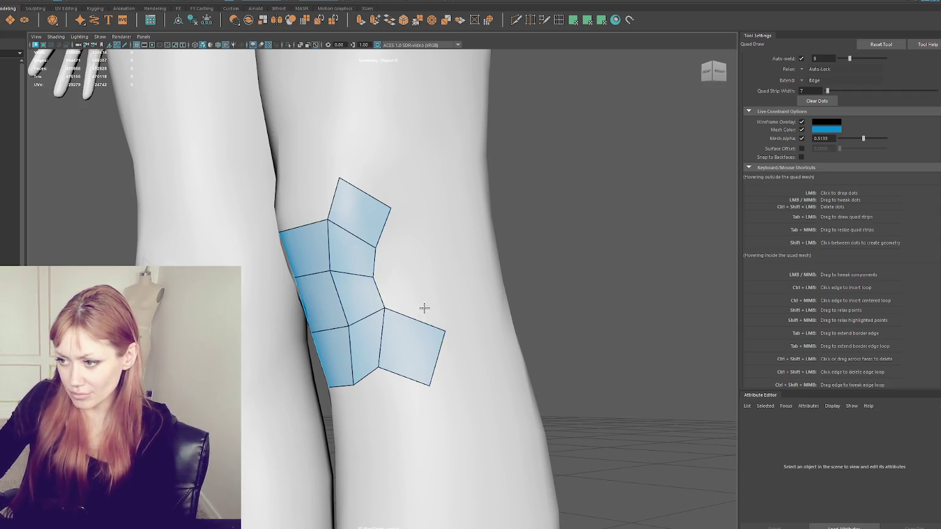
Reshape the lower-right quads, delete the upper-right quad again and make the outer edge vertical
{"action": "left_click_drag", "start_coordinate": [443, 330], "coordinate": [432, 294]}
{"action": "mouse_move", "coordinate": [428, 381]}
{"action": "left_mouse_down"}
{"action": "mouse_move", "coordinate": [420, 315]}
{"action": "mouse_move", "coordinate": [391, 357]}
{"action": "mouse_move", "coordinate": [407, 346]}
{"action": "mouse_move", "coordinate": [430, 386]}
{"action": "left_mouse_up"}
{"action": "left_click_drag", "start_coordinate": [434, 295], "coordinate": [446, 331]}
{"action": "left_click", "coordinate": [444, 331], "text": "shift"}
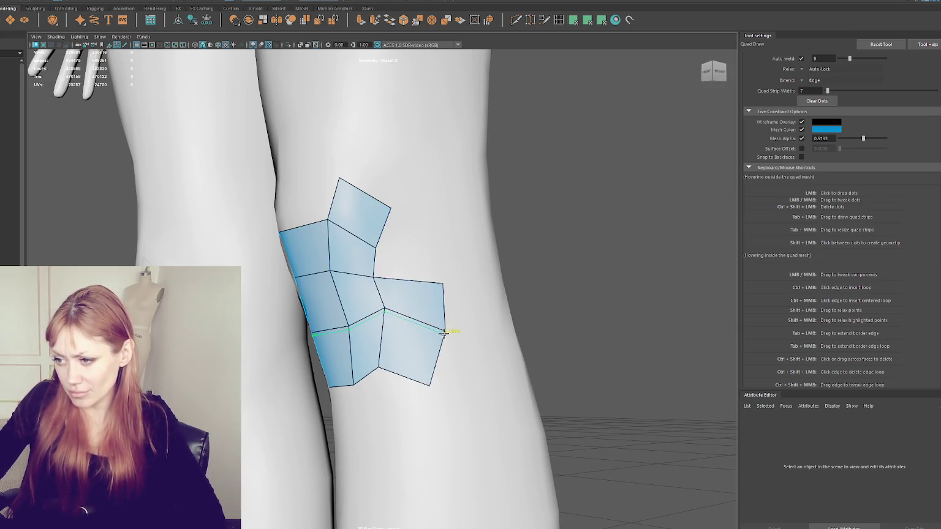
{"action": "left_click", "coordinate": [422, 303], "text": "ctrl+shift"}
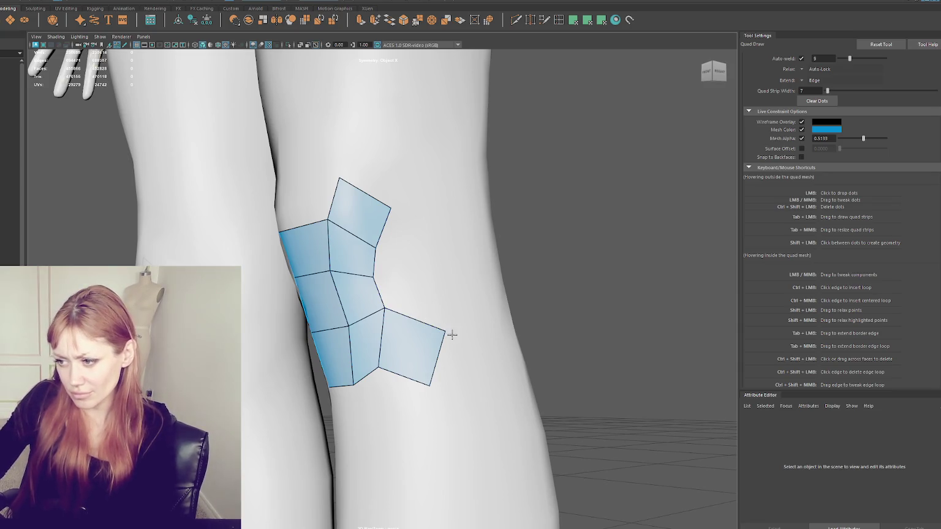
{"action": "left_click_drag", "start_coordinate": [452, 335], "coordinate": [430, 338]}
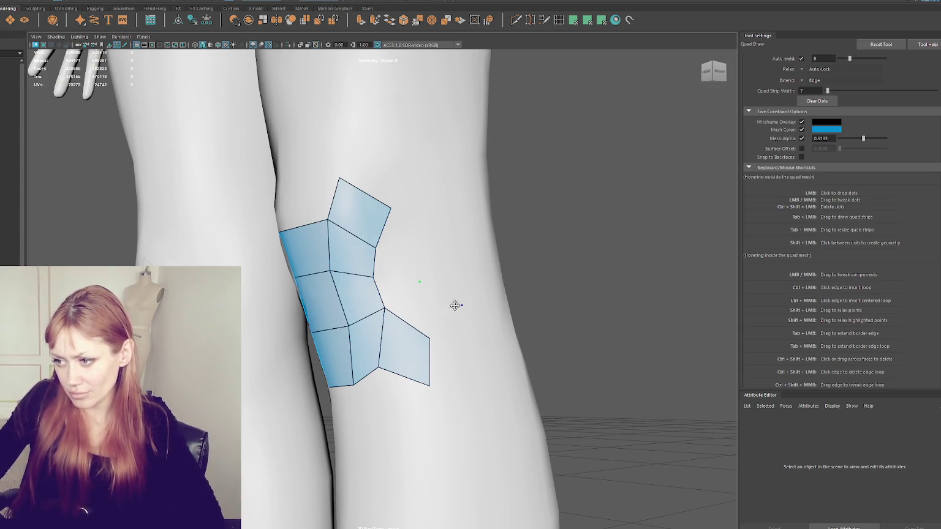
Add a new quad on the right side and pull its top and outer vertices into place
{"action": "left_click", "coordinate": [424, 302], "text": "shift"}
{"action": "left_click_drag", "start_coordinate": [421, 281], "coordinate": [412, 268]}
{"action": "mouse_move", "coordinate": [461, 304]}
{"action": "left_mouse_down"}
{"action": "mouse_move", "coordinate": [427, 300]}
{"action": "mouse_move", "coordinate": [385, 319]}
{"action": "left_mouse_up"}
{"action": "left_click_drag", "start_coordinate": [379, 367], "coordinate": [356, 362]}
{"action": "left_click_drag", "start_coordinate": [430, 385], "coordinate": [421, 389]}
Fine-tune the interior, lower-left and right-side vertices of the new quads
{"action": "left_click_drag", "start_coordinate": [346, 326], "coordinate": [342, 326]}
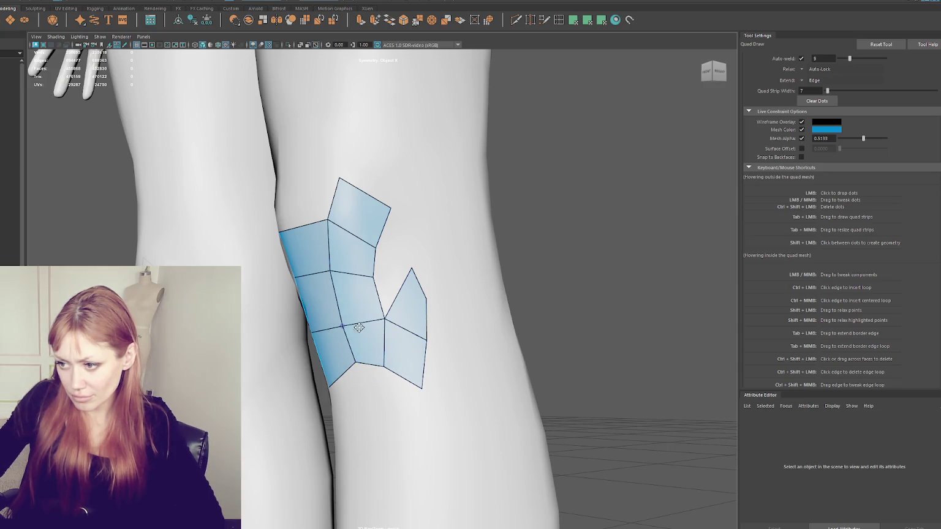
{"action": "left_click_drag", "start_coordinate": [353, 361], "coordinate": [350, 362]}
{"action": "left_click_drag", "start_coordinate": [412, 269], "coordinate": [434, 306]}
{"action": "left_click_drag", "start_coordinate": [427, 340], "coordinate": [425, 346]}
{"action": "left_click_drag", "start_coordinate": [422, 387], "coordinate": [415, 385]}
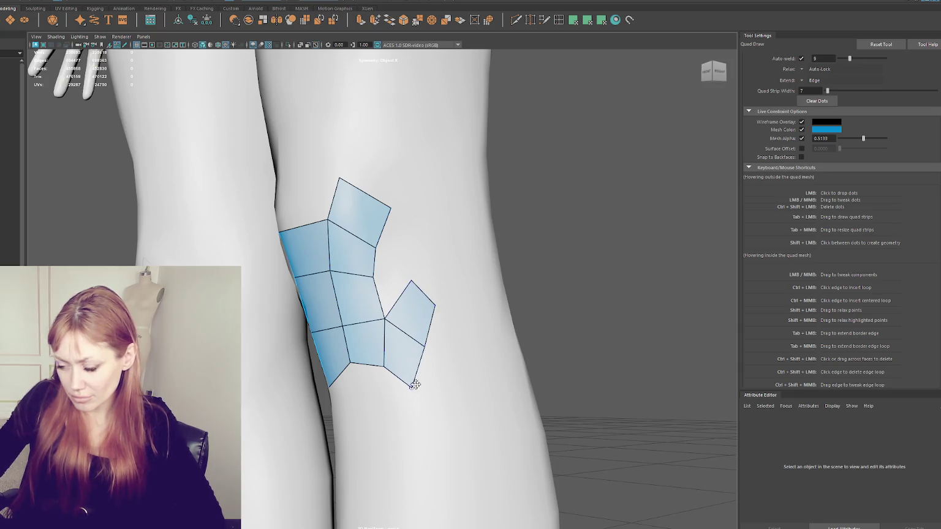
Add two quads from new dots at the right and bridge the gap to the upper quads
{"action": "left_click", "coordinate": [414, 412]}
{"action": "left_click", "coordinate": [441, 378], "text": "shift"}
{"action": "left_click", "coordinate": [484, 334]}
{"action": "left_click", "coordinate": [459, 354], "text": "shift"}
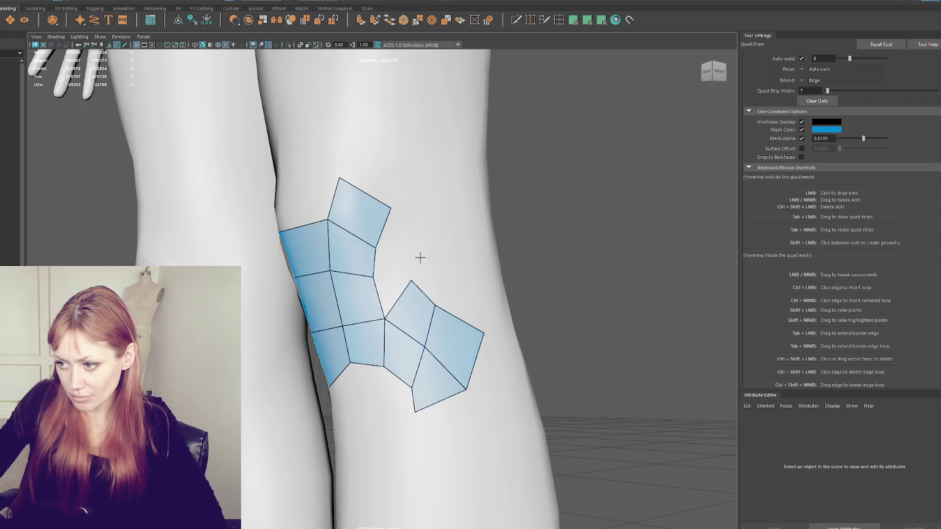
{"action": "left_click_drag", "start_coordinate": [413, 282], "coordinate": [414, 288]}
{"action": "left_click_drag", "start_coordinate": [374, 247], "coordinate": [370, 239]}
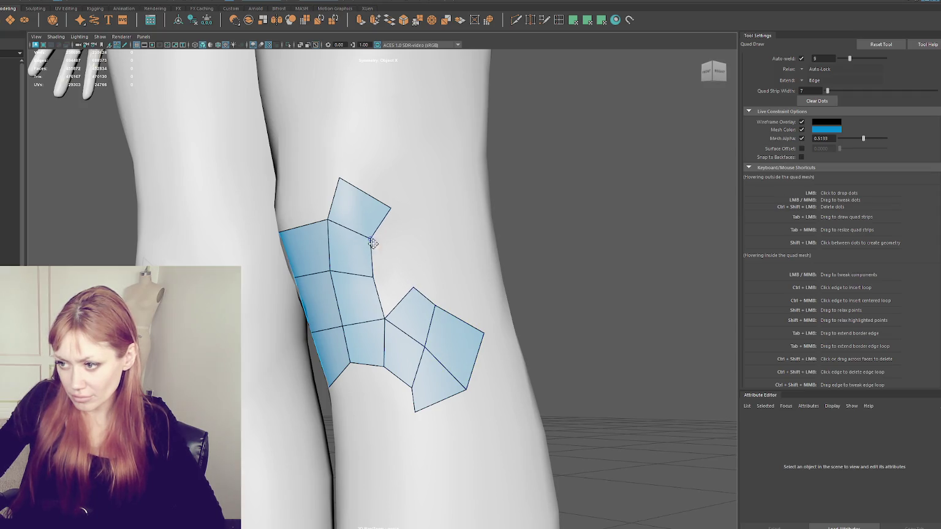
{"action": "left_click", "coordinate": [388, 277], "text": "shift"}
{"action": "left_click_drag", "start_coordinate": [373, 276], "coordinate": [370, 280]}
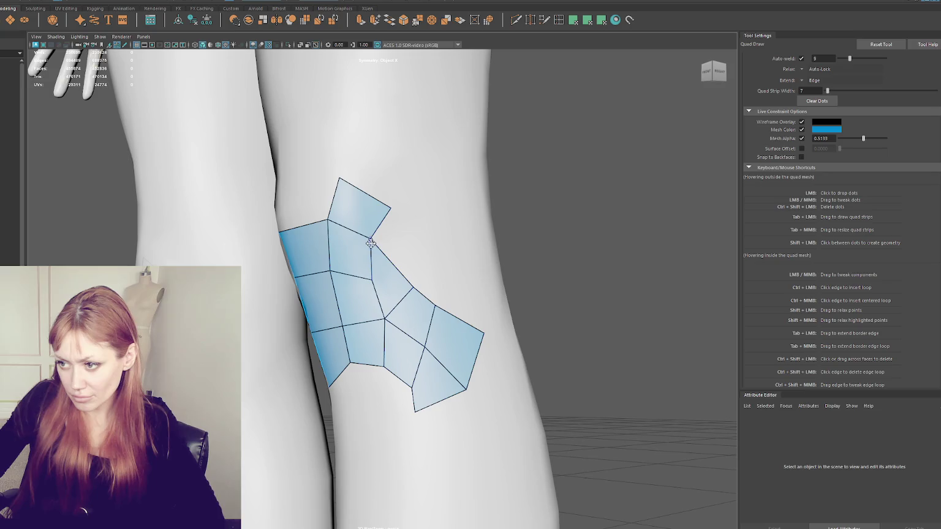
Place four dots along the mesh's right edge and fill three new quads there
{"action": "left_click", "coordinate": [413, 246], "text": "shift"}
{"action": "left_click", "coordinate": [461, 274]}
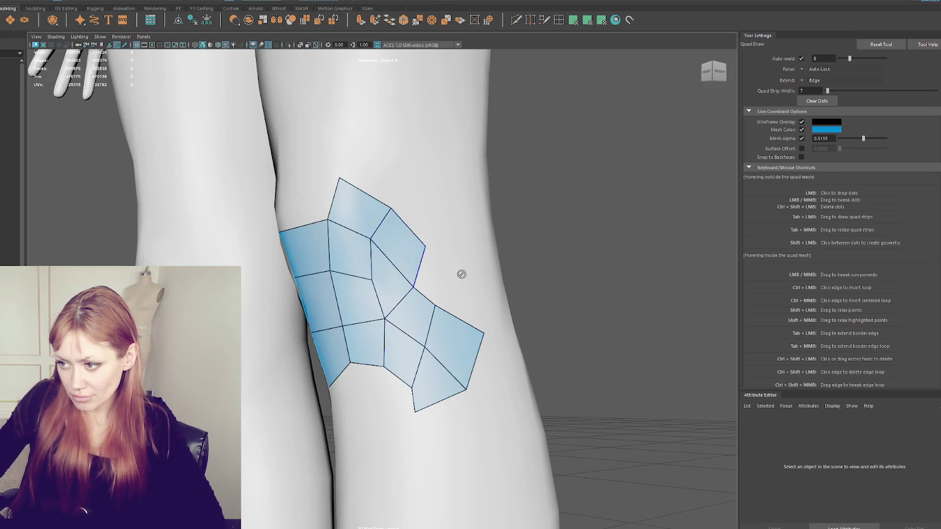
{"action": "left_click", "coordinate": [438, 276], "text": "shift"}
{"action": "left_click", "coordinate": [487, 300]}
{"action": "left_click", "coordinate": [466, 311], "text": "shift"}
{"action": "mouse_move", "coordinate": [467, 311]}
{"action": "left_mouse_down", "text": "alt"}
{"action": "mouse_move", "coordinate": [435, 307]}
{"action": "mouse_move", "coordinate": [400, 231]}
{"action": "mouse_move", "coordinate": [347, 266]}
{"action": "left_mouse_up", "text": "alt"}
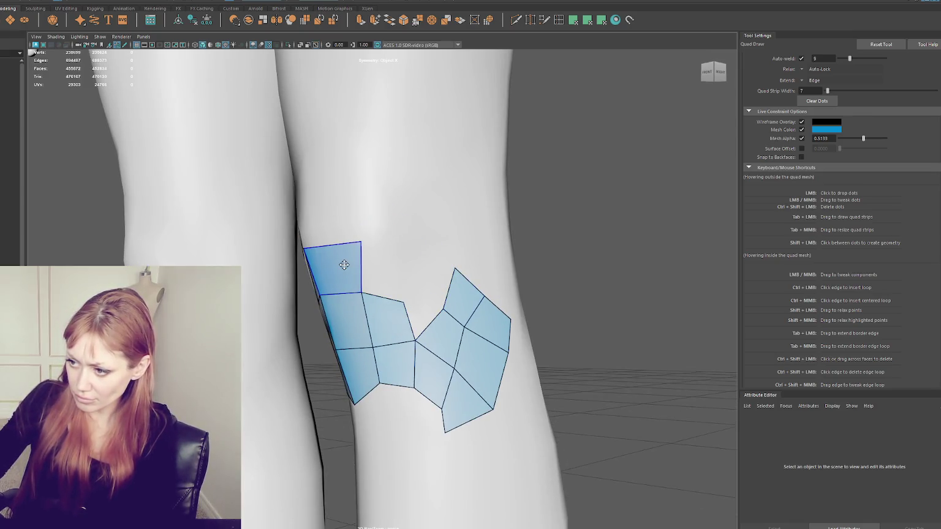
Fill the gap between the two mesh clusters and straighten the top border
{"action": "left_click_drag", "start_coordinate": [403, 301], "coordinate": [399, 297]}
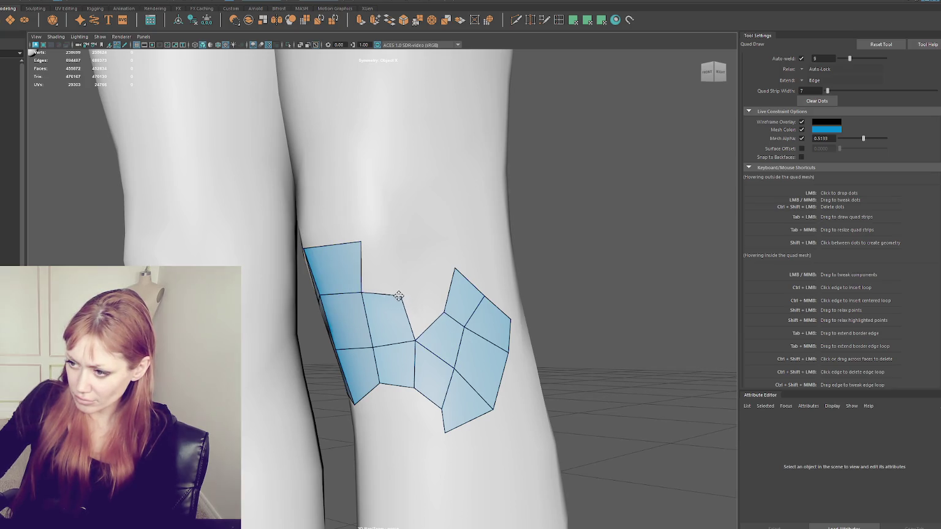
{"action": "left_click", "coordinate": [427, 294]}
{"action": "left_click", "coordinate": [409, 306], "text": "shift"}
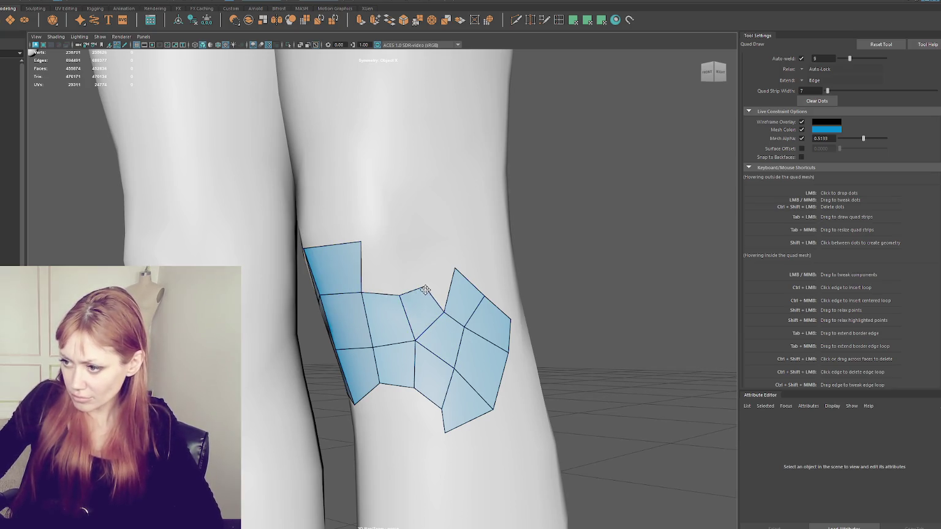
{"action": "left_click_drag", "start_coordinate": [399, 296], "coordinate": [399, 293]}
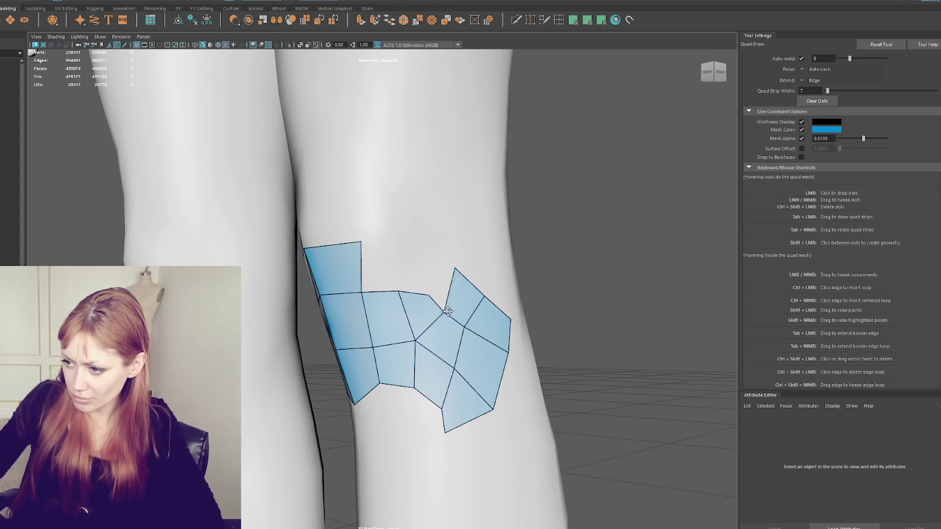
{"action": "left_click_drag", "start_coordinate": [399, 292], "coordinate": [405, 293]}
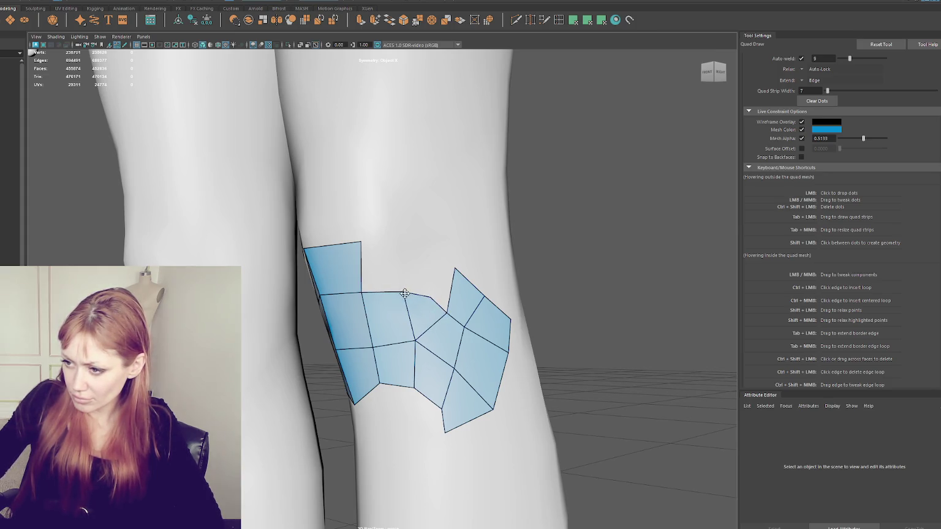
Fill the gap between the two knee patches and relax the interior vertices
{"action": "left_click", "coordinate": [378, 263], "text": "shift"}
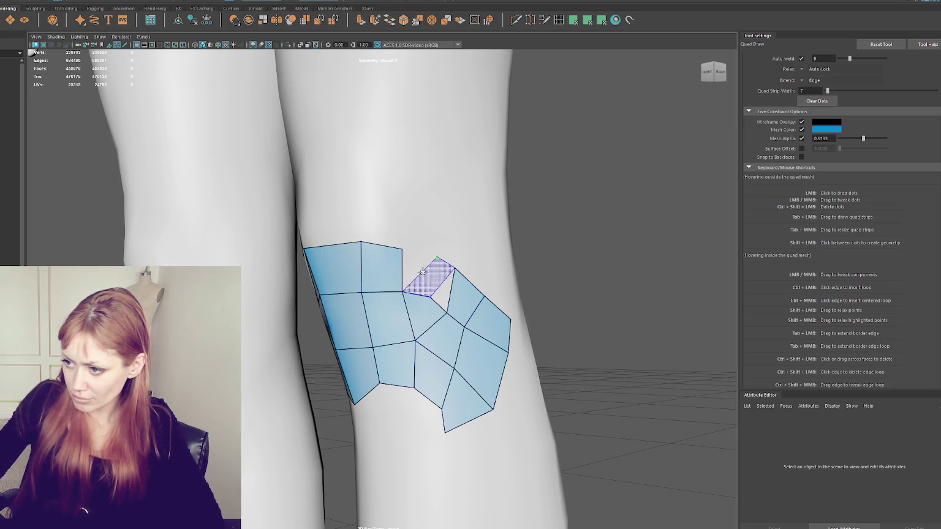
{"action": "left_click", "coordinate": [423, 272], "text": "shift"}
{"action": "left_click_drag", "start_coordinate": [449, 315], "coordinate": [502, 368]}
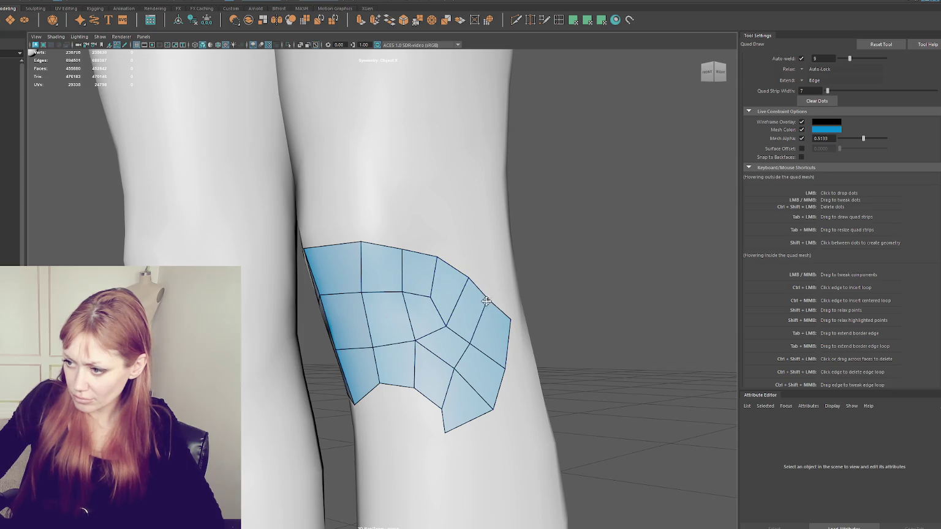
{"action": "mouse_move", "coordinate": [415, 339]}
{"action": "left_mouse_down", "text": "shift"}
{"action": "mouse_move", "coordinate": [450, 325]}
{"action": "mouse_move", "coordinate": [425, 296]}
{"action": "mouse_move", "coordinate": [452, 367]}
{"action": "left_mouse_up", "text": "shift"}
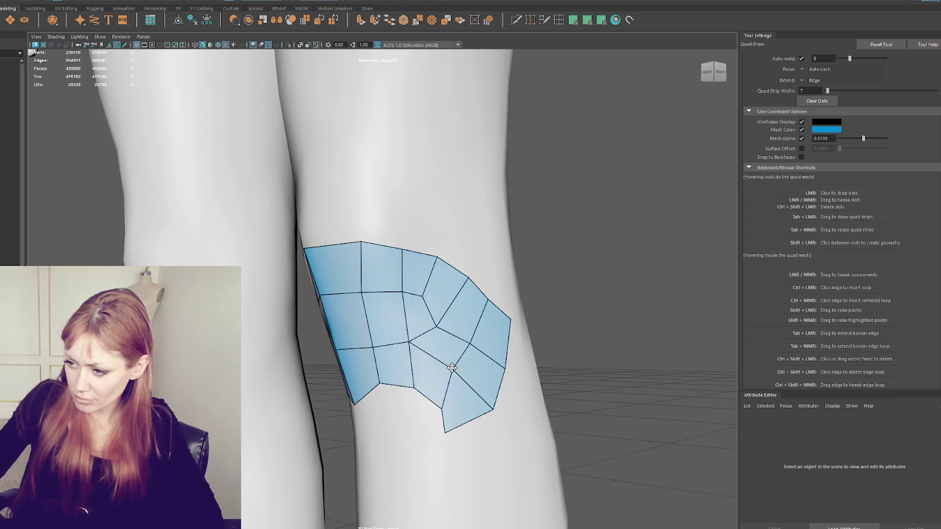
Delete the notch face and top-right quad, welding the right patch corner to the left patch
{"action": "left_click", "coordinate": [444, 303], "text": "ctrl+shift"}
{"action": "left_click", "coordinate": [418, 321], "text": "ctrl+shift"}
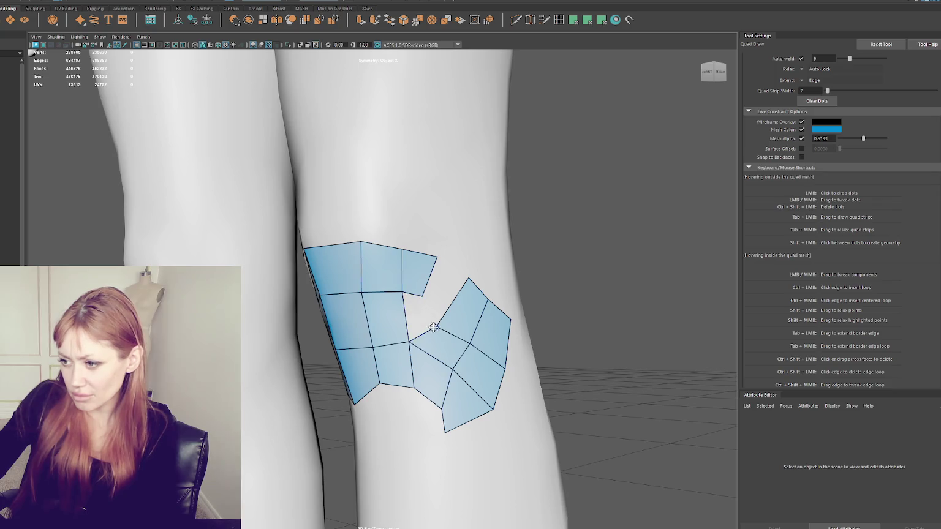
{"action": "left_click", "coordinate": [420, 272], "text": "ctrl+shift"}
{"action": "left_click_drag", "start_coordinate": [436, 327], "coordinate": [400, 290]}
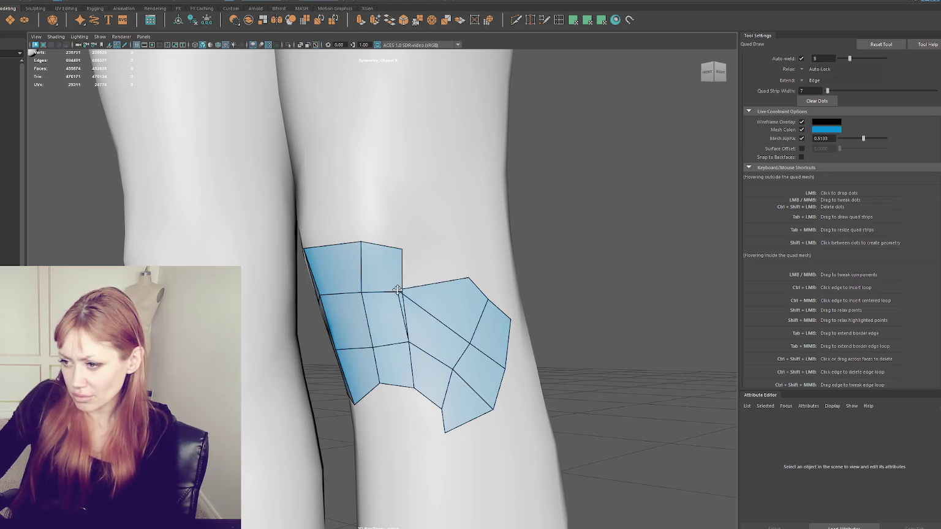
{"action": "left_click_drag", "start_coordinate": [456, 278], "coordinate": [441, 265]}
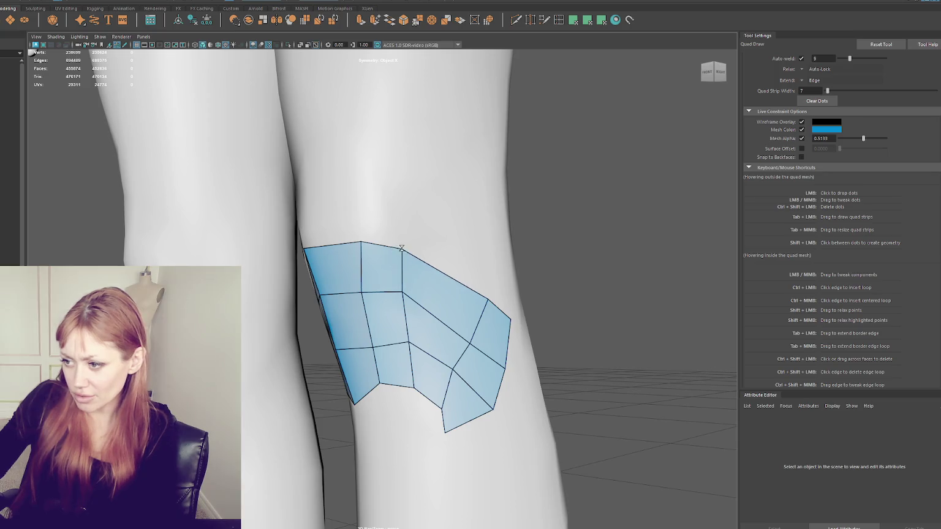
{"action": "key", "text": "ctrl+z"}
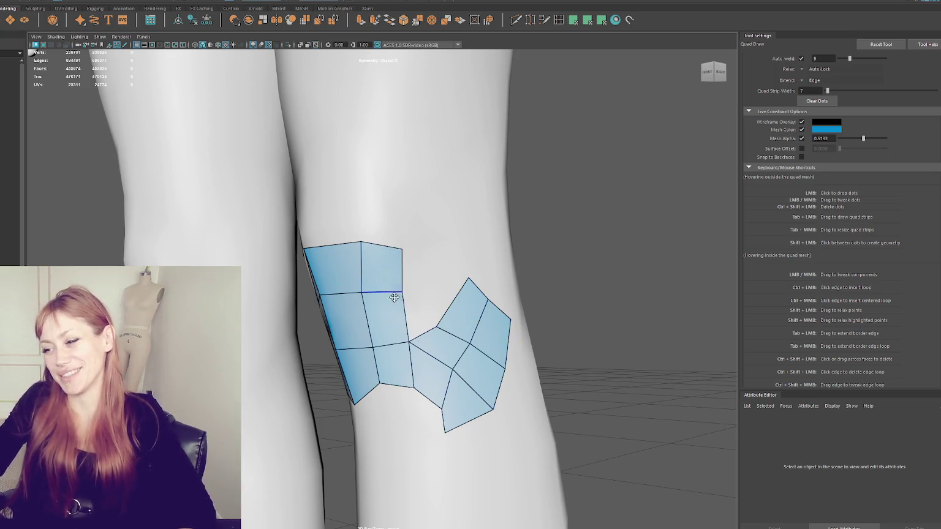
Fill the remaining gap and notch between the patches with three new quads
{"action": "left_click", "coordinate": [421, 312], "text": "shift"}
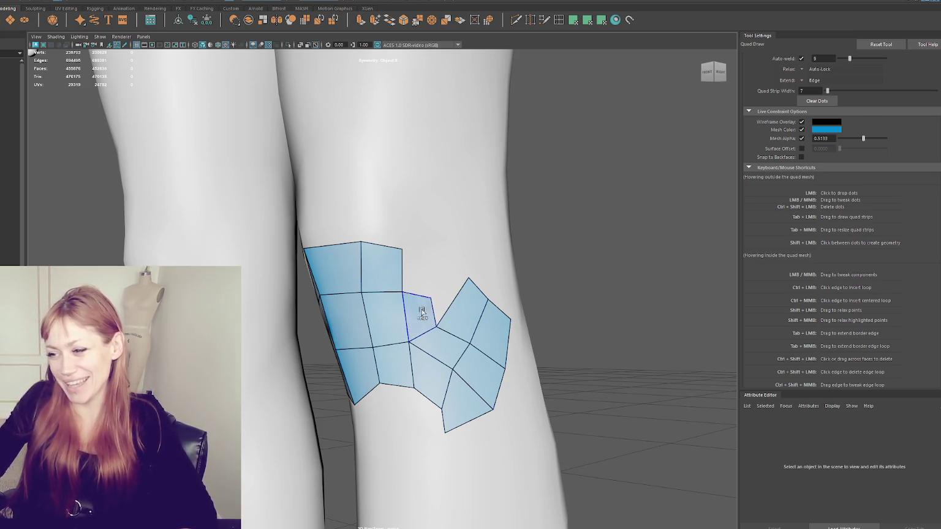
{"action": "left_click", "coordinate": [436, 270], "text": "shift"}
{"action": "left_click", "coordinate": [445, 279], "text": "shift"}
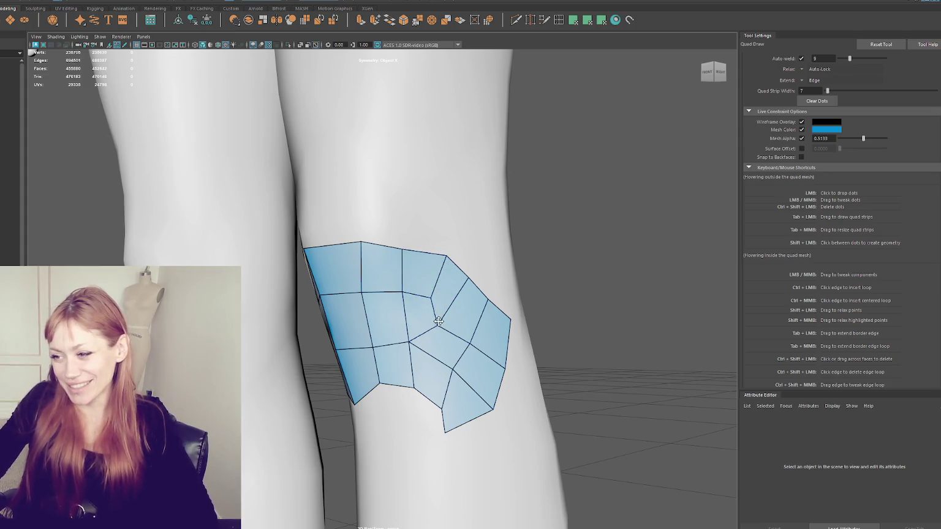
{"action": "left_click_drag", "start_coordinate": [432, 299], "coordinate": [427, 298]}
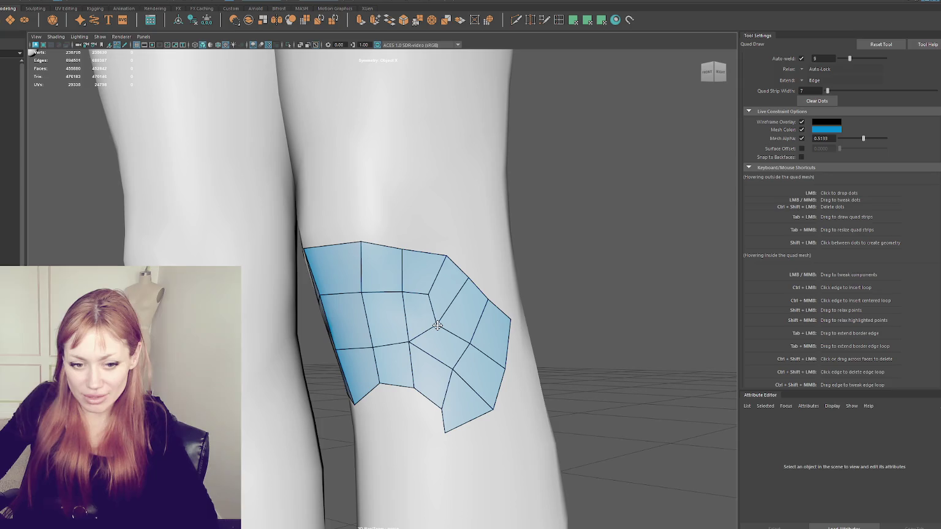
Relax the lower-right faces and add a quad below the lower-right edge
{"action": "mouse_move", "coordinate": [469, 344]}
{"action": "left_mouse_down", "text": "shift"}
{"action": "mouse_move", "coordinate": [404, 386]}
{"action": "mouse_move", "coordinate": [451, 423]}
{"action": "left_mouse_up", "text": "shift"}
{"action": "mouse_move", "coordinate": [525, 384]}
{"action": "left_mouse_down", "text": "shift"}
{"action": "mouse_move", "coordinate": [488, 378]}
{"action": "mouse_move", "coordinate": [490, 440]}
{"action": "left_mouse_up", "text": "shift"}
{"action": "left_click", "coordinate": [493, 437], "text": "shift"}
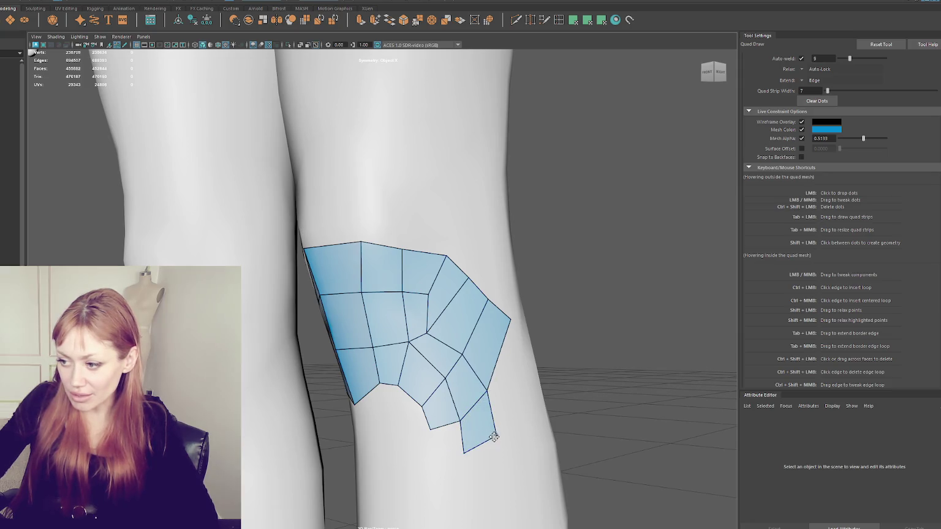
{"action": "left_click_drag", "start_coordinate": [483, 405], "coordinate": [446, 382], "text": "shift"}
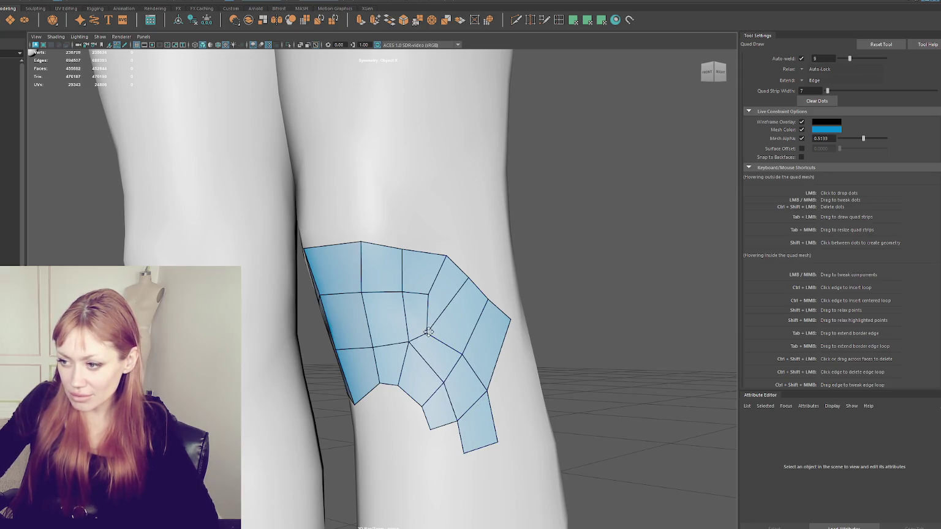
Delete the strip of quads on the right border, relax it and add a border quad
{"action": "mouse_move", "coordinate": [467, 277]}
{"action": "left_mouse_down"}
{"action": "mouse_move", "coordinate": [498, 362]}
{"action": "mouse_move", "coordinate": [479, 335]}
{"action": "left_mouse_up"}
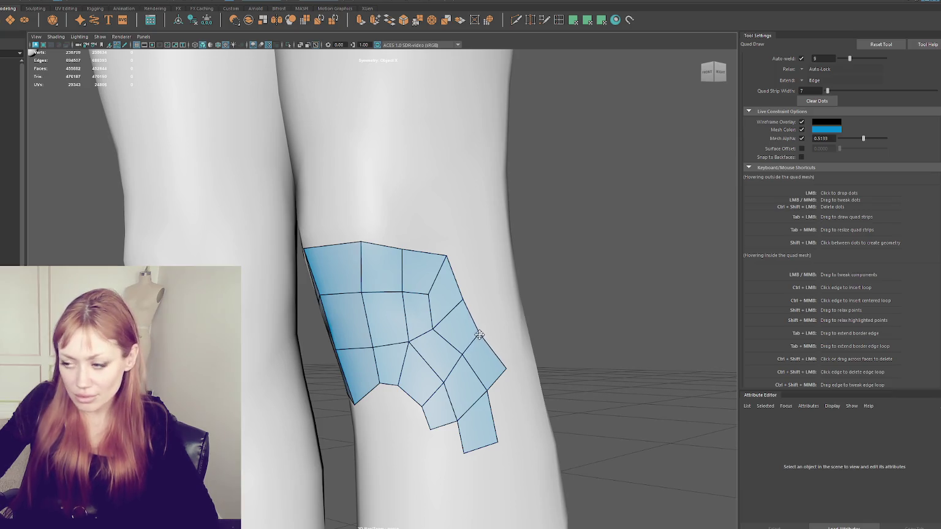
{"action": "mouse_move", "coordinate": [463, 301]}
{"action": "left_mouse_down"}
{"action": "mouse_move", "coordinate": [475, 314]}
{"action": "mouse_move", "coordinate": [466, 361]}
{"action": "left_mouse_up"}
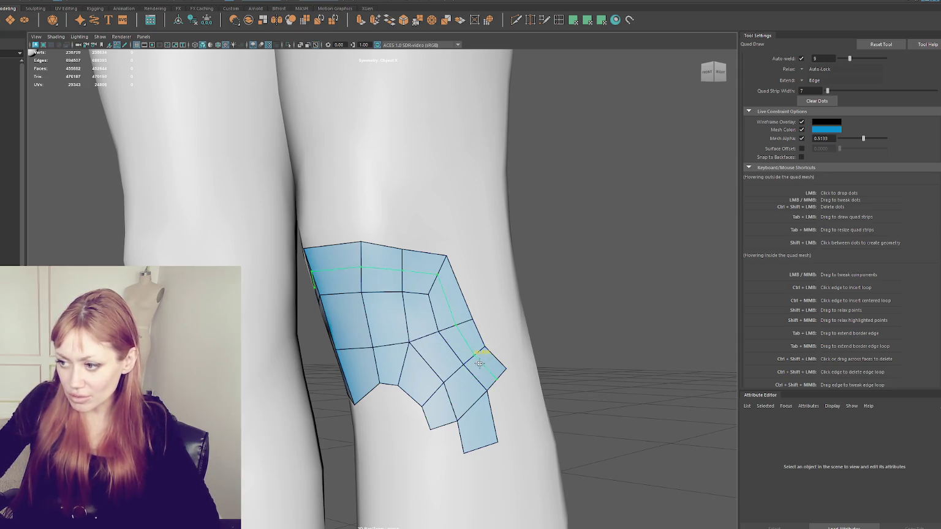
{"action": "left_click_drag", "start_coordinate": [479, 362], "coordinate": [451, 301], "text": "ctrl+shift"}
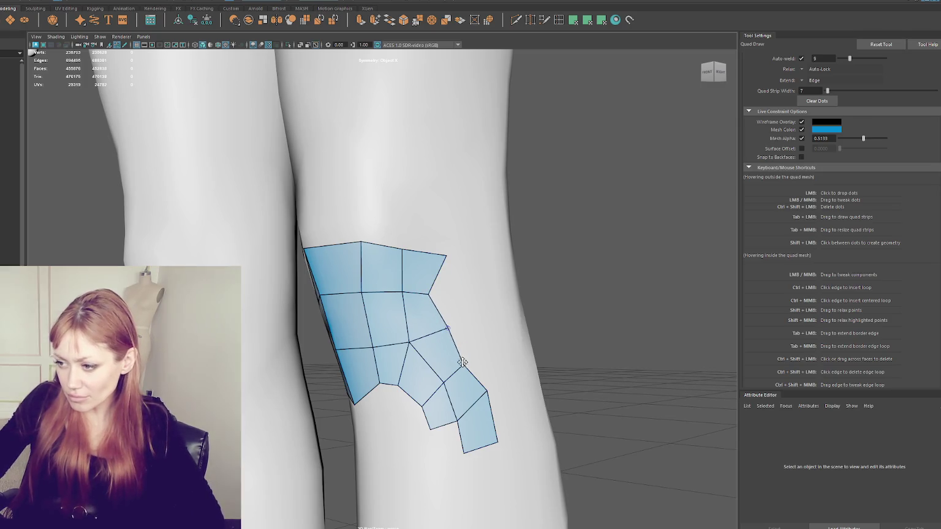
{"action": "mouse_move", "coordinate": [462, 362]}
{"action": "left_mouse_down", "text": "shift"}
{"action": "mouse_move", "coordinate": [451, 337]}
{"action": "mouse_move", "coordinate": [442, 370]}
{"action": "left_mouse_up", "text": "shift"}
{"action": "left_click", "coordinate": [481, 331], "text": "shift"}
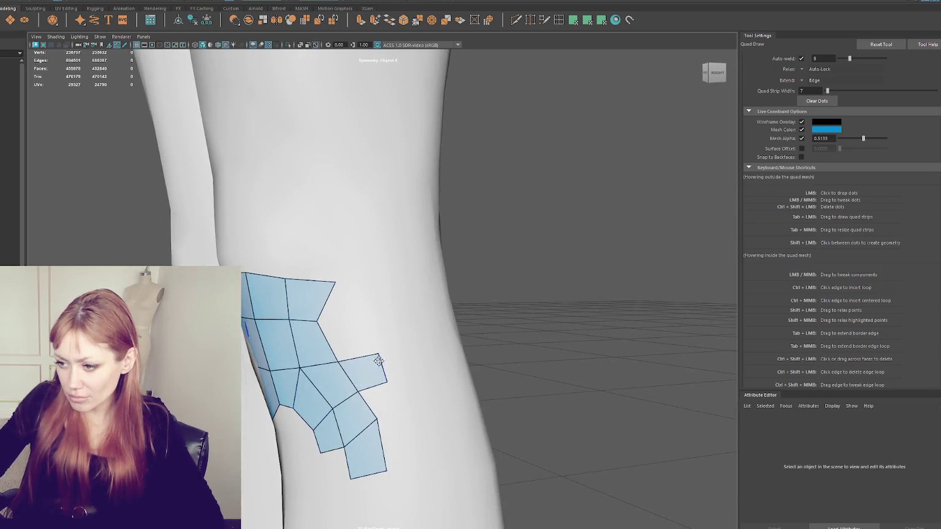
Fill the notch on the right border and reshape the lower quads from the front
{"action": "left_click", "coordinate": [351, 335], "text": "shift"}
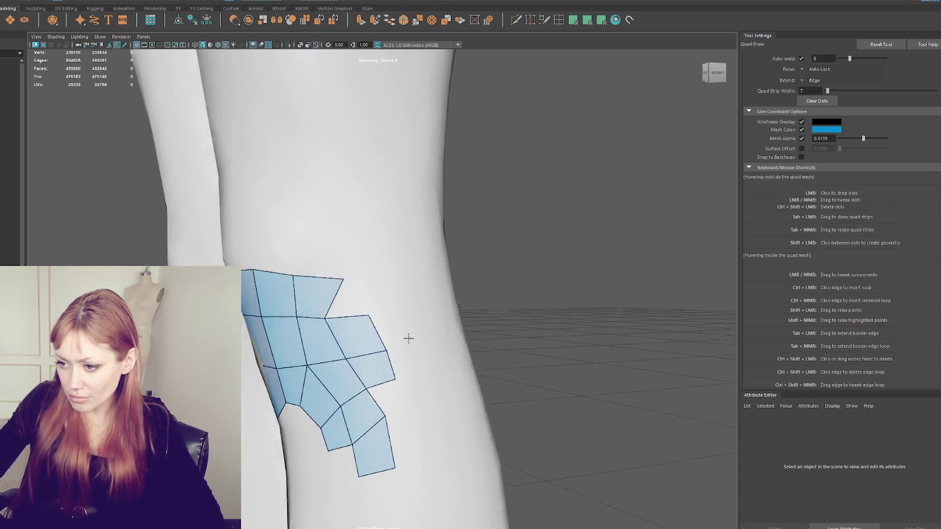
{"action": "left_click_drag", "start_coordinate": [407, 336], "coordinate": [423, 335], "text": "alt"}
{"action": "mouse_move", "coordinate": [395, 378]}
{"action": "left_mouse_down"}
{"action": "mouse_move", "coordinate": [355, 380]}
{"action": "mouse_move", "coordinate": [481, 357]}
{"action": "left_mouse_up"}
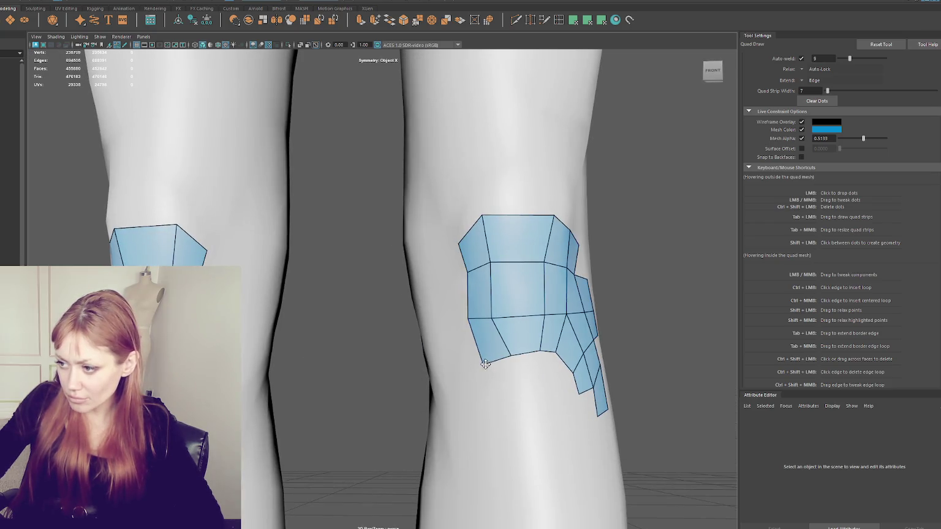
{"action": "left_click_drag", "start_coordinate": [492, 317], "coordinate": [497, 317]}
{"action": "left_click_drag", "start_coordinate": [511, 355], "coordinate": [513, 349]}
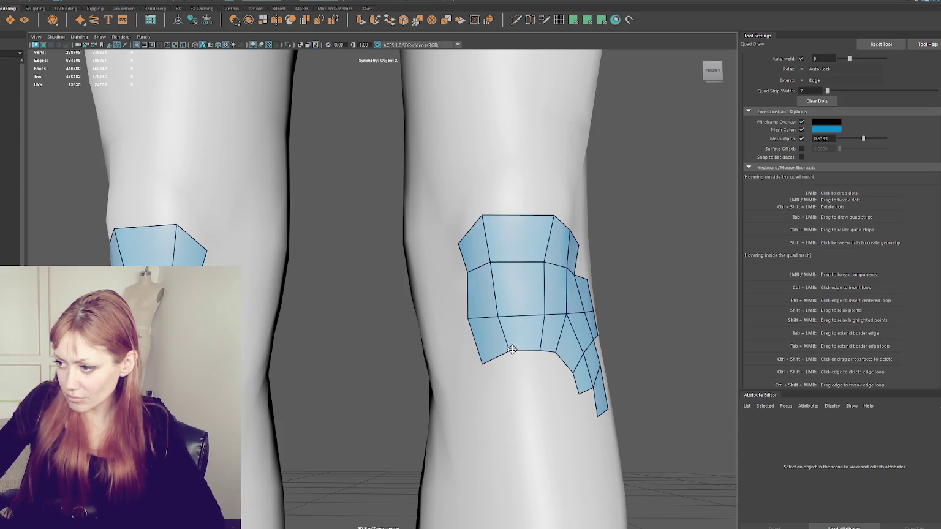
{"action": "mouse_move", "coordinate": [556, 311]}
{"action": "left_mouse_down", "text": "alt"}
{"action": "mouse_move", "coordinate": [539, 313]}
{"action": "mouse_move", "coordinate": [545, 332]}
{"action": "mouse_move", "coordinate": [468, 328]}
{"action": "mouse_move", "coordinate": [441, 339]}
{"action": "left_mouse_up", "text": "alt"}
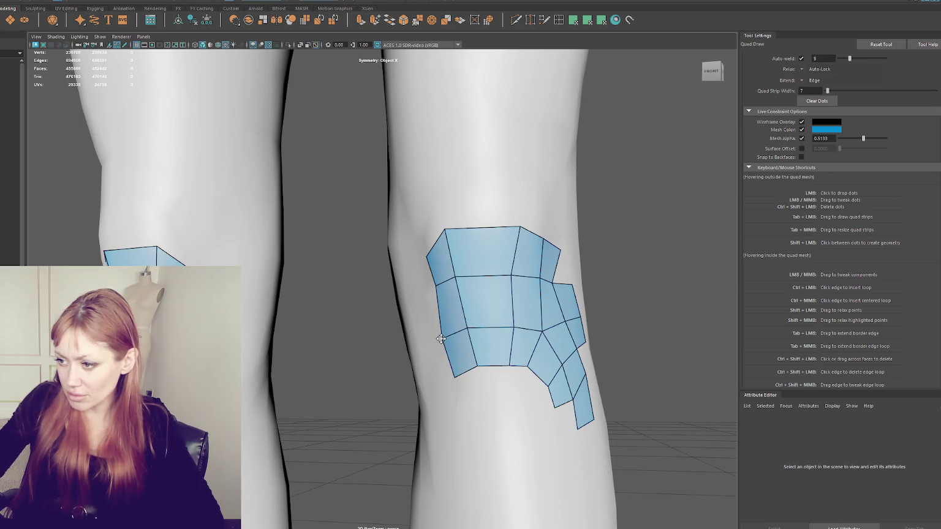
Add two quads at the lower-left border and adjust the left and bottom-left vertices
{"action": "left_click", "coordinate": [442, 393]}
{"action": "left_click", "coordinate": [442, 362], "text": "shift"}
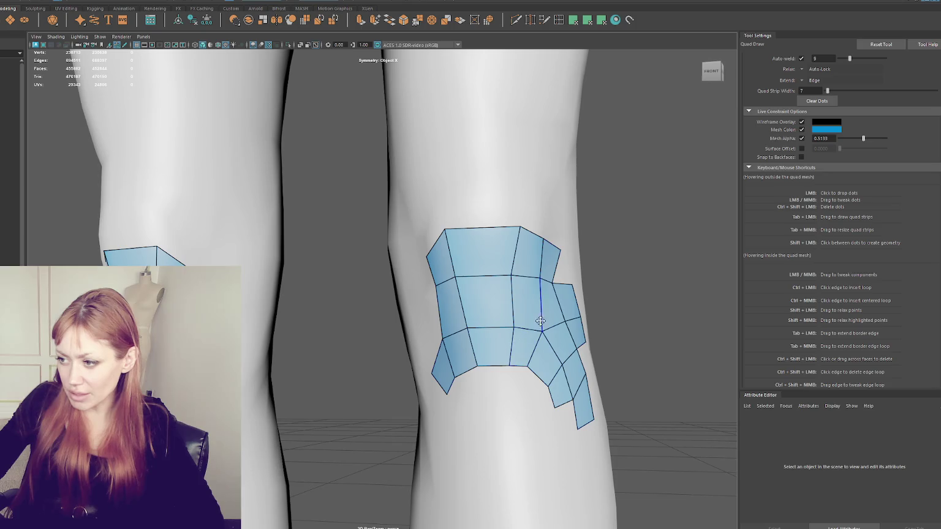
{"action": "left_click_drag", "start_coordinate": [563, 291], "coordinate": [549, 296], "text": "alt"}
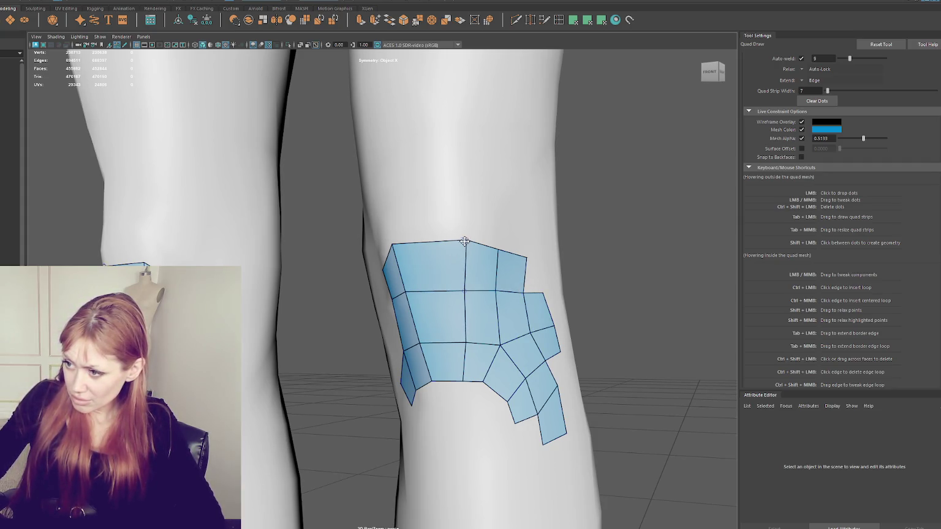
{"action": "left_click_drag", "start_coordinate": [465, 247], "coordinate": [472, 247], "text": "alt"}
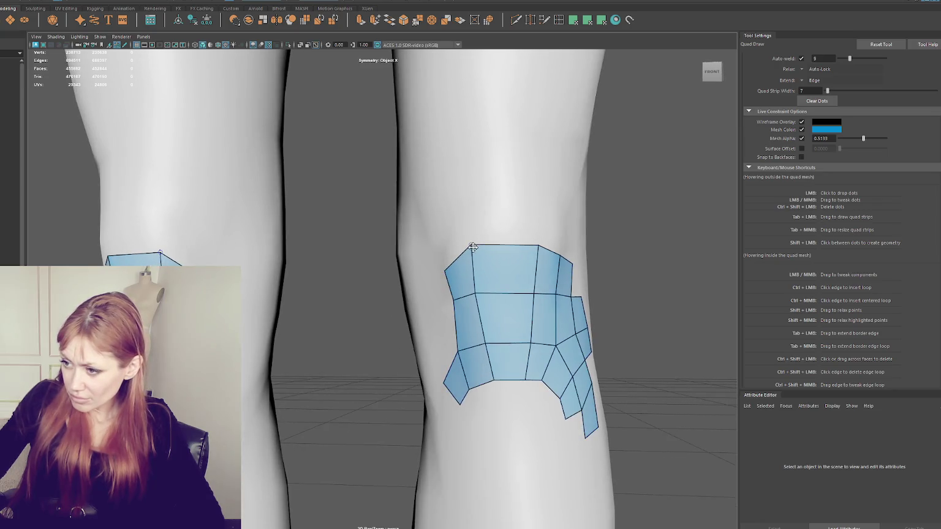
{"action": "left_click_drag", "start_coordinate": [454, 303], "coordinate": [451, 300]}
{"action": "left_click_drag", "start_coordinate": [471, 390], "coordinate": [476, 389]}
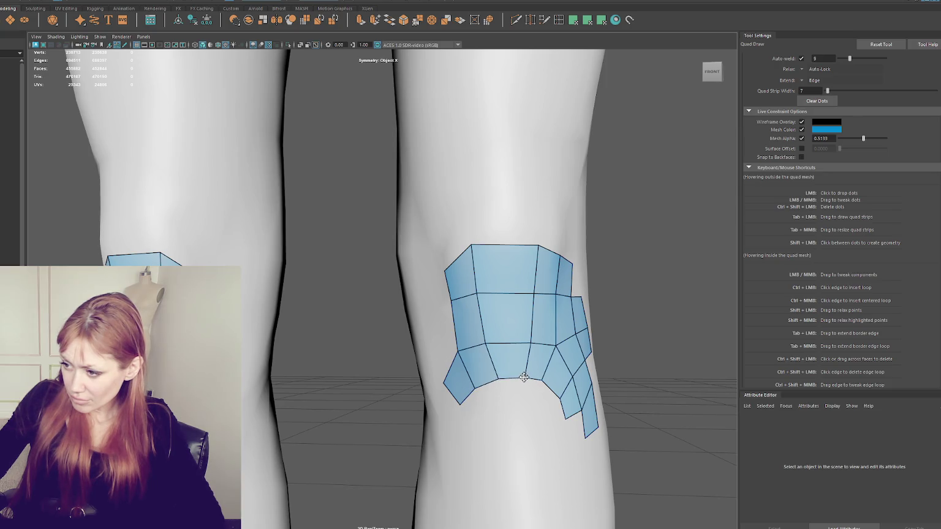
Extend quads along the bottom edge, deleting and refilling the misplaced bottom faces
{"action": "left_click", "coordinate": [525, 401]}
{"action": "left_click", "coordinate": [513, 391], "text": "shift"}
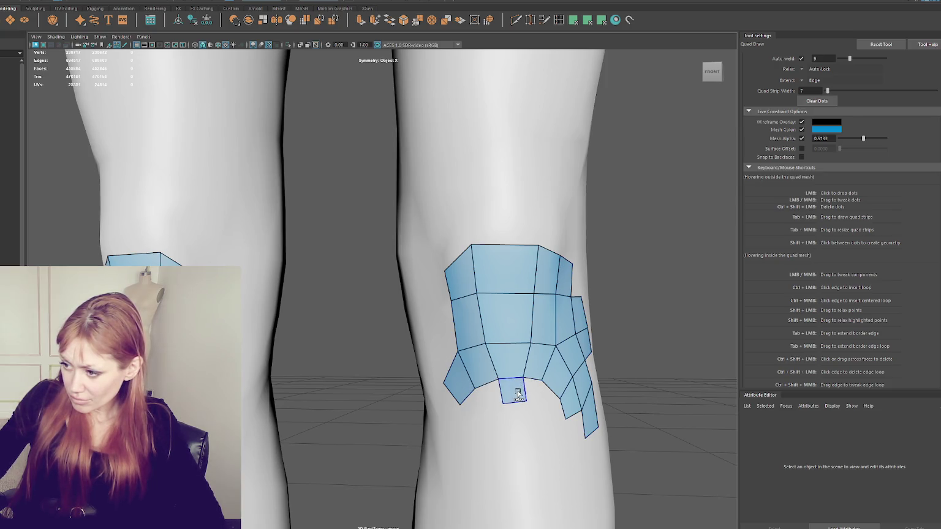
{"action": "left_click", "coordinate": [539, 391], "text": "shift"}
{"action": "left_click", "coordinate": [491, 391], "text": "ctrl+shift"}
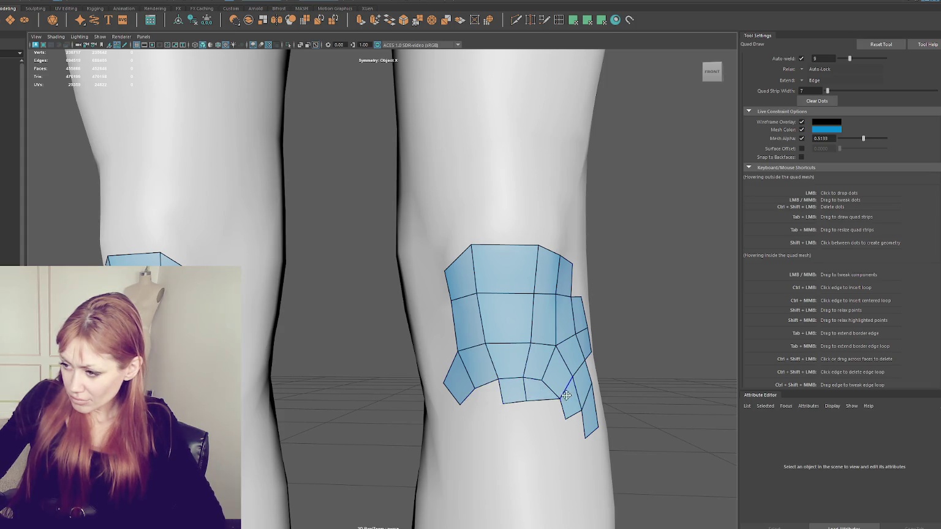
{"action": "left_click", "coordinate": [542, 389], "text": "ctrl+shift"}
{"action": "left_click", "coordinate": [534, 392], "text": "shift"}
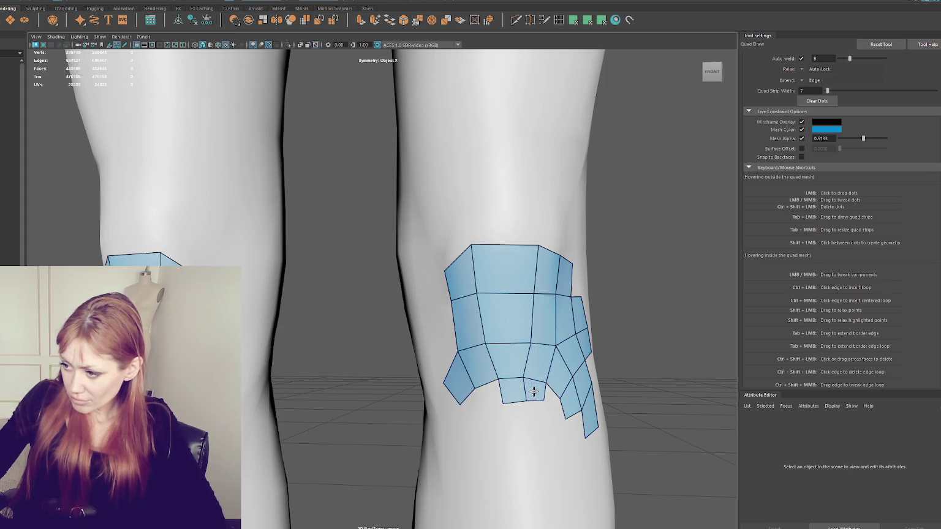
{"action": "left_click", "coordinate": [488, 398], "text": "shift"}
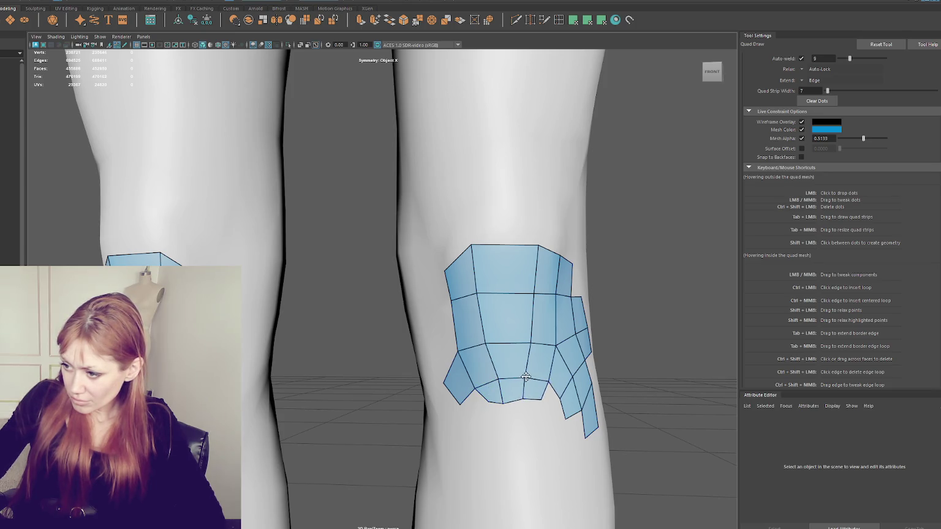
Add a row of quads along the bottom and a column down the left border
{"action": "left_click_drag", "start_coordinate": [525, 374], "coordinate": [487, 398], "text": "shift"}
{"action": "left_click", "coordinate": [533, 420]}
{"action": "left_click", "coordinate": [471, 406], "text": "shift"}
{"action": "left_click", "coordinate": [493, 409], "text": "shift"}
{"action": "left_click", "coordinate": [517, 412], "text": "shift"}
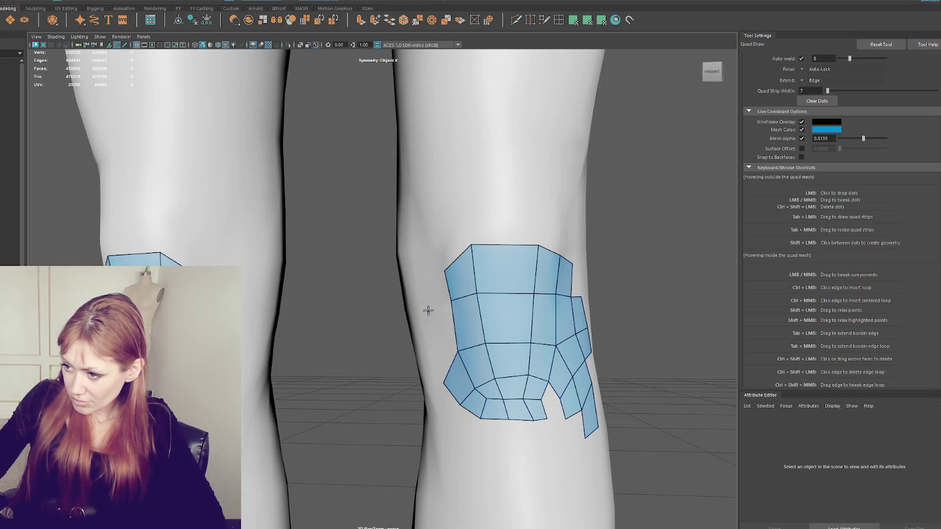
{"action": "left_click", "coordinate": [430, 331], "text": "shift"}
{"action": "left_click", "coordinate": [432, 285], "text": "shift"}
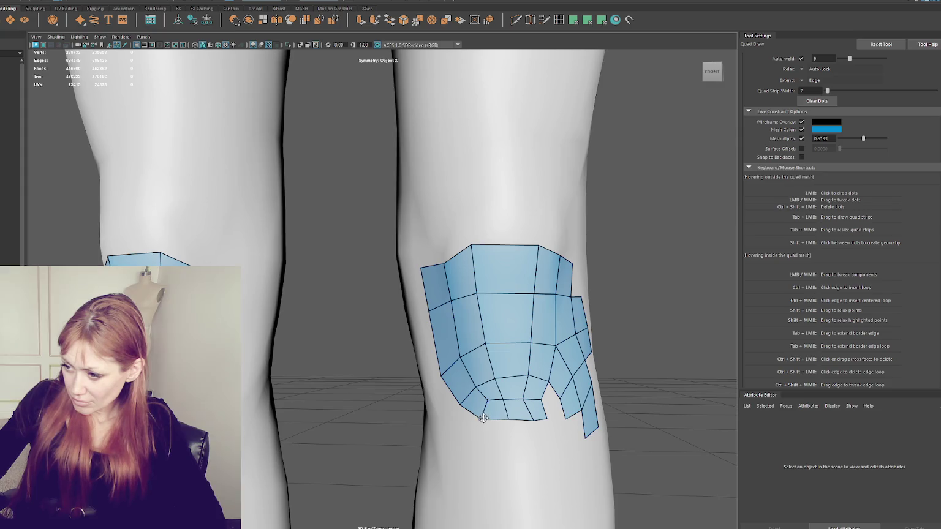
Relax the bottom edge loop and delete the two stray lower-right faces
{"action": "left_click_drag", "start_coordinate": [503, 400], "coordinate": [540, 395], "text": "shift"}
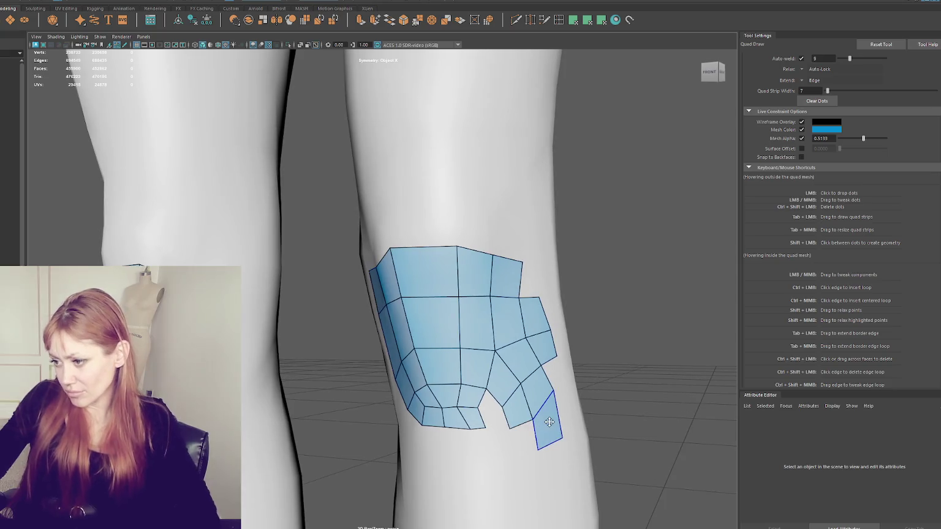
{"action": "left_click", "coordinate": [539, 395], "text": "ctrl+shift"}
{"action": "left_click", "coordinate": [514, 415], "text": "ctrl+shift"}
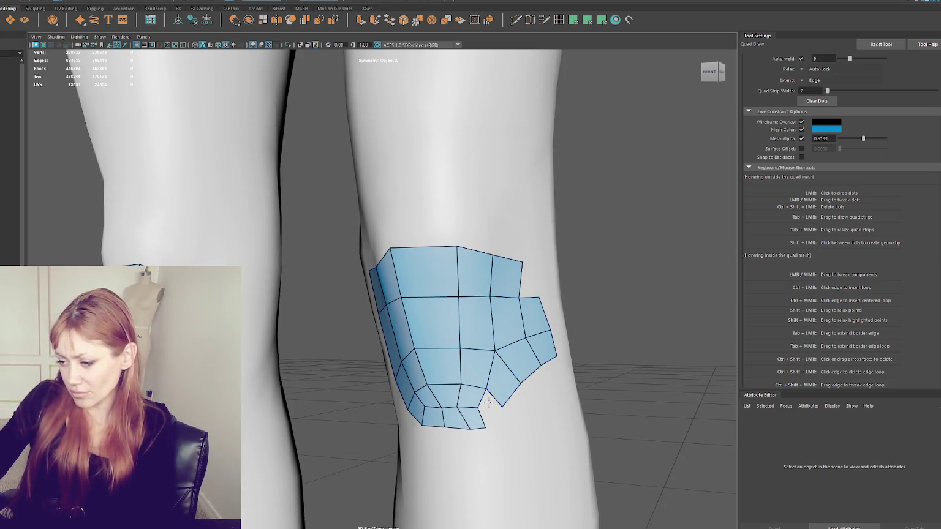
Replace the face on the patch's left edge with a new quad closing the hole
{"action": "left_click_drag", "start_coordinate": [482, 408], "coordinate": [530, 397], "text": "alt"}
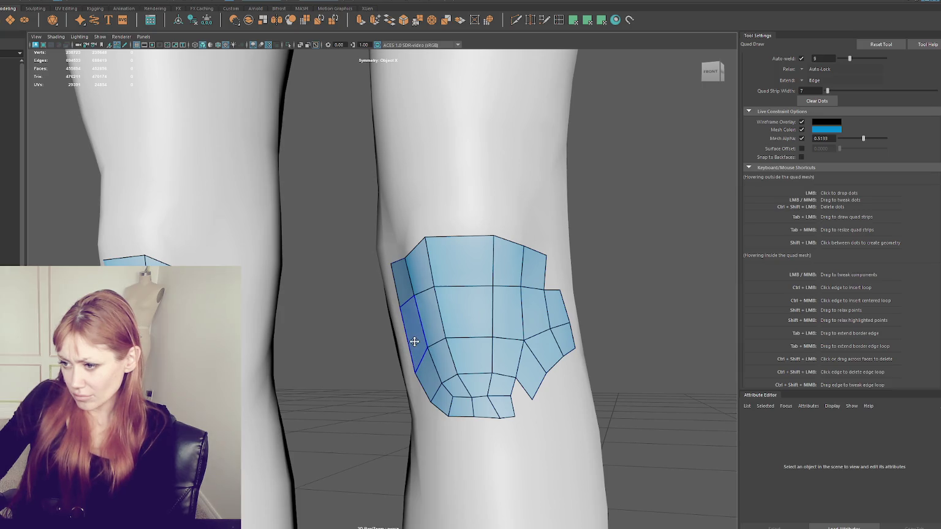
{"action": "left_click", "coordinate": [418, 346], "text": "ctrl+shift"}
{"action": "left_click", "coordinate": [413, 325], "text": "shift"}
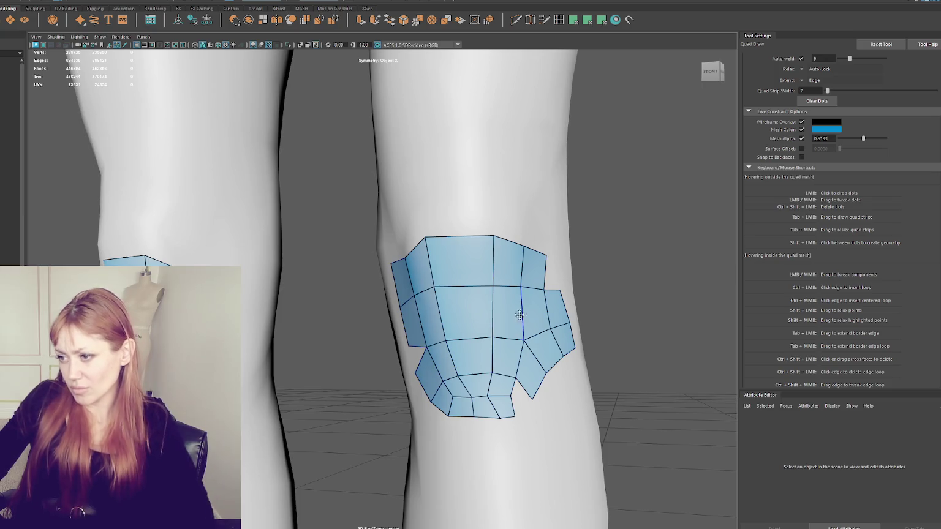
{"action": "left_click_drag", "start_coordinate": [420, 372], "coordinate": [435, 343], "text": "alt"}
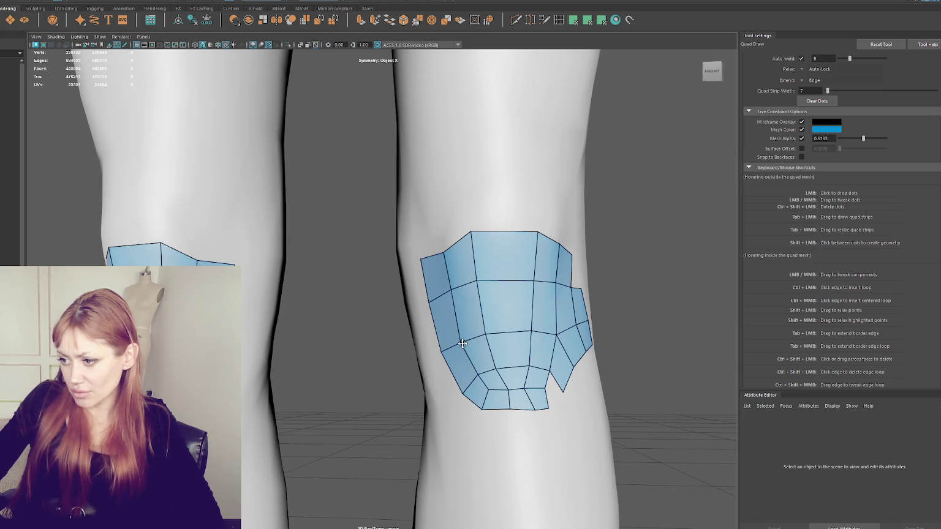
Fill the patch's lower-right notch and build a new quad along its left edge
{"action": "left_click", "coordinate": [549, 390], "text": "shift"}
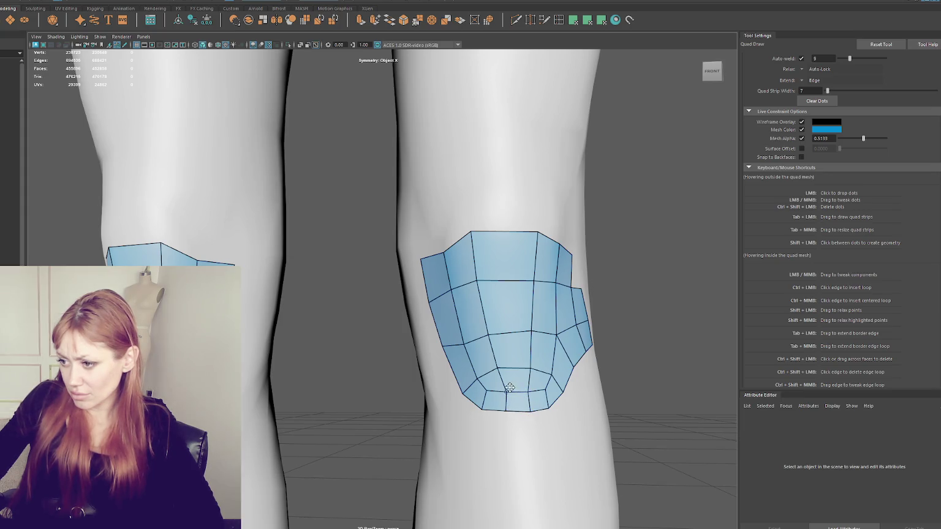
{"action": "mouse_move", "coordinate": [490, 287]}
{"action": "left_mouse_down", "text": "shift"}
{"action": "mouse_move", "coordinate": [459, 289]}
{"action": "mouse_move", "coordinate": [431, 305]}
{"action": "mouse_move", "coordinate": [433, 294]}
{"action": "left_mouse_up", "text": "shift"}
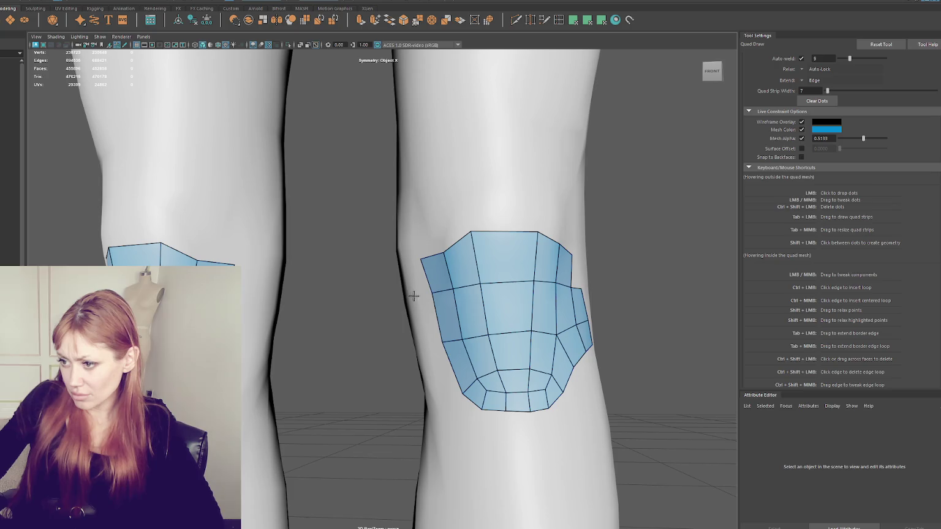
{"action": "left_click", "coordinate": [421, 329], "text": "shift"}
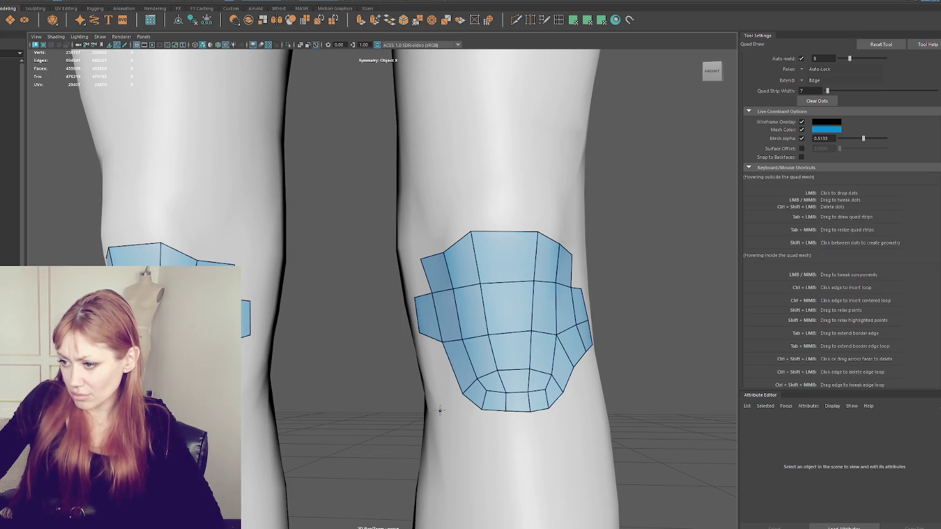
{"action": "left_click", "coordinate": [429, 382]}
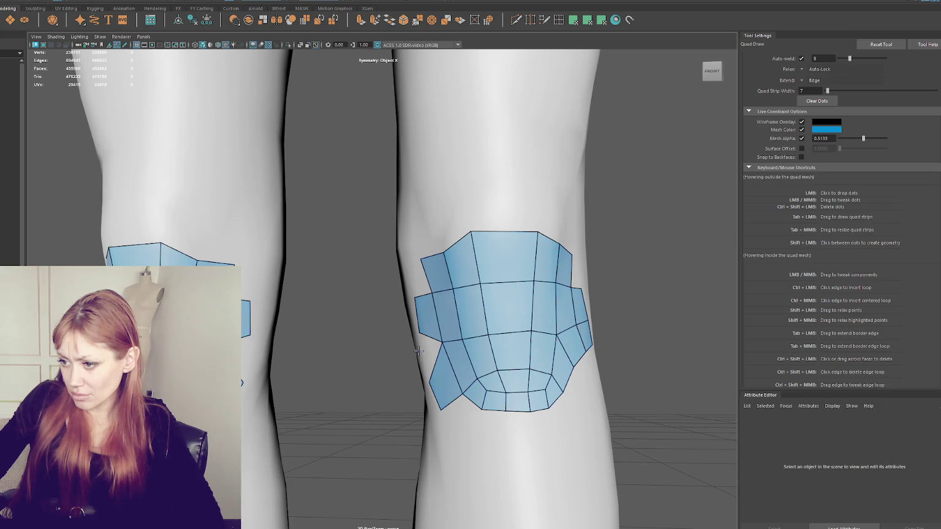
{"action": "left_click", "coordinate": [431, 358], "text": "shift"}
{"action": "left_click_drag", "start_coordinate": [431, 358], "coordinate": [530, 369], "text": "alt"}
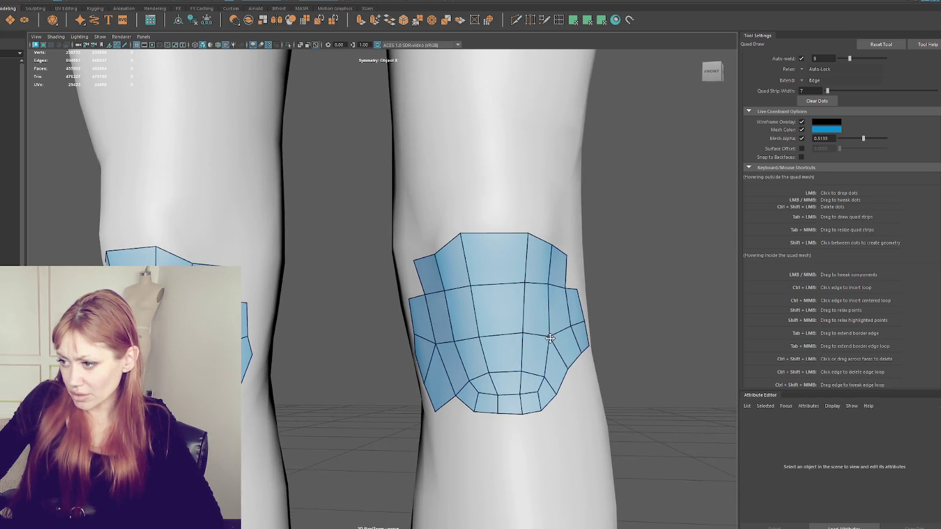
Add a new quad on the patch's right edge and reshape its lower-right corner
{"action": "left_click_drag", "start_coordinate": [568, 343], "coordinate": [572, 340]}
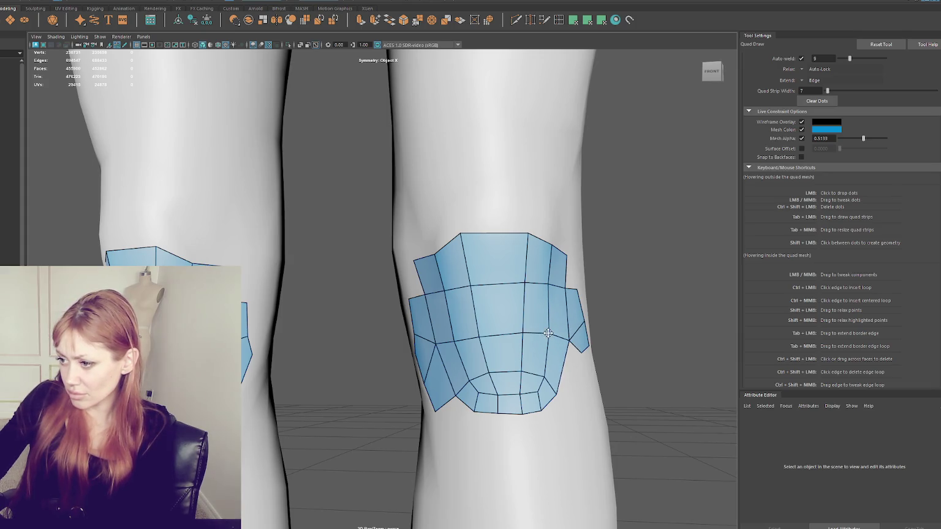
{"action": "left_click_drag", "start_coordinate": [571, 336], "coordinate": [587, 347]}
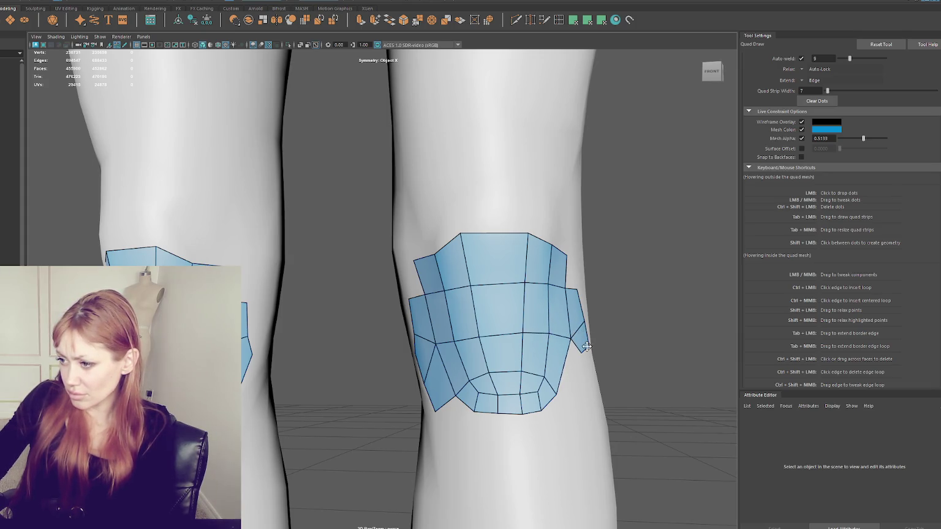
{"action": "left_click", "coordinate": [571, 398]}
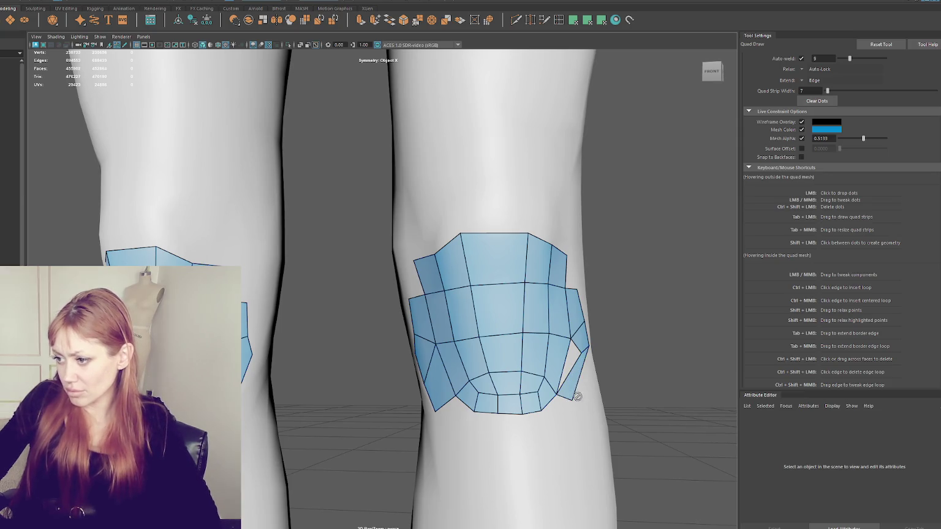
{"action": "left_click", "coordinate": [568, 366], "text": "shift"}
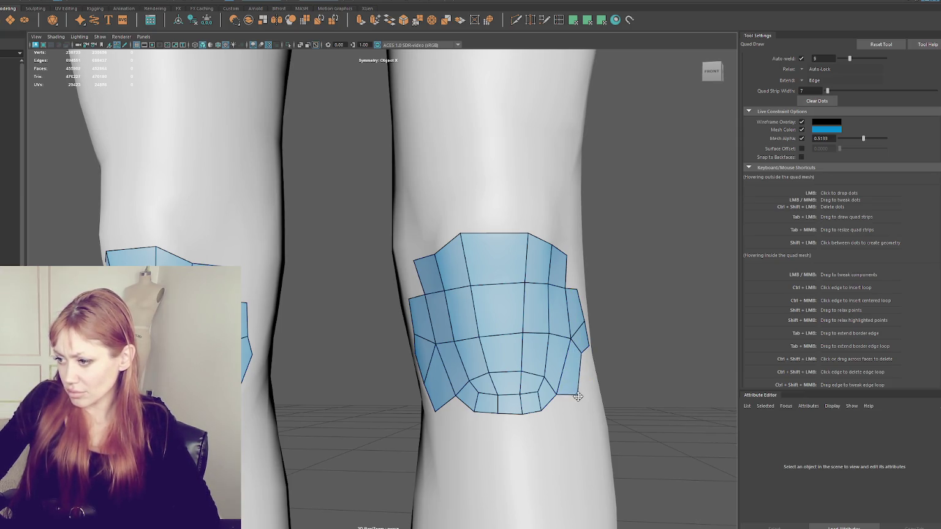
{"action": "left_click_drag", "start_coordinate": [558, 392], "coordinate": [543, 377]}
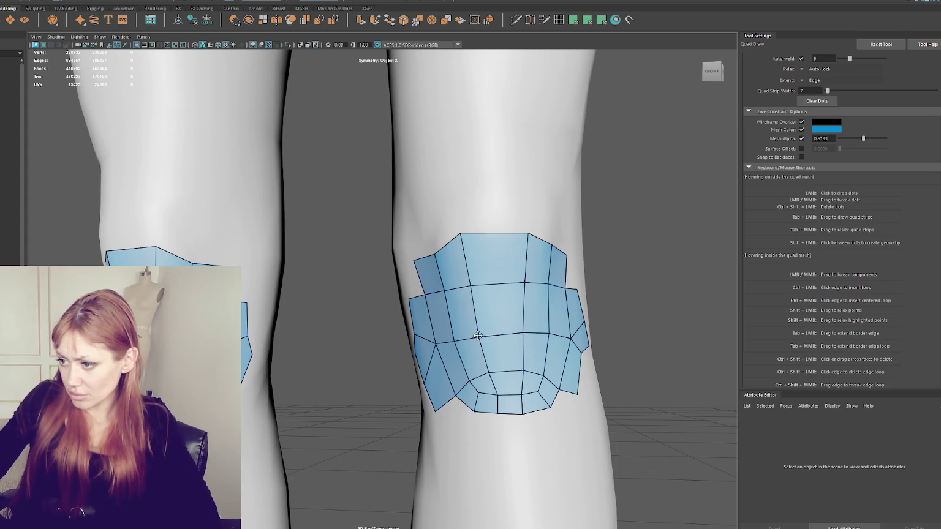
Nudge left, right, interior and bottom vertices to straighten the patch's grid
{"action": "left_click_drag", "start_coordinate": [436, 343], "coordinate": [437, 348]}
{"action": "left_click_drag", "start_coordinate": [569, 335], "coordinate": [565, 339]}
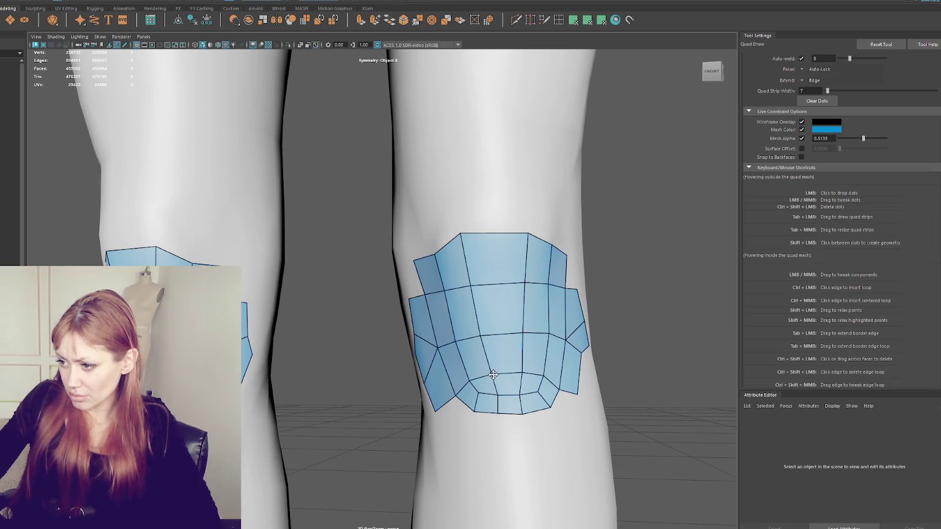
{"action": "left_click_drag", "start_coordinate": [482, 336], "coordinate": [488, 335]}
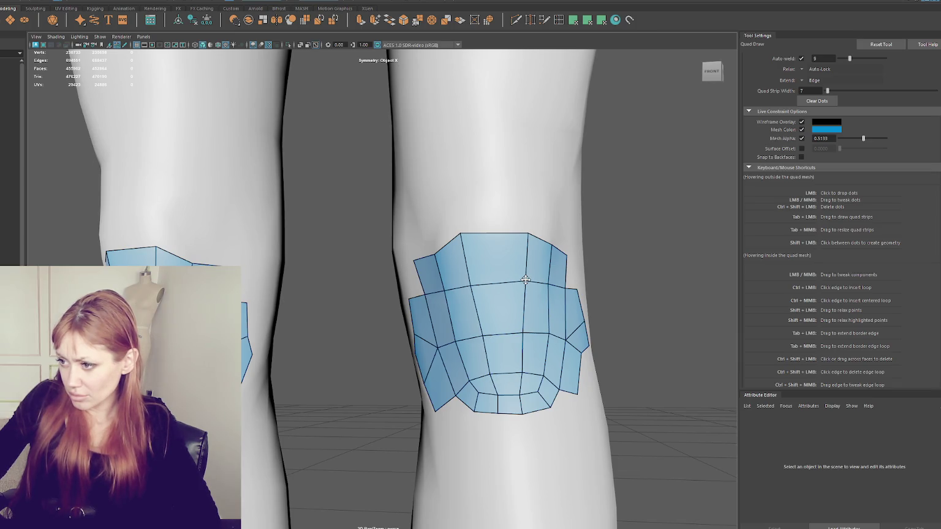
{"action": "left_click_drag", "start_coordinate": [550, 283], "coordinate": [548, 288]}
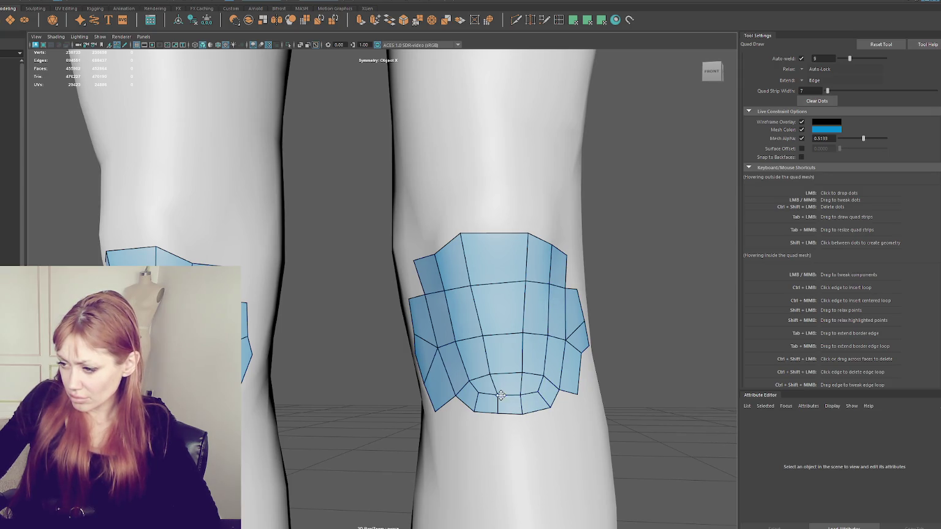
{"action": "left_click_drag", "start_coordinate": [522, 413], "coordinate": [525, 415]}
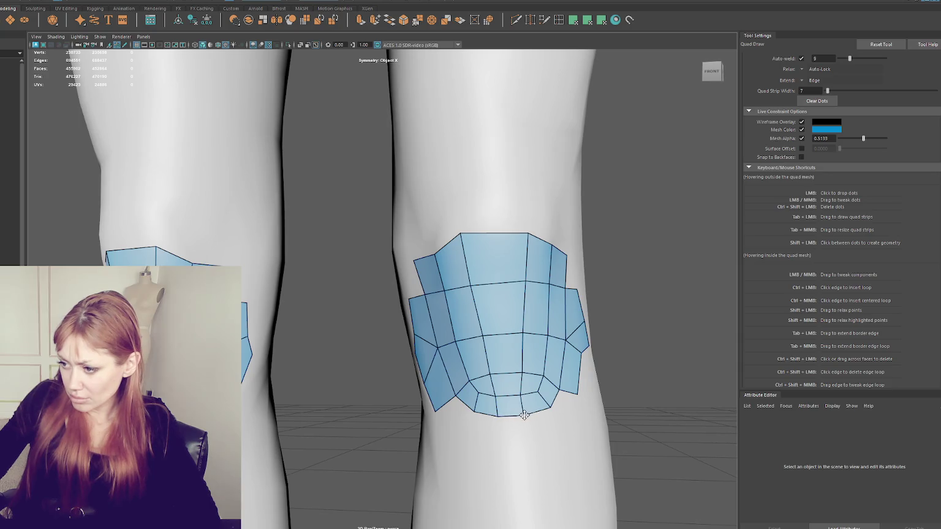
{"action": "left_click_drag", "start_coordinate": [484, 334], "coordinate": [483, 335]}
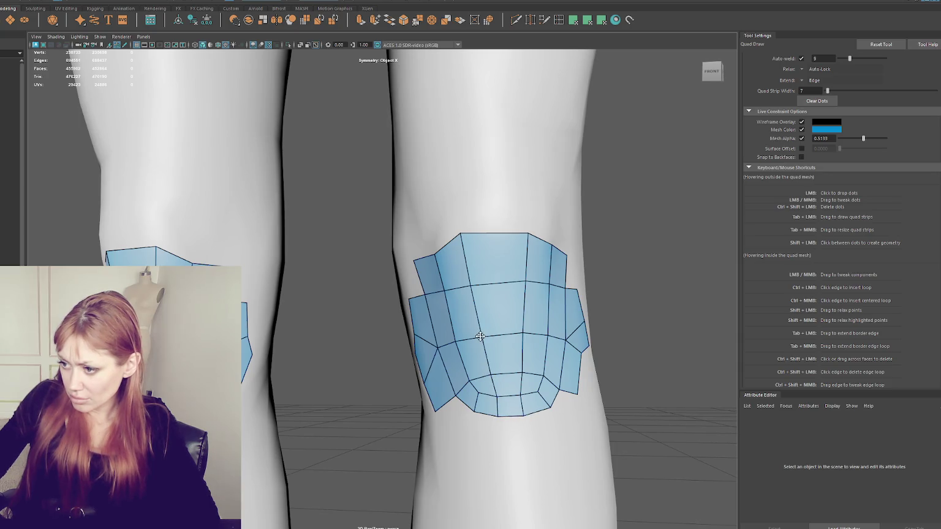
Pull the top-edge vertices down and adjust the right-side and top-left corner vertices
{"action": "left_click_drag", "start_coordinate": [528, 235], "coordinate": [530, 236]}
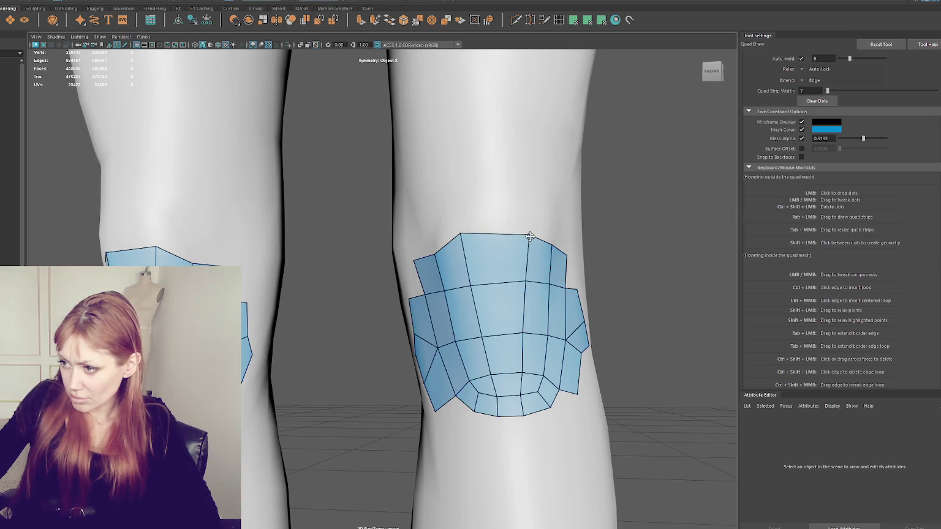
{"action": "mouse_move", "coordinate": [461, 233]}
{"action": "left_mouse_down"}
{"action": "mouse_move", "coordinate": [433, 252]}
{"action": "mouse_move", "coordinate": [462, 240]}
{"action": "left_mouse_up"}
{"action": "left_click_drag", "start_coordinate": [529, 235], "coordinate": [560, 254]}
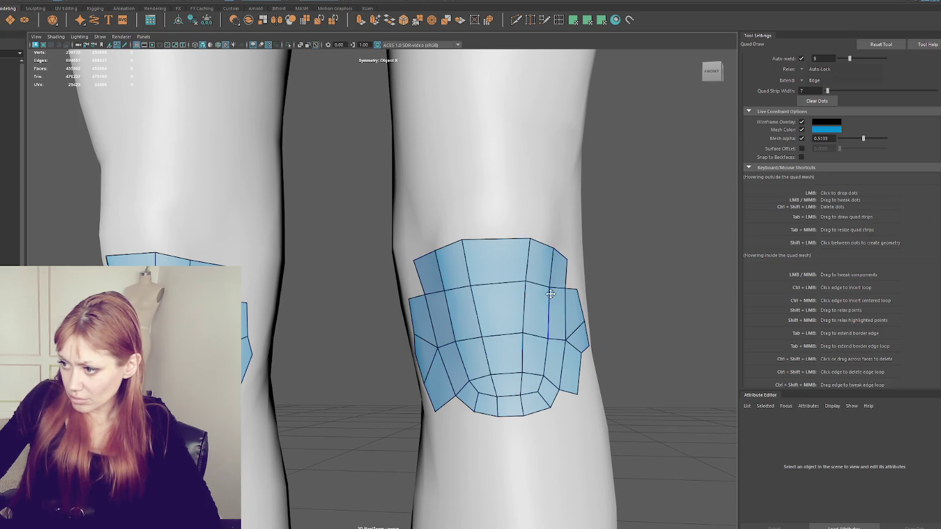
{"action": "left_click_drag", "start_coordinate": [522, 334], "coordinate": [525, 336]}
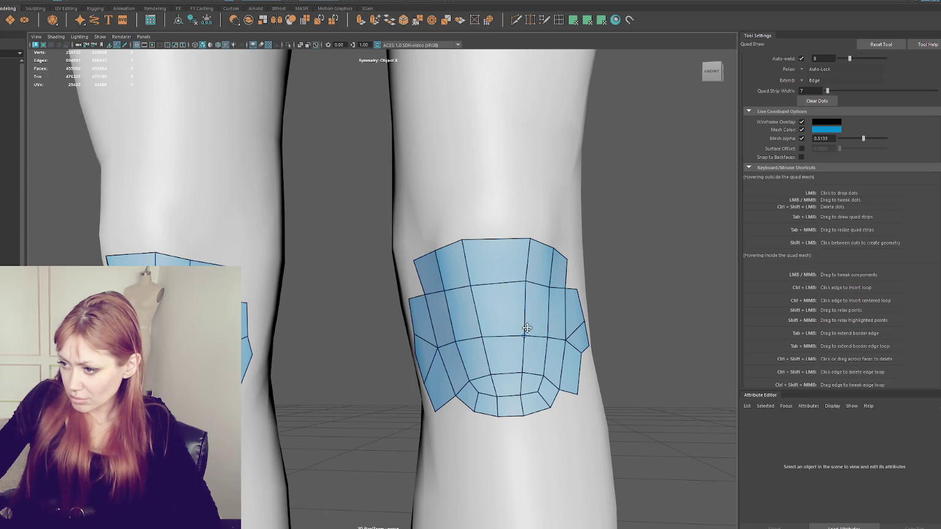
{"action": "left_click_drag", "start_coordinate": [569, 289], "coordinate": [576, 293]}
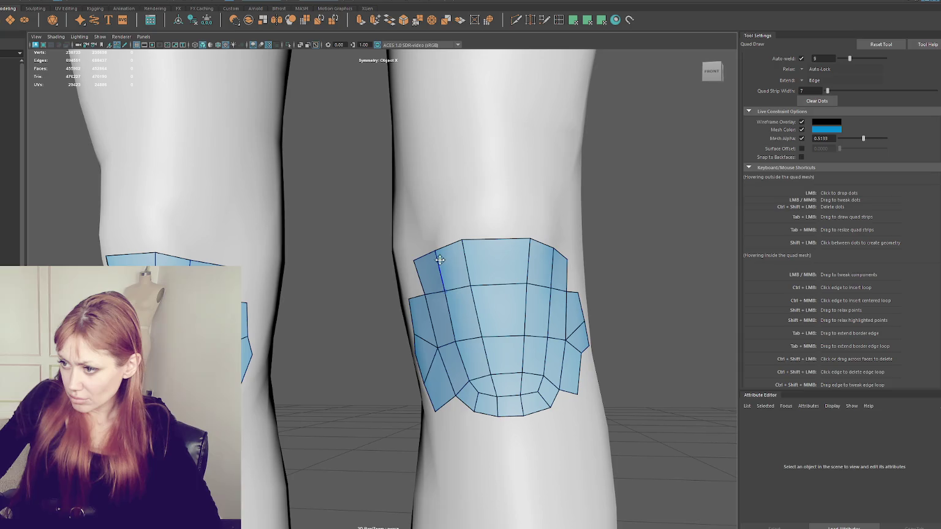
{"action": "left_click_drag", "start_coordinate": [418, 264], "coordinate": [409, 267]}
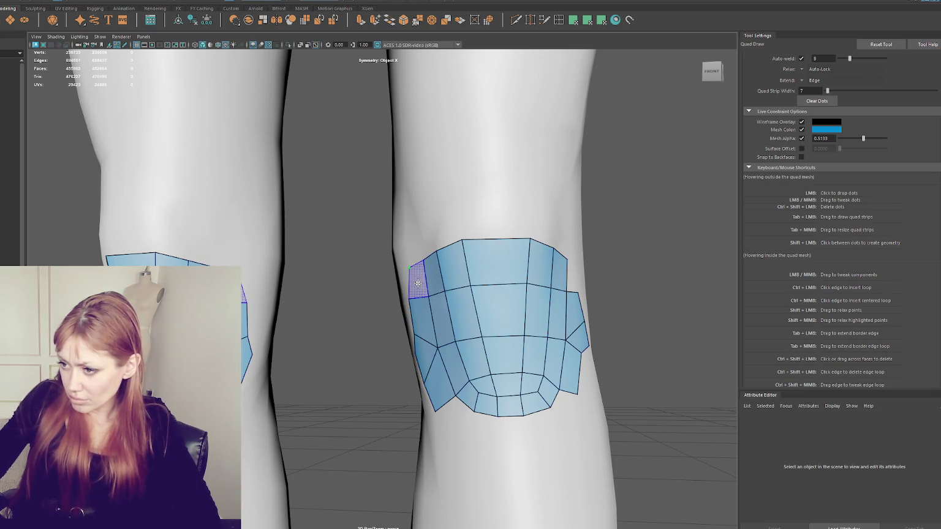
{"action": "left_click_drag", "start_coordinate": [574, 279], "coordinate": [401, 304], "text": "alt"}
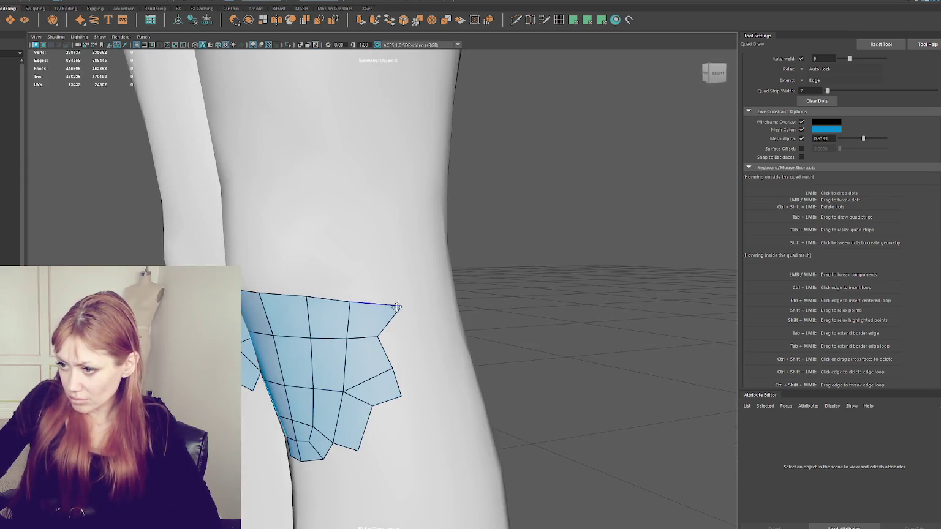
From the side, drag the lower right-edge and bottom notch vertices to hug the leg
{"action": "left_click_drag", "start_coordinate": [376, 334], "coordinate": [381, 338]}
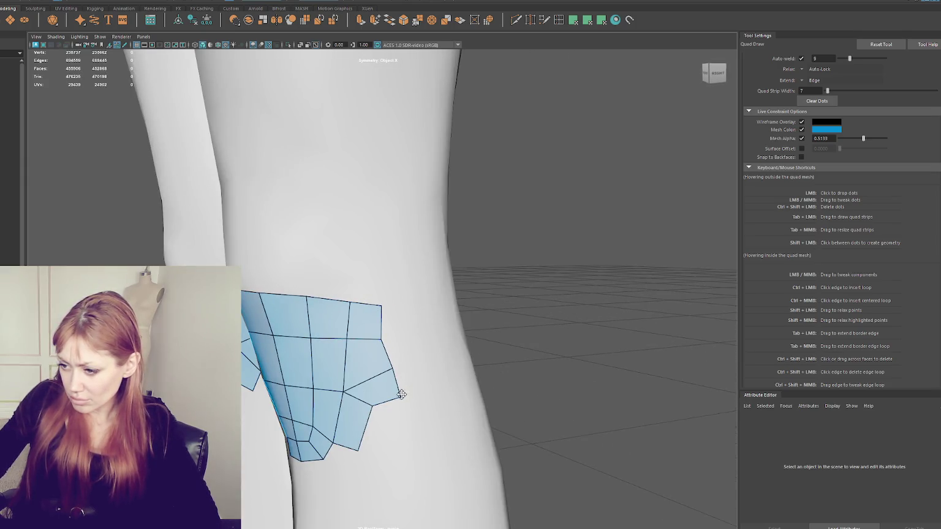
{"action": "mouse_move", "coordinate": [398, 368]}
{"action": "left_mouse_down"}
{"action": "mouse_move", "coordinate": [404, 407]}
{"action": "mouse_move", "coordinate": [374, 424]}
{"action": "mouse_move", "coordinate": [350, 468]}
{"action": "left_mouse_up"}
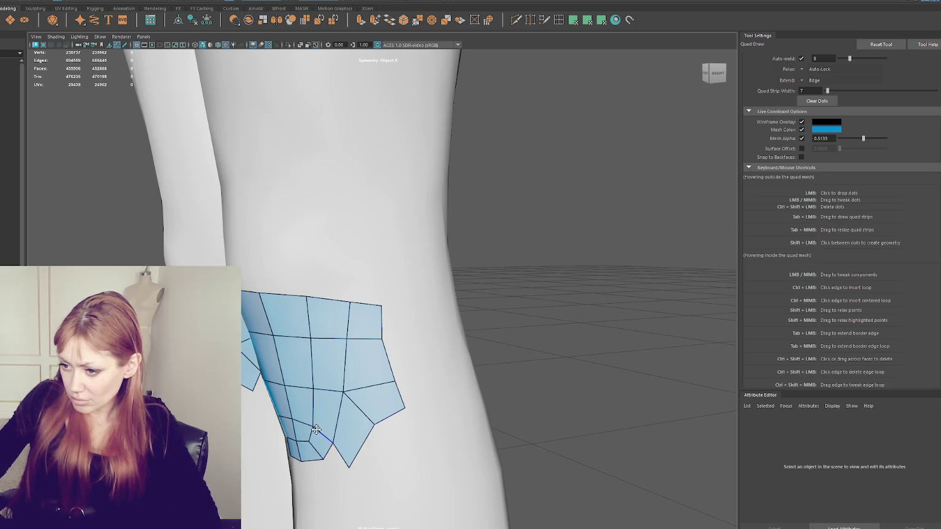
{"action": "left_click_drag", "start_coordinate": [316, 394], "coordinate": [318, 396]}
{"action": "left_click_drag", "start_coordinate": [369, 420], "coordinate": [378, 428]}
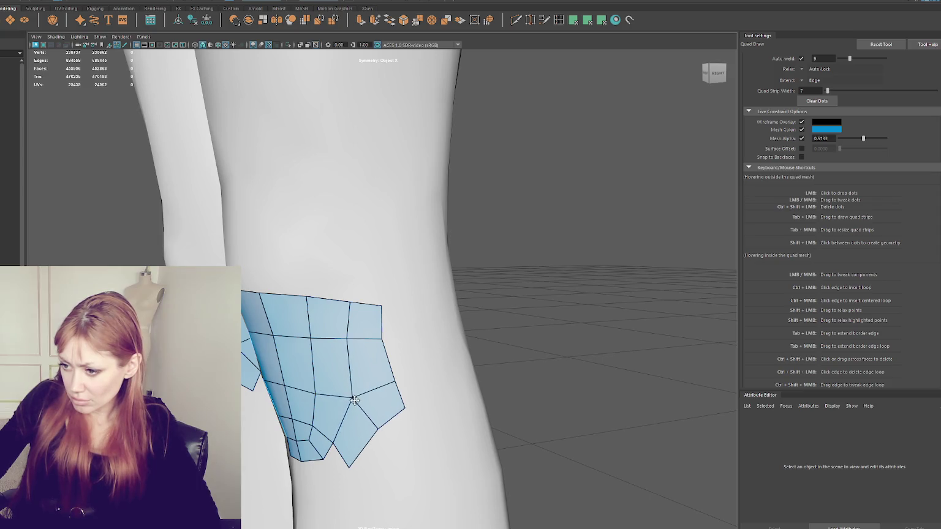
{"action": "mouse_move", "coordinate": [348, 341]}
{"action": "left_mouse_down"}
{"action": "mouse_move", "coordinate": [430, 338]}
{"action": "mouse_move", "coordinate": [405, 354]}
{"action": "left_mouse_up"}
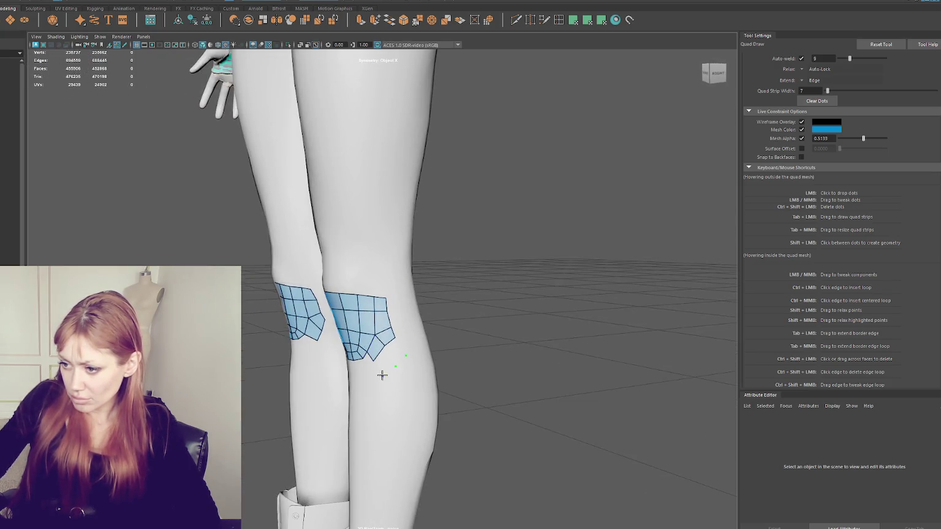
Place dots below and right of the knee patch and fill quads out to them
{"action": "left_click", "coordinate": [391, 363], "text": "shift"}
{"action": "left_click", "coordinate": [408, 333]}
{"action": "left_click", "coordinate": [416, 346]}
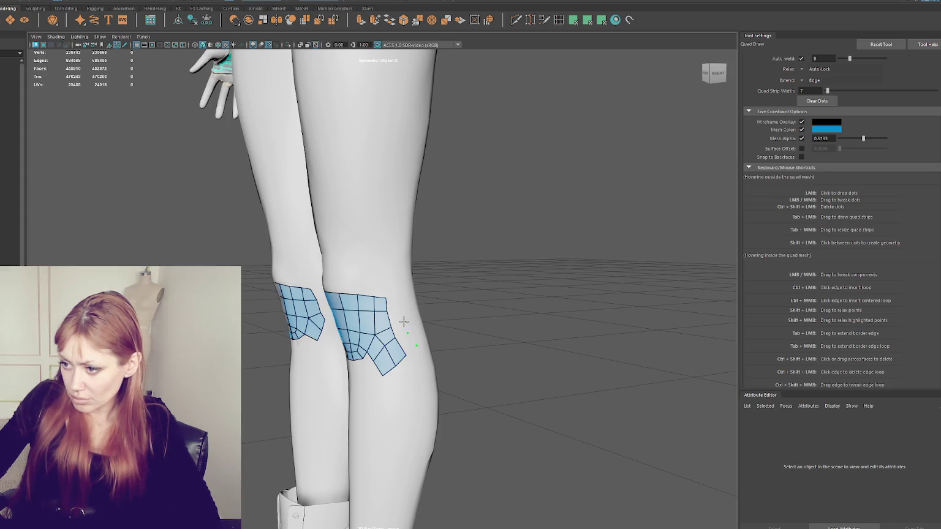
{"action": "left_click", "coordinate": [401, 309]}
{"action": "left_click", "coordinate": [407, 333], "text": "ctrl+shift"}
{"action": "left_click", "coordinate": [407, 344], "text": "shift"}
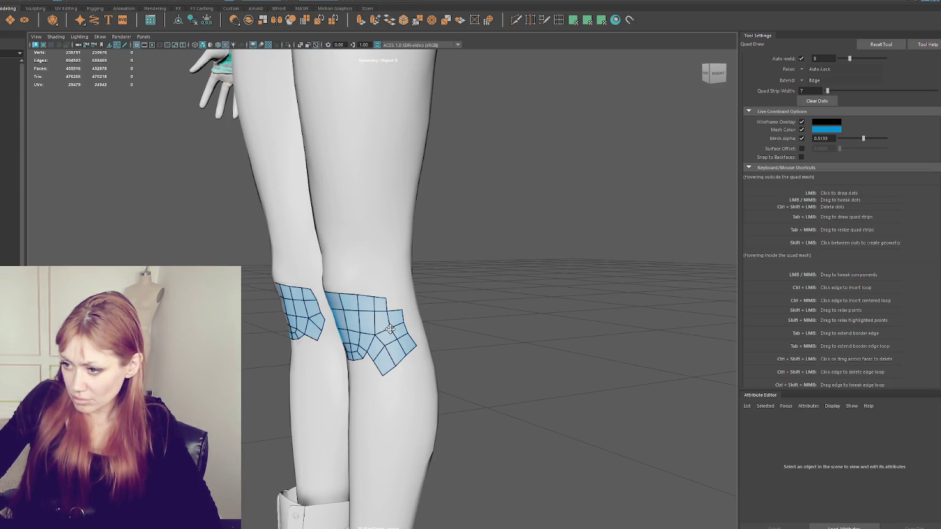
Orbit and zoom to a frontal view of both knees
{"action": "left_click_drag", "start_coordinate": [378, 333], "coordinate": [456, 336], "text": "alt"}
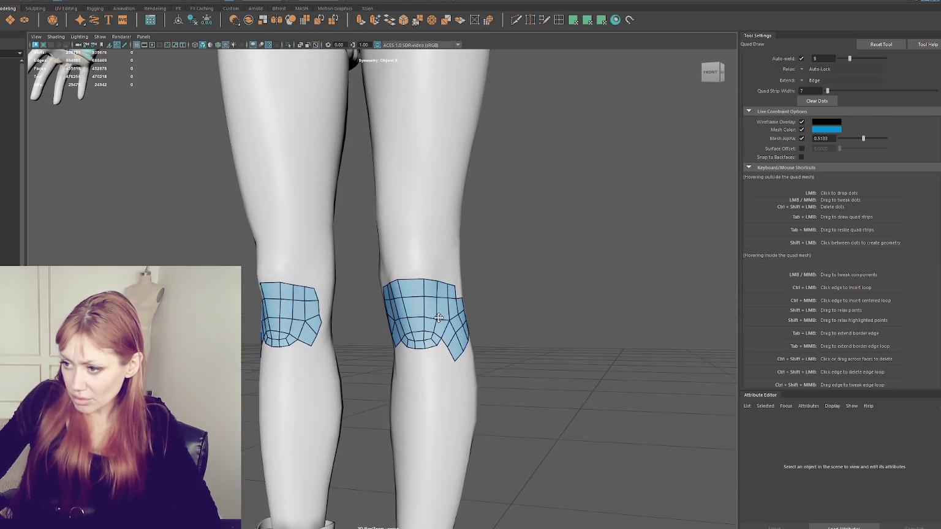
{"action": "mouse_move", "coordinate": [438, 317]}
{"action": "left_mouse_down", "text": "alt"}
{"action": "mouse_move", "coordinate": [481, 295]}
{"action": "mouse_move", "coordinate": [489, 341]}
{"action": "mouse_move", "coordinate": [380, 297]}
{"action": "mouse_move", "coordinate": [323, 299]}
{"action": "left_mouse_up", "text": "alt"}
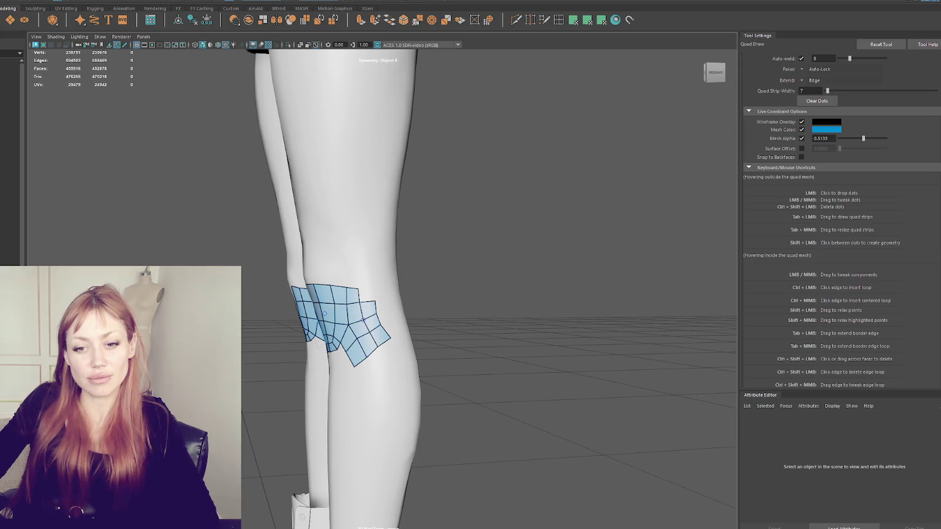
{"action": "mouse_move", "coordinate": [324, 314]}
{"action": "left_mouse_down", "text": "alt"}
{"action": "mouse_move", "coordinate": [337, 330]}
{"action": "mouse_move", "coordinate": [384, 253]}
{"action": "mouse_move", "coordinate": [446, 254]}
{"action": "left_mouse_up", "text": "alt"}
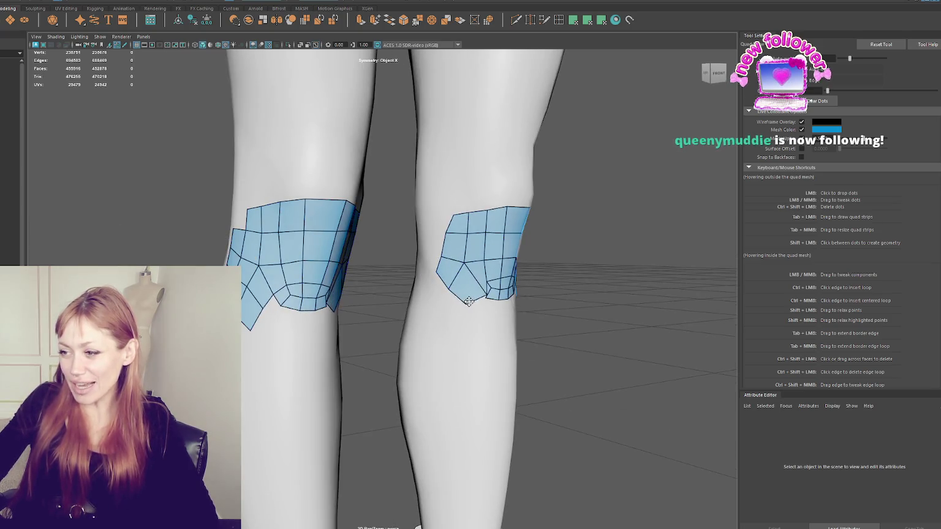
{"action": "mouse_move", "coordinate": [455, 299]}
{"action": "left_mouse_down", "text": "alt"}
{"action": "mouse_move", "coordinate": [478, 289]}
{"action": "mouse_move", "coordinate": [416, 306]}
{"action": "mouse_move", "coordinate": [381, 351]}
{"action": "left_mouse_up", "text": "alt"}
{"action": "scroll", "coordinate": [497, 281], "scroll_direction": "up", "scroll_amount": 3}
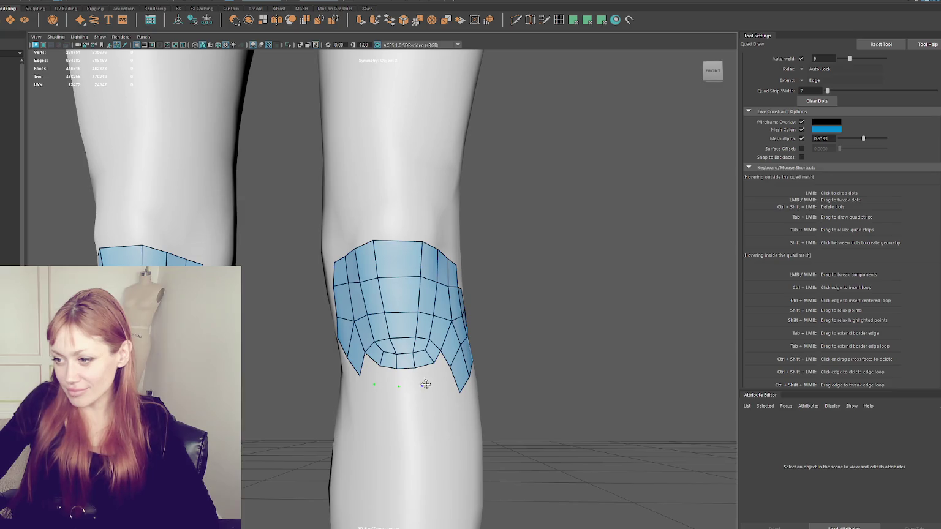
Add a row of quads along the knee patch's bottom edge, filling the lower-left gap
{"action": "left_click", "coordinate": [401, 377], "text": "shift"}
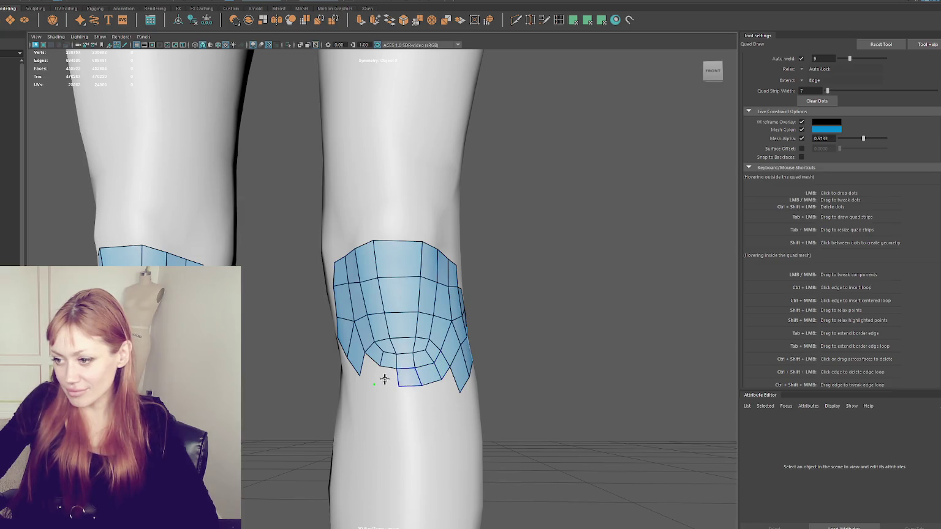
{"action": "left_click", "coordinate": [384, 380], "text": "shift"}
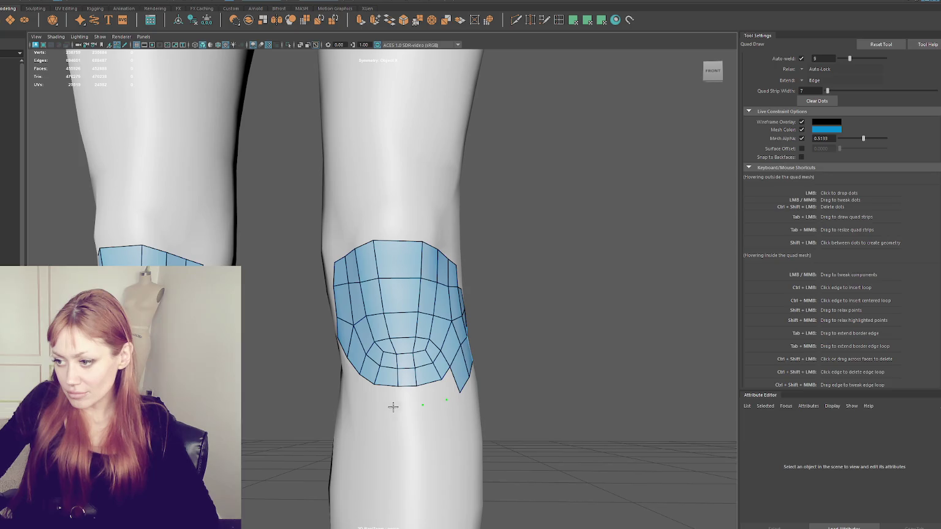
{"action": "left_click", "coordinate": [360, 395], "text": "shift"}
{"action": "left_click", "coordinate": [383, 397], "text": "shift"}
{"action": "left_click", "coordinate": [409, 397], "text": "shift"}
{"action": "left_click", "coordinate": [430, 396], "text": "shift"}
{"action": "left_click", "coordinate": [452, 385], "text": "shift"}
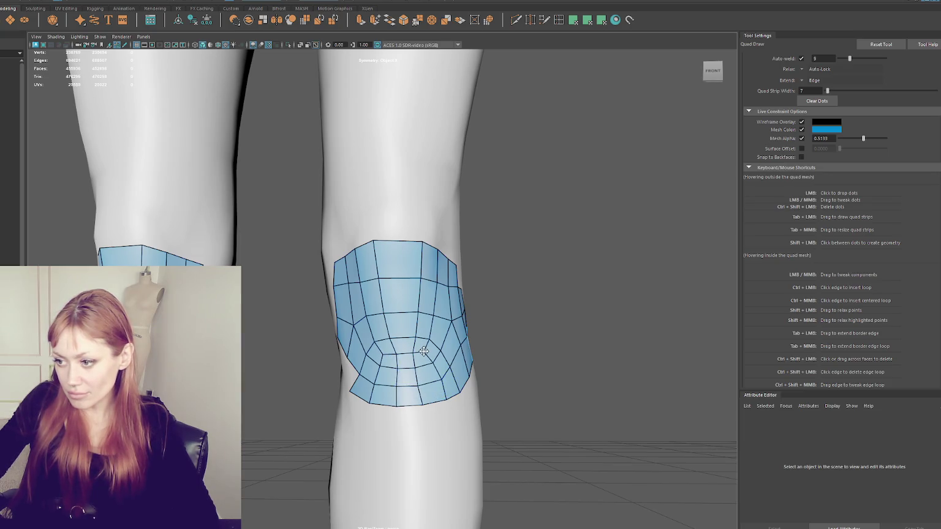
Pull the patch's left part toward the silhouette, delete lower-left faces and place a new dot
{"action": "left_click_drag", "start_coordinate": [395, 354], "coordinate": [425, 364], "text": "alt"}
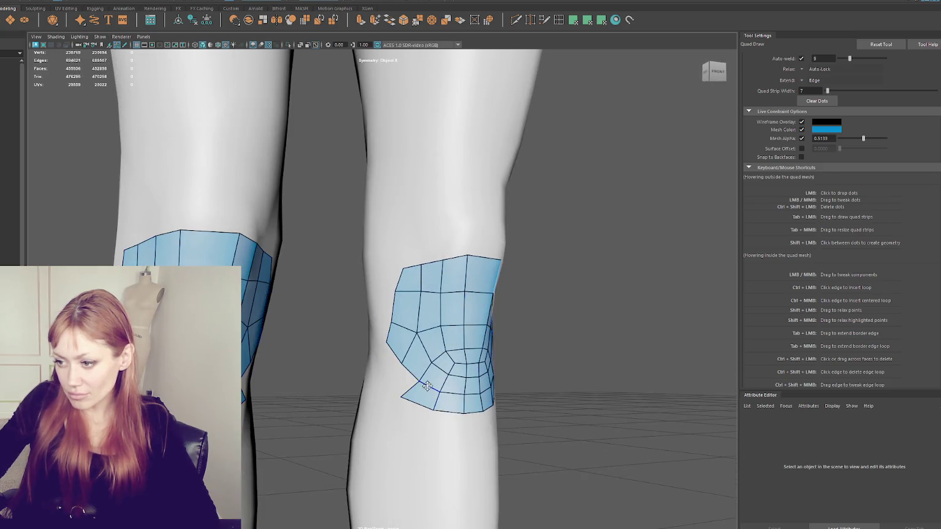
{"action": "left_click_drag", "start_coordinate": [401, 396], "coordinate": [393, 359]}
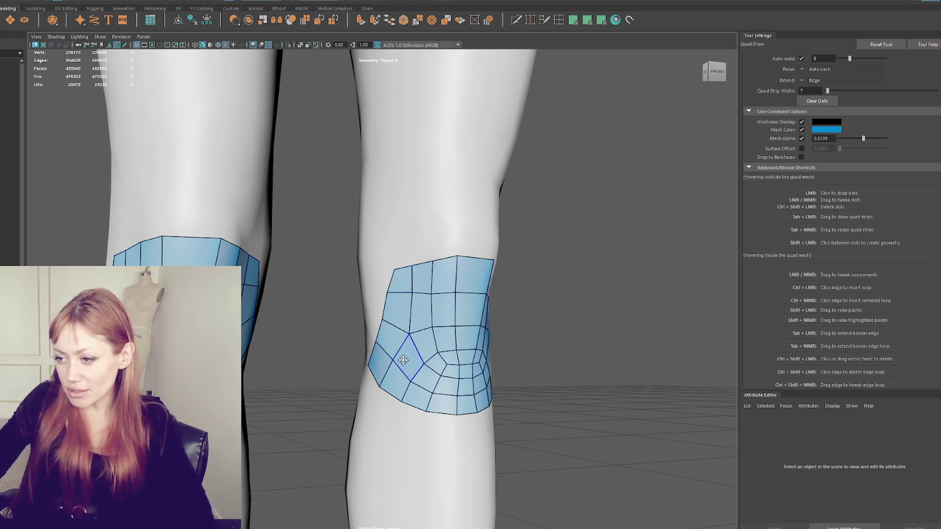
{"action": "left_click_drag", "start_coordinate": [388, 347], "coordinate": [395, 378], "text": "ctrl+shift"}
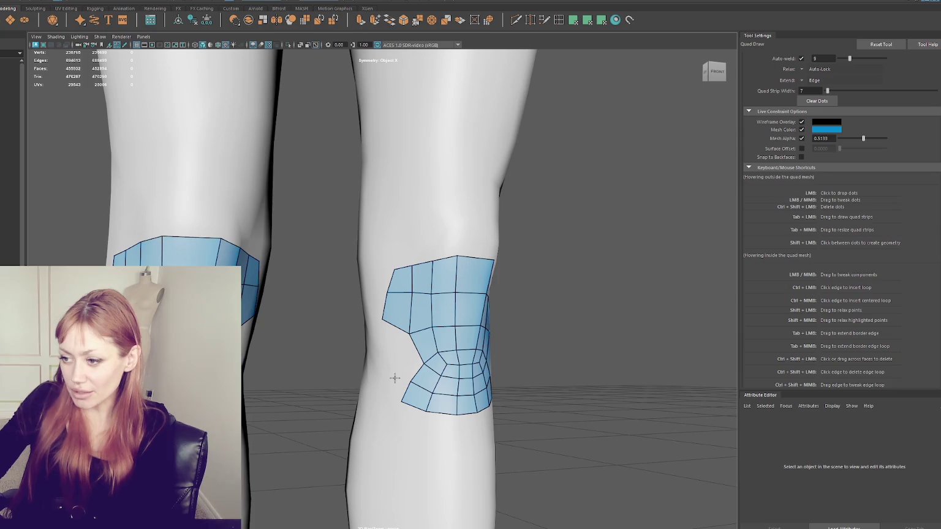
{"action": "left_click", "coordinate": [370, 362]}
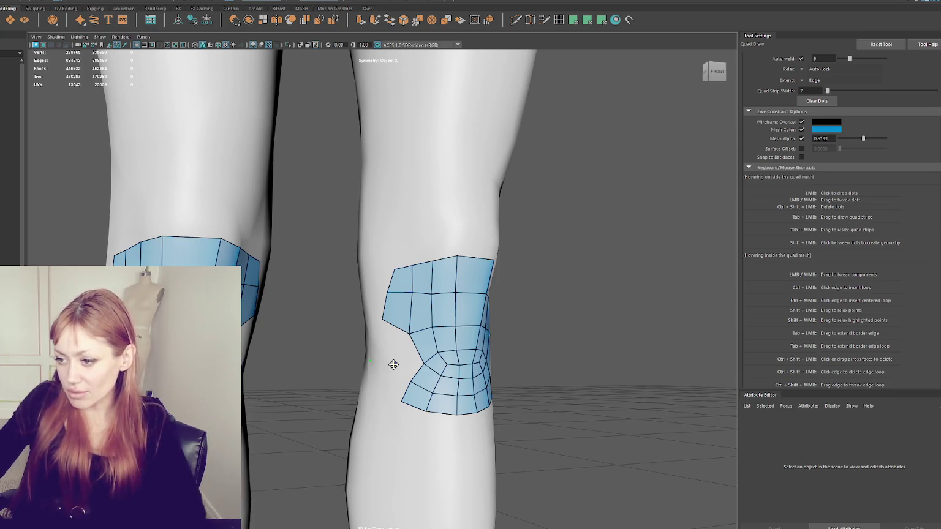
{"action": "mouse_move", "coordinate": [397, 364]}
{"action": "left_mouse_down", "text": "alt"}
{"action": "mouse_move", "coordinate": [428, 362]}
{"action": "mouse_move", "coordinate": [398, 362]}
{"action": "left_mouse_up", "text": "alt"}
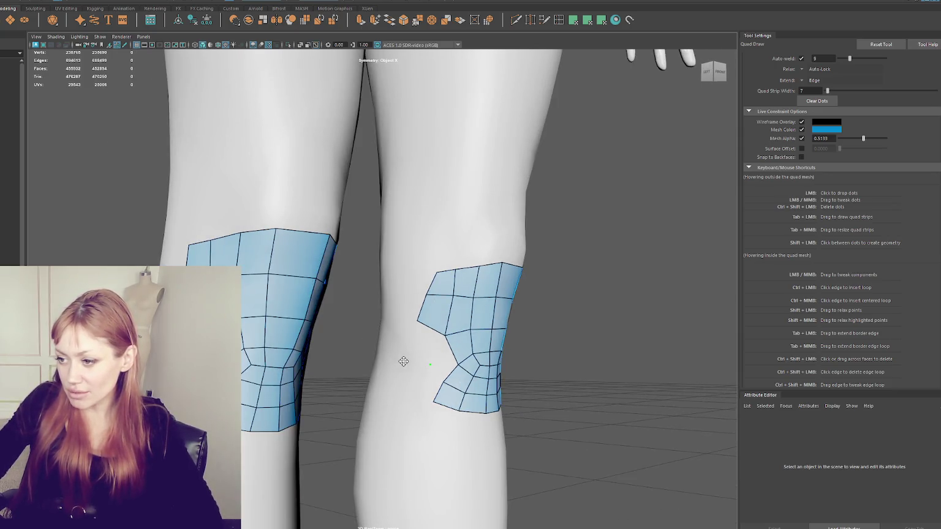
Delete the protruding quads on the patch's upper-left side
{"action": "left_click", "coordinate": [423, 346], "text": "shift"}
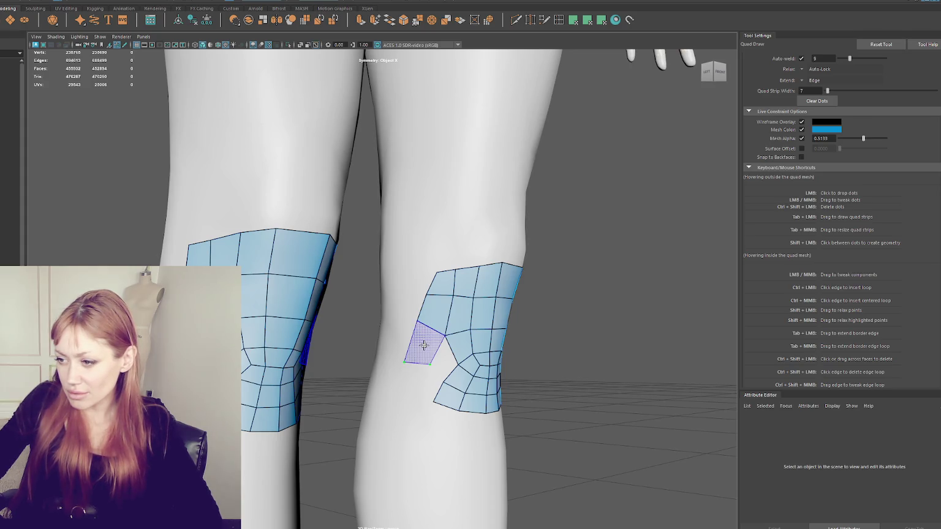
{"action": "left_click", "coordinate": [423, 346], "text": "ctrl+shift"}
{"action": "left_click", "coordinate": [436, 310], "text": "ctrl+shift"}
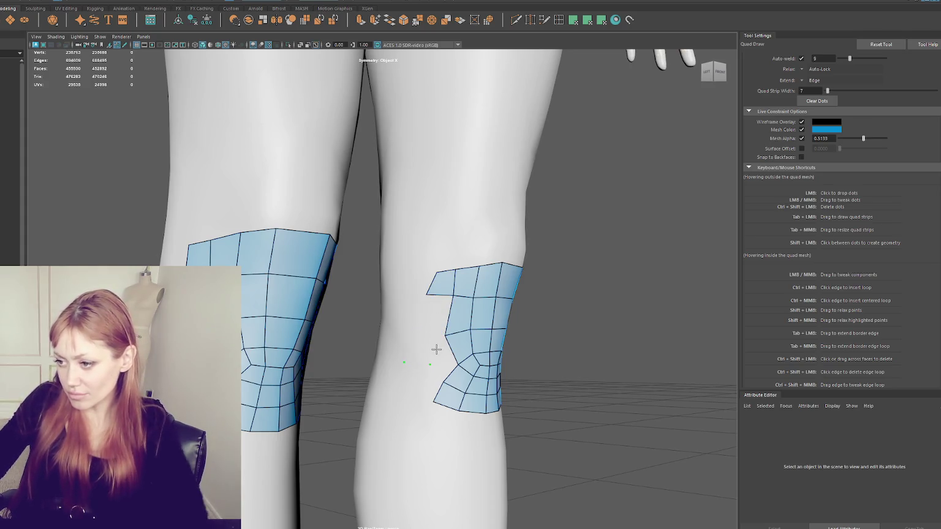
{"action": "left_click", "coordinate": [443, 281], "text": "ctrl+shift"}
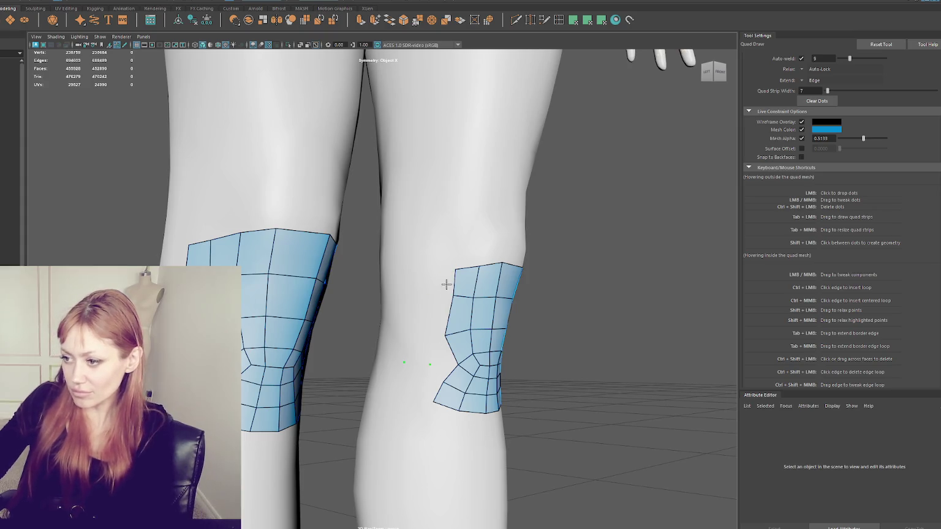
Rebuild the left side with quads extending leftward from the notch and relax their top edge
{"action": "left_click", "coordinate": [440, 346], "text": "shift"}
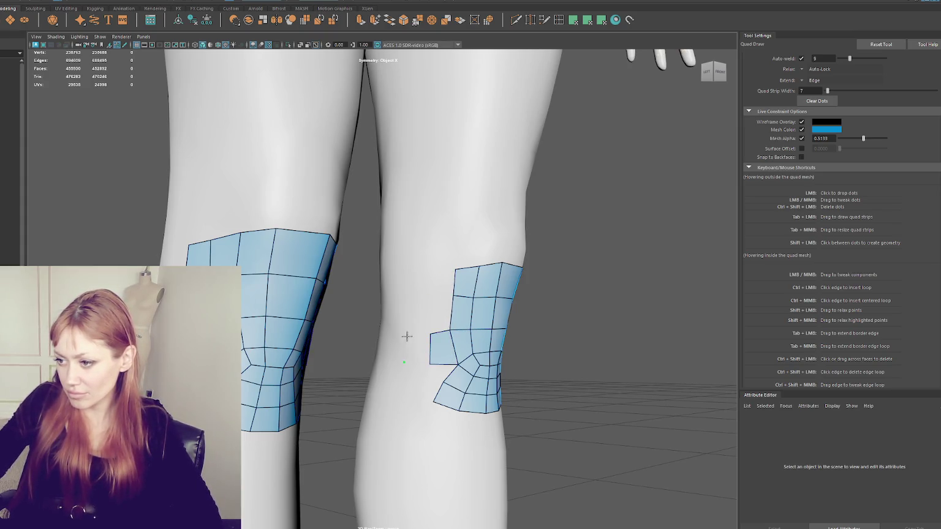
{"action": "left_click_drag", "start_coordinate": [431, 348], "coordinate": [404, 348]}
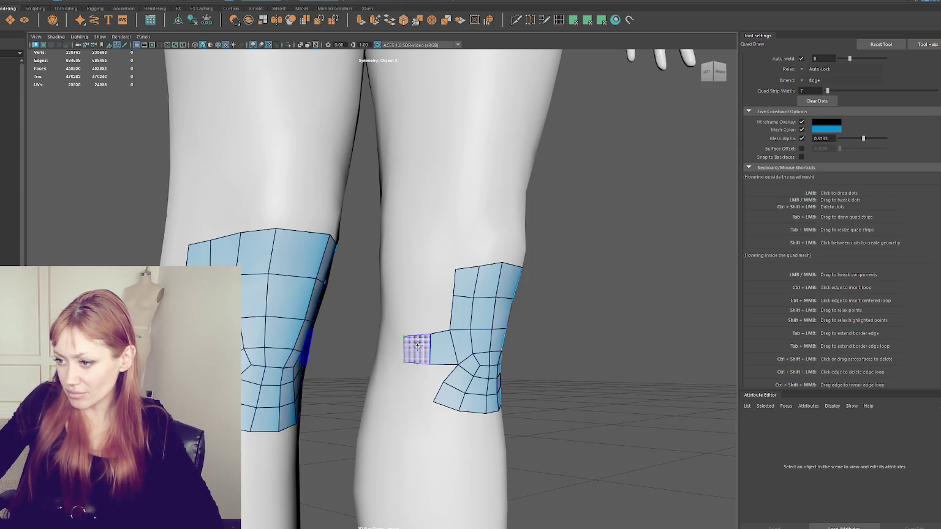
{"action": "left_click", "coordinate": [431, 384]}
{"action": "left_click", "coordinate": [405, 385]}
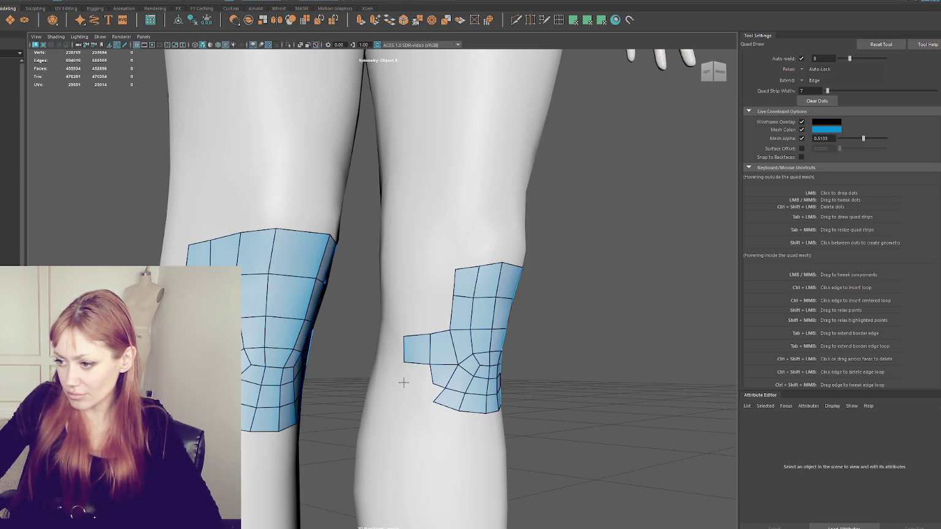
{"action": "left_click", "coordinate": [411, 376], "text": "shift"}
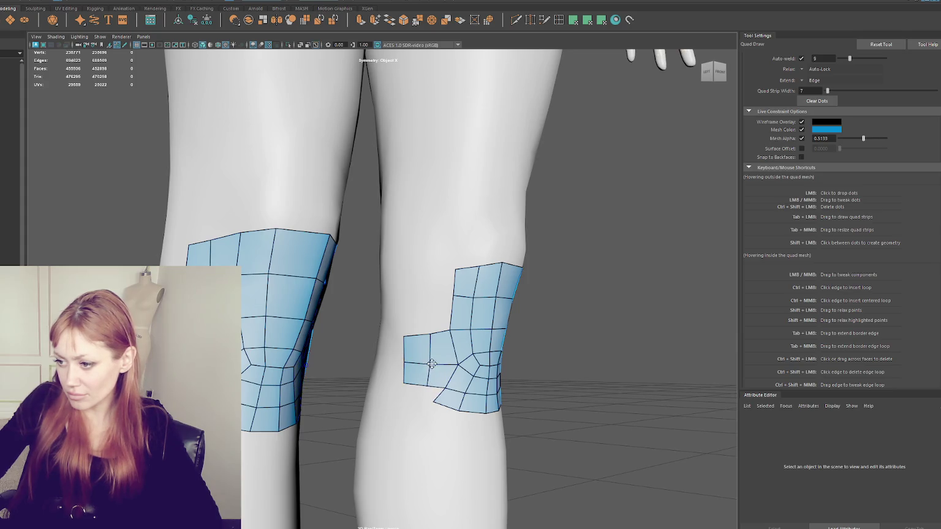
{"action": "mouse_move", "coordinate": [433, 334]}
{"action": "left_mouse_down", "text": "shift"}
{"action": "mouse_move", "coordinate": [450, 330]}
{"action": "mouse_move", "coordinate": [453, 339]}
{"action": "left_mouse_up", "text": "shift"}
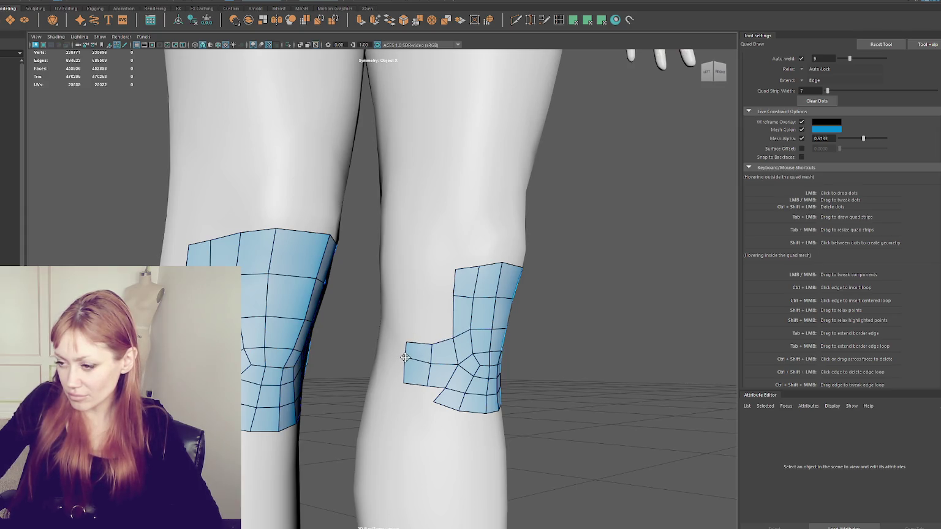
Delete and rebuild the right-side faces, snapping the upper-right vertex onto the dot
{"action": "scroll", "coordinate": [483, 352], "scroll_direction": "down", "scroll_amount": 2}
{"action": "left_click_drag", "start_coordinate": [483, 352], "coordinate": [342, 347], "text": "alt"}
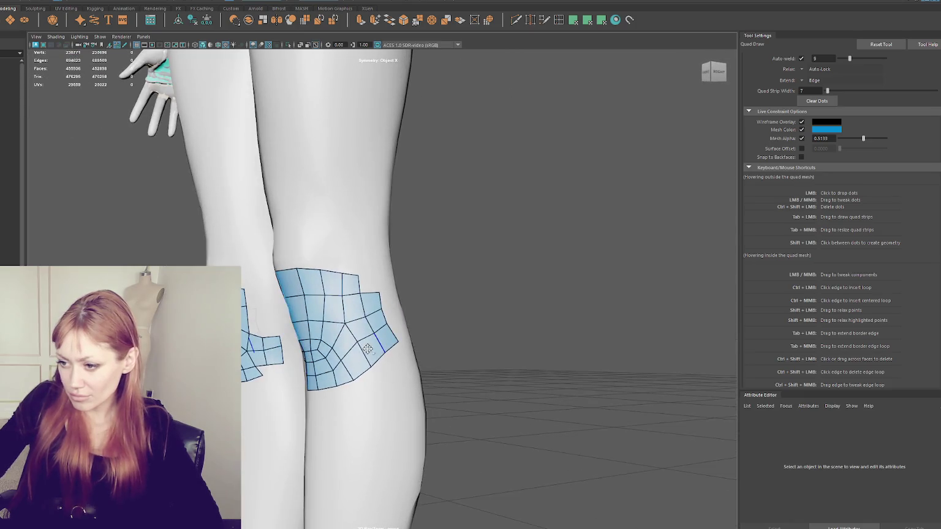
{"action": "mouse_move", "coordinate": [354, 307]}
{"action": "left_mouse_down", "text": "ctrl+shift"}
{"action": "mouse_move", "coordinate": [388, 328]}
{"action": "mouse_move", "coordinate": [386, 344]}
{"action": "mouse_move", "coordinate": [336, 355]}
{"action": "left_mouse_up", "text": "ctrl+shift"}
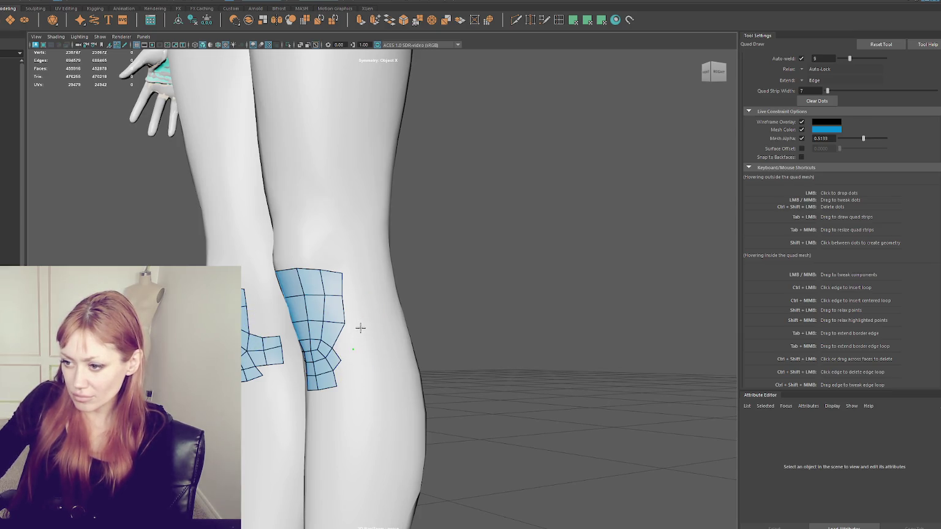
{"action": "left_click", "coordinate": [351, 356], "text": "shift"}
{"action": "left_click", "coordinate": [347, 337], "text": "shift"}
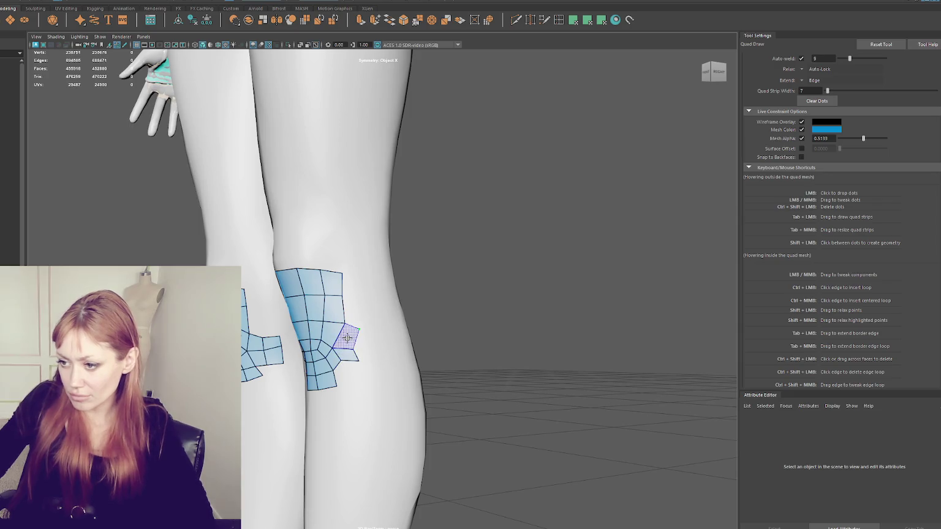
{"action": "left_click_drag", "start_coordinate": [347, 322], "coordinate": [355, 334]}
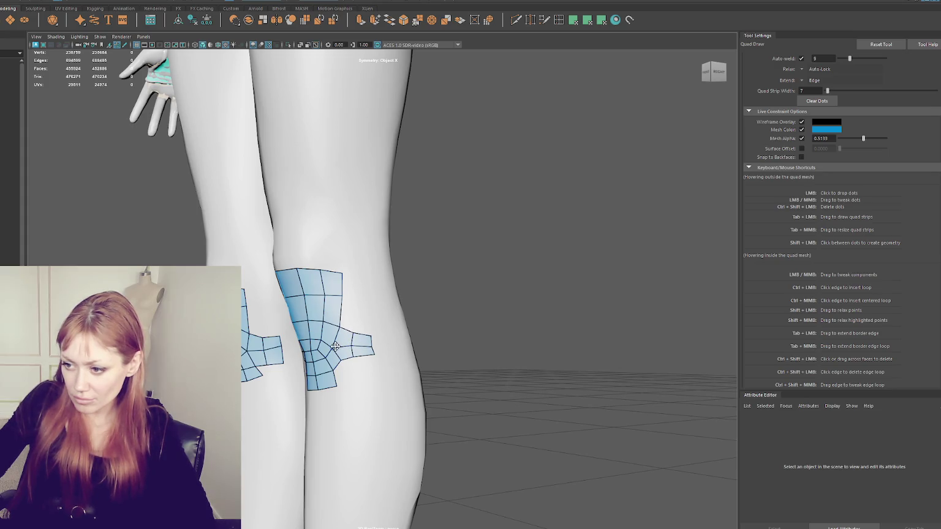
{"action": "left_click_drag", "start_coordinate": [337, 347], "coordinate": [427, 345]}
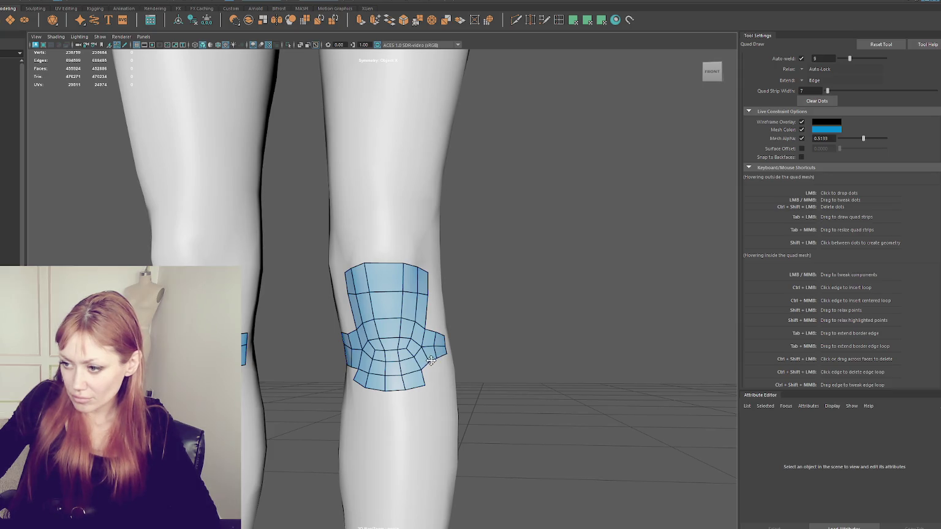
Move a left-flap vertex outward, then add a mirrored quad from two dots above the patch
{"action": "left_click_drag", "start_coordinate": [366, 356], "coordinate": [388, 353], "text": "alt"}
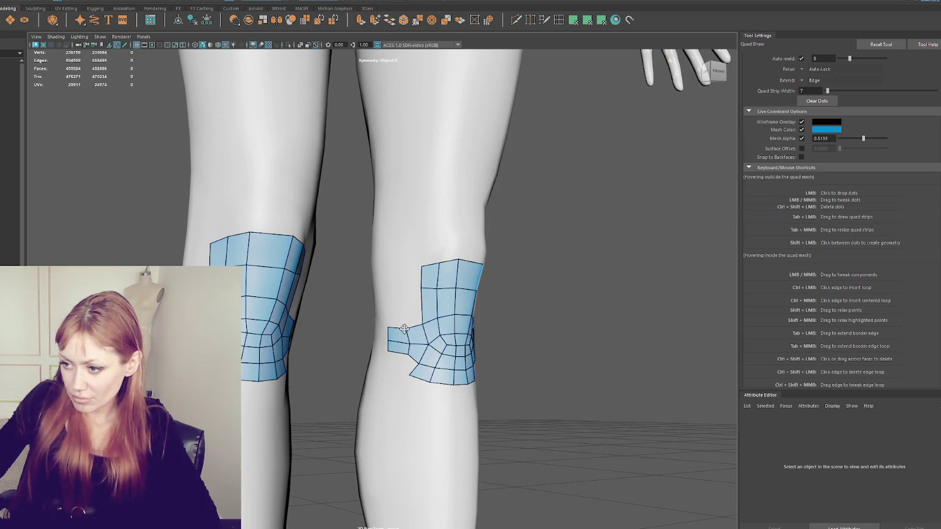
{"action": "mouse_move", "coordinate": [408, 341]}
{"action": "left_mouse_down"}
{"action": "mouse_move", "coordinate": [393, 340]}
{"action": "mouse_move", "coordinate": [348, 297]}
{"action": "left_mouse_up"}
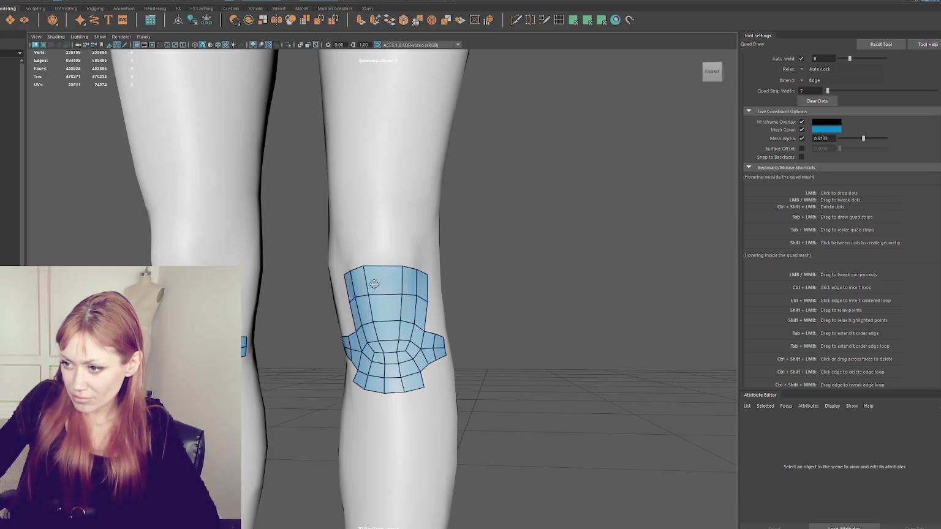
{"action": "left_click_drag", "start_coordinate": [367, 295], "coordinate": [371, 278], "text": "alt"}
{"action": "left_click", "coordinate": [374, 251]}
{"action": "left_click", "coordinate": [405, 252], "text": "shift"}
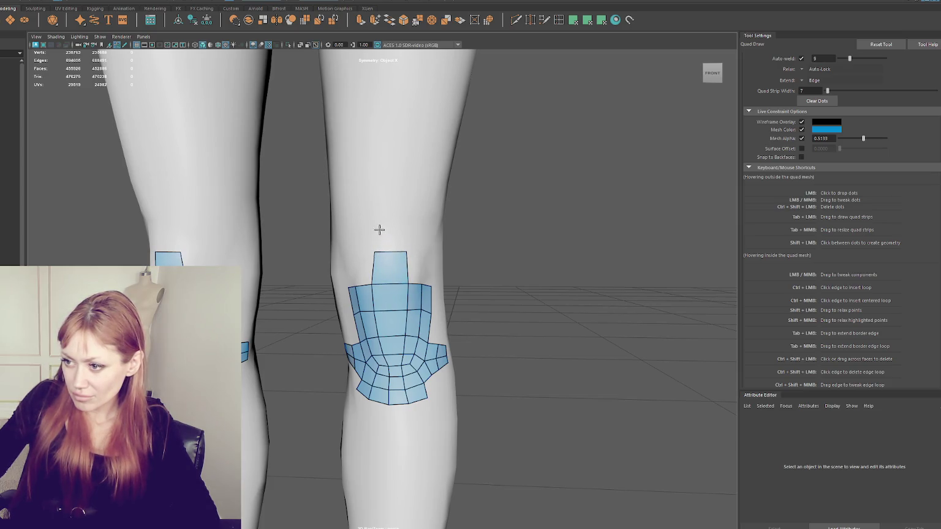
Add quads along the knee patch's top edge up to the new dots
{"action": "left_click", "coordinate": [401, 231], "text": "shift"}
{"action": "left_click", "coordinate": [370, 212]}
{"action": "left_click", "coordinate": [389, 220], "text": "shift"}
{"action": "mouse_move", "coordinate": [389, 221]}
{"action": "left_mouse_down", "text": "alt"}
{"action": "mouse_move", "coordinate": [366, 247]}
{"action": "mouse_move", "coordinate": [430, 304]}
{"action": "left_mouse_up", "text": "alt"}
{"action": "left_click", "coordinate": [354, 269], "text": "shift"}
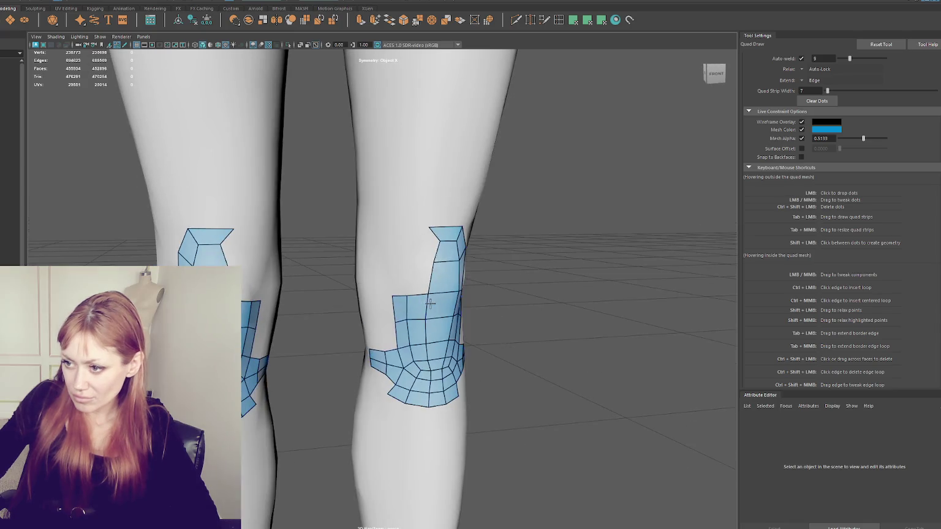
{"action": "left_click", "coordinate": [407, 279], "text": "shift"}
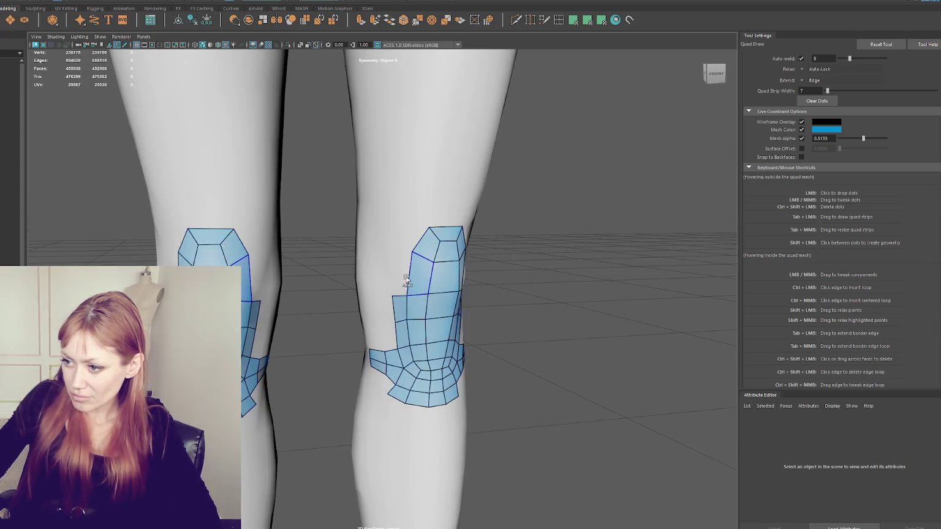
{"action": "left_click", "coordinate": [401, 273], "text": "shift"}
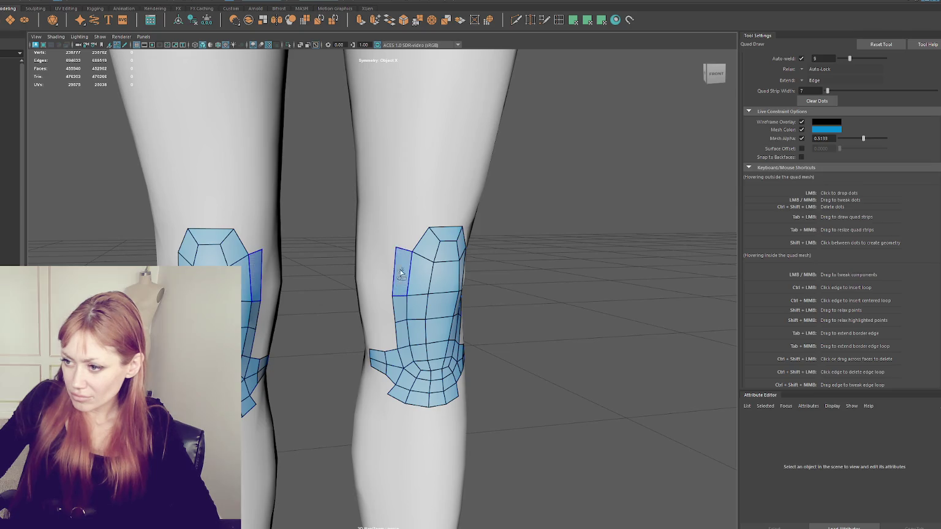
Nudge the top-left vertex into place and add quads at the patch's upper right
{"action": "left_click_drag", "start_coordinate": [395, 250], "coordinate": [395, 252]}
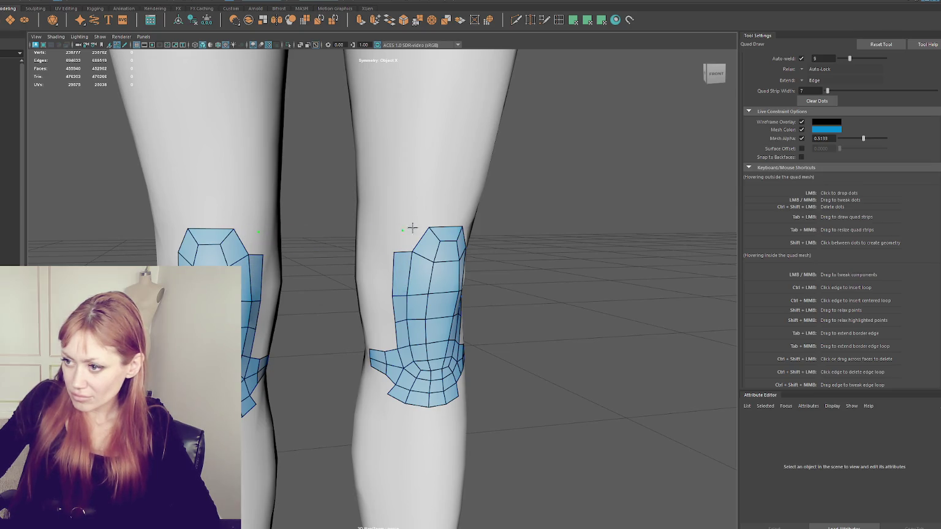
{"action": "left_click", "coordinate": [416, 224], "text": "shift"}
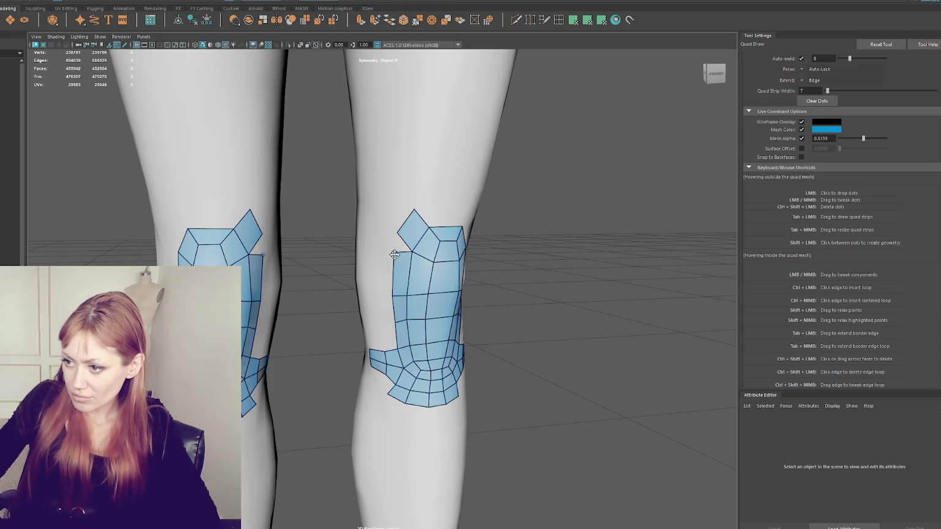
{"action": "left_click_drag", "start_coordinate": [415, 253], "coordinate": [406, 254], "text": "alt"}
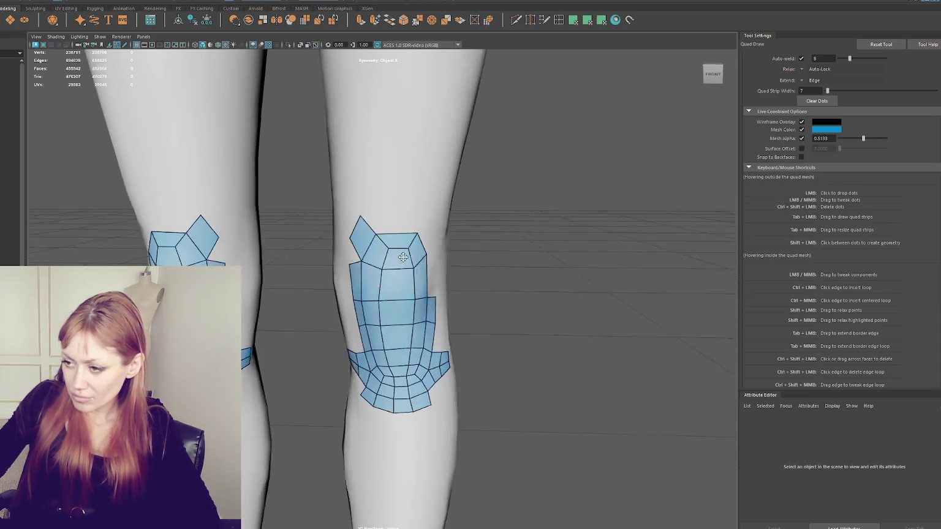
{"action": "left_click", "coordinate": [406, 236], "text": "shift"}
{"action": "mouse_move", "coordinate": [406, 238]}
{"action": "left_mouse_down", "text": "alt"}
{"action": "mouse_move", "coordinate": [403, 254]}
{"action": "mouse_move", "coordinate": [338, 244]}
{"action": "left_mouse_up", "text": "alt"}
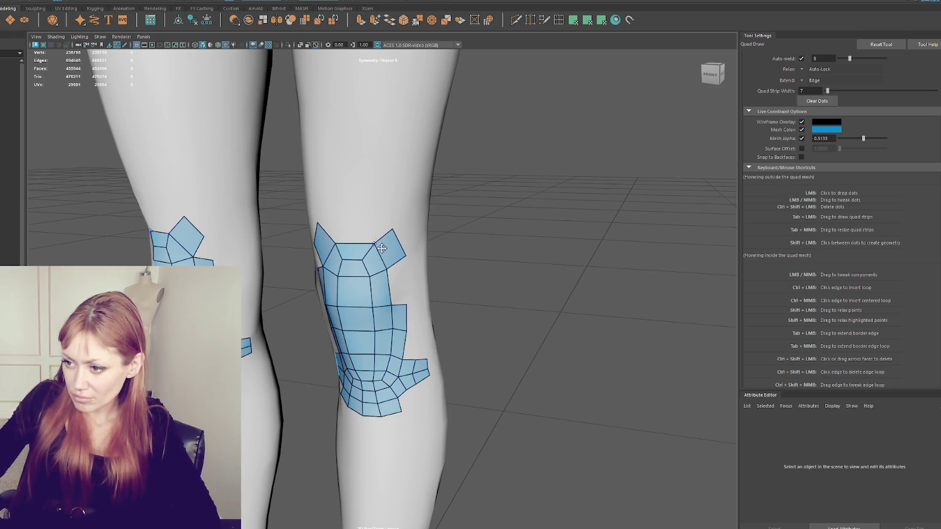
Pull the patch's top corner vertices upward and fill the gap beside the right point
{"action": "left_click_drag", "start_coordinate": [338, 243], "coordinate": [390, 285], "text": "alt"}
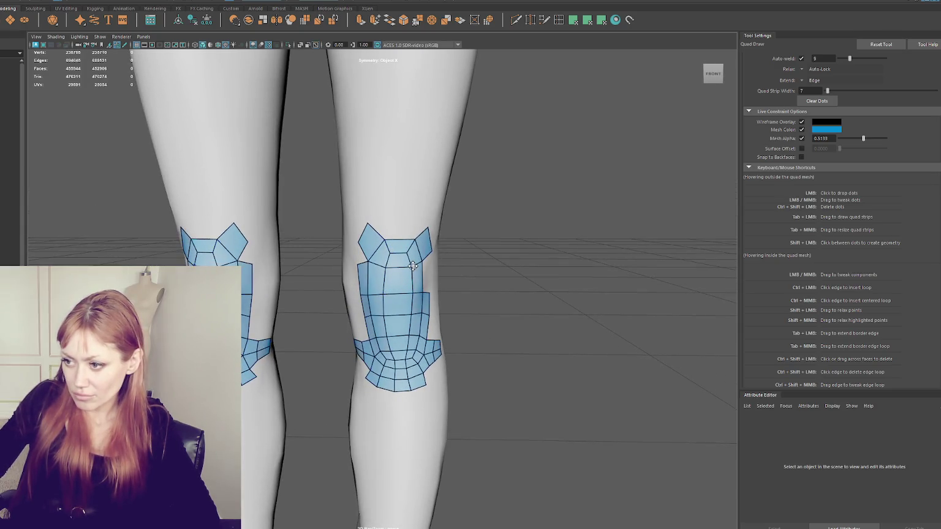
{"action": "left_click_drag", "start_coordinate": [387, 231], "coordinate": [413, 258], "text": "alt"}
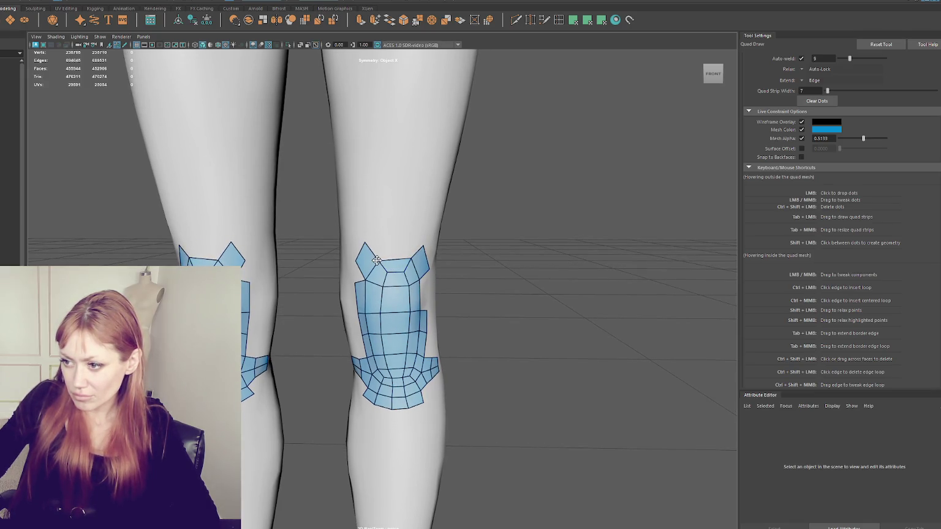
{"action": "mouse_move", "coordinate": [424, 246]}
{"action": "left_mouse_down"}
{"action": "mouse_move", "coordinate": [379, 237]}
{"action": "mouse_move", "coordinate": [423, 252]}
{"action": "left_mouse_up"}
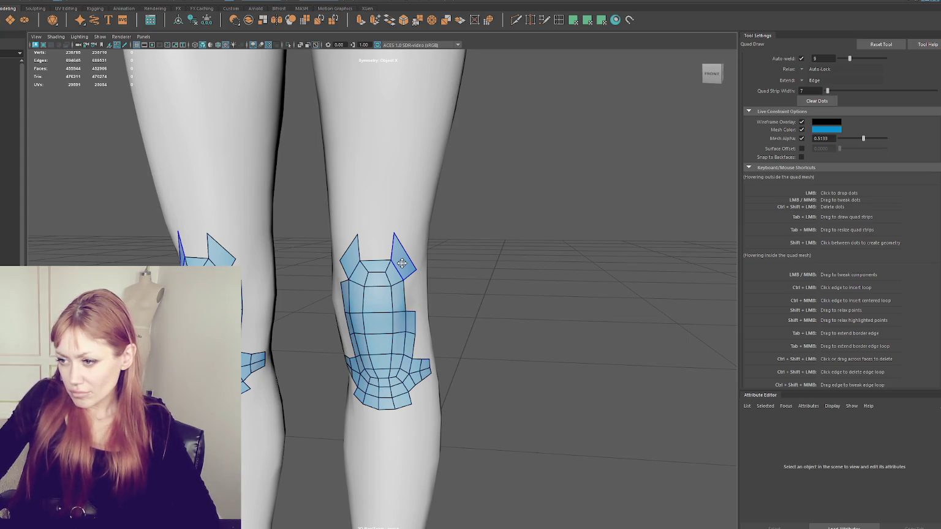
{"action": "left_click", "coordinate": [407, 290], "text": "shift"}
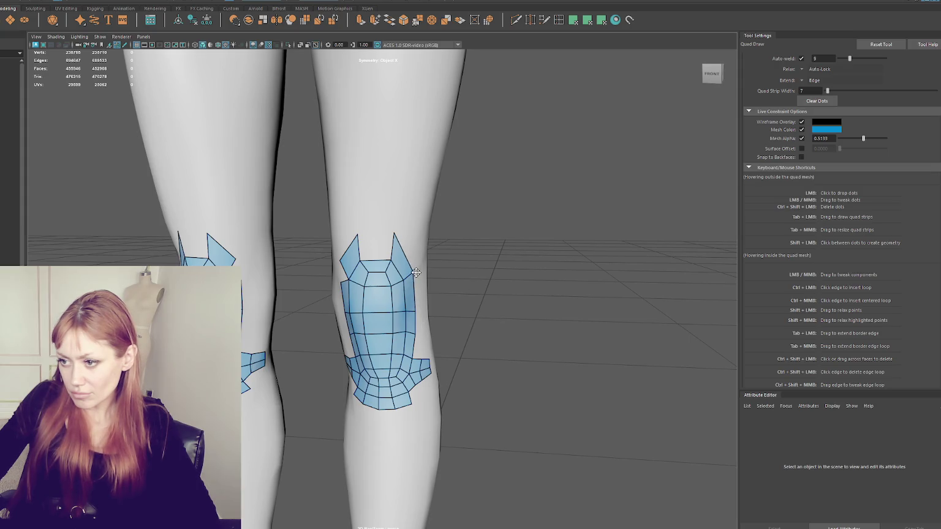
Fill quads beside the left point and middle spike, then move the spike's top vertex up-left
{"action": "left_click_drag", "start_coordinate": [411, 272], "coordinate": [362, 261], "text": "alt"}
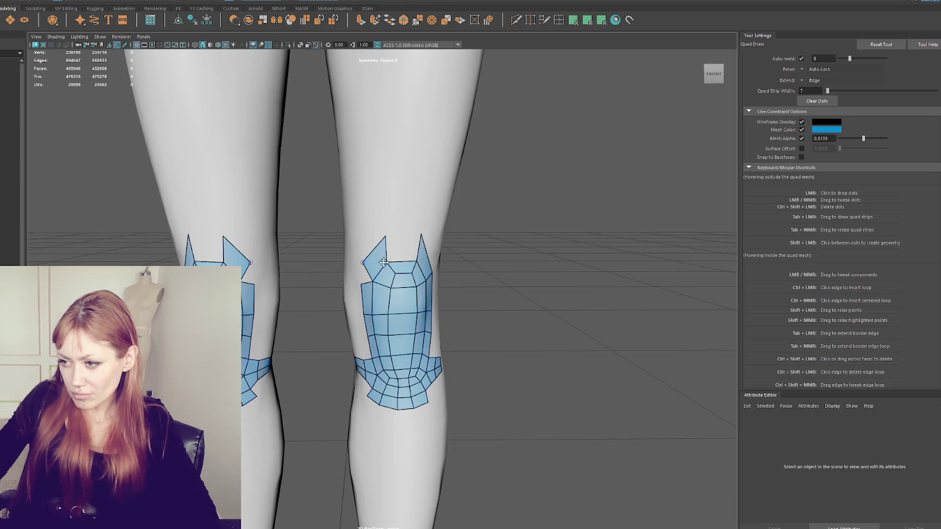
{"action": "left_click_drag", "start_coordinate": [384, 263], "coordinate": [362, 265], "text": "alt"}
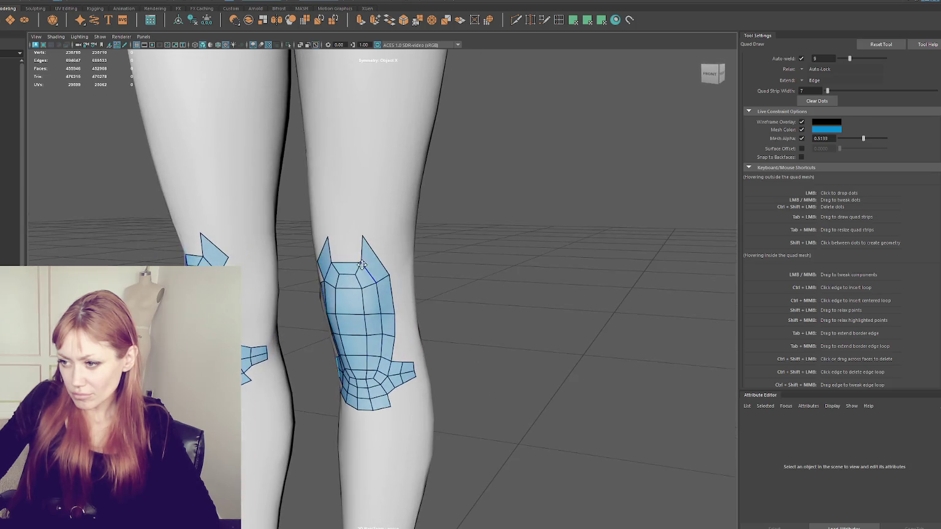
{"action": "left_click", "coordinate": [392, 268], "text": "shift"}
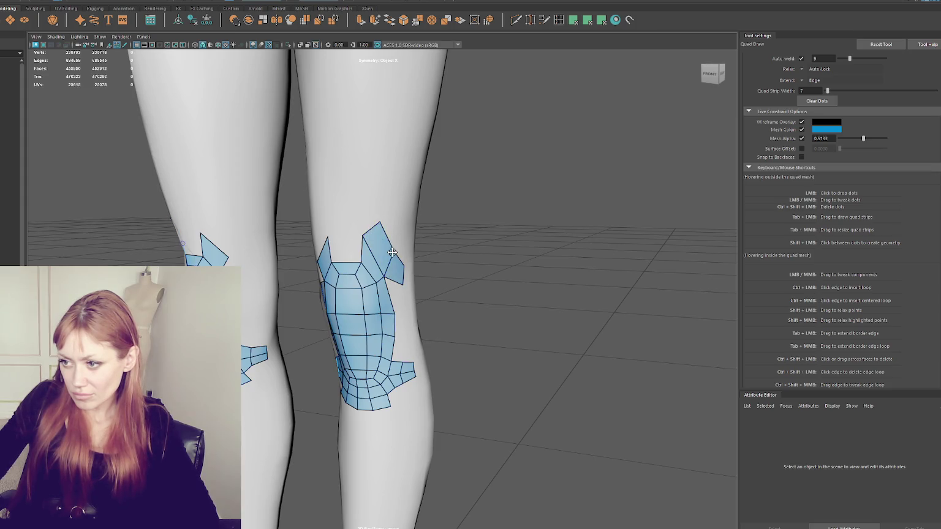
{"action": "left_click", "coordinate": [378, 230], "text": "shift"}
{"action": "mouse_move", "coordinate": [378, 224]}
{"action": "left_mouse_down"}
{"action": "mouse_move", "coordinate": [365, 216]}
{"action": "mouse_move", "coordinate": [327, 225]}
{"action": "mouse_move", "coordinate": [386, 236]}
{"action": "mouse_move", "coordinate": [385, 255]}
{"action": "mouse_move", "coordinate": [360, 241]}
{"action": "mouse_move", "coordinate": [386, 231]}
{"action": "mouse_move", "coordinate": [383, 252]}
{"action": "left_mouse_up"}
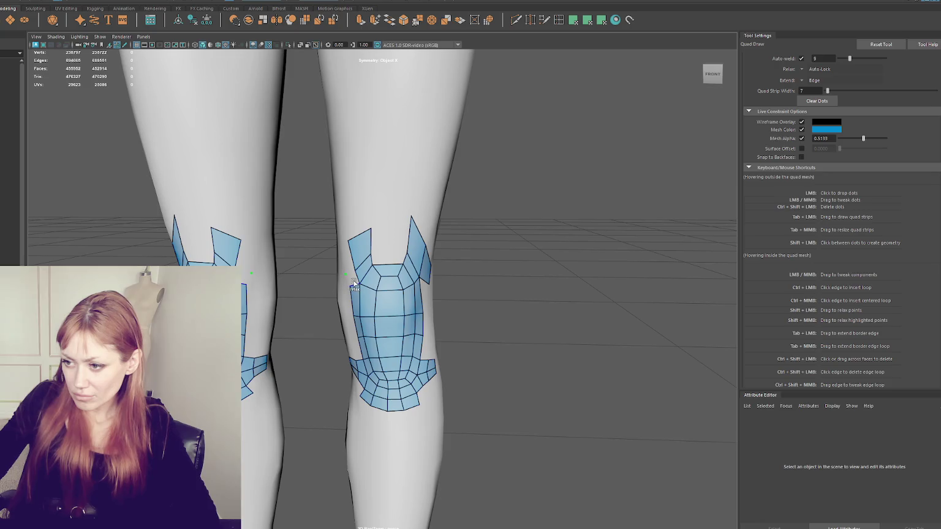
Relax the patch's left border and fill its left column gaps with quads
{"action": "left_click_drag", "start_coordinate": [352, 272], "coordinate": [362, 277], "text": "shift"}
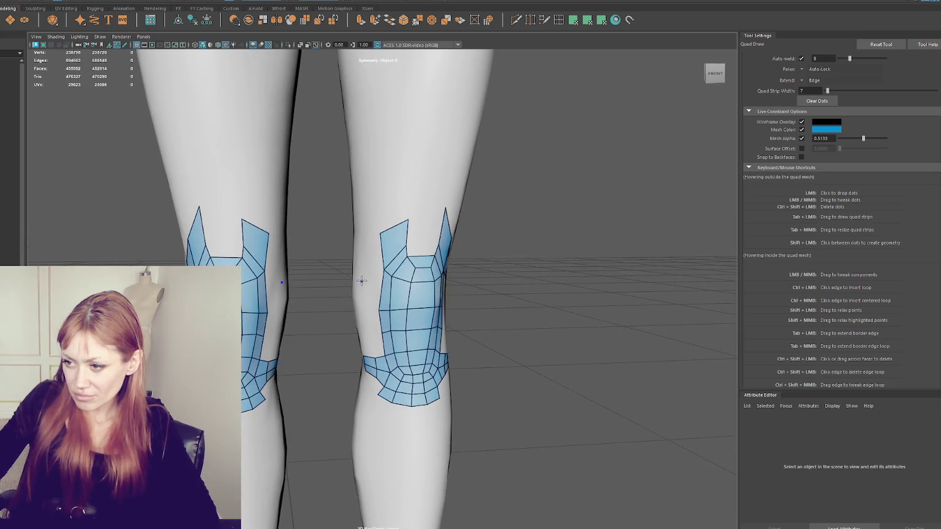
{"action": "left_click", "coordinate": [370, 293], "text": "shift"}
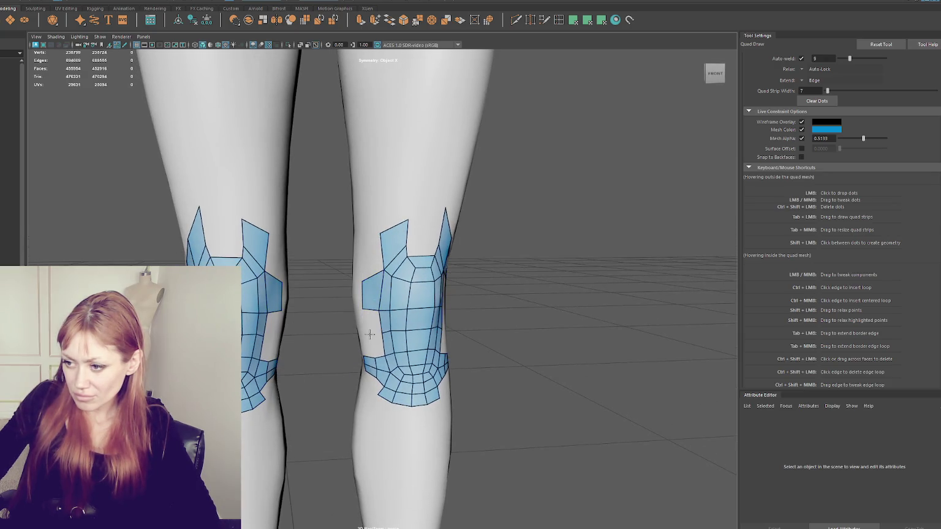
{"action": "left_click", "coordinate": [372, 320], "text": "shift"}
{"action": "left_click", "coordinate": [378, 349], "text": "shift"}
{"action": "left_click_drag", "start_coordinate": [378, 349], "coordinate": [414, 315], "text": "alt"}
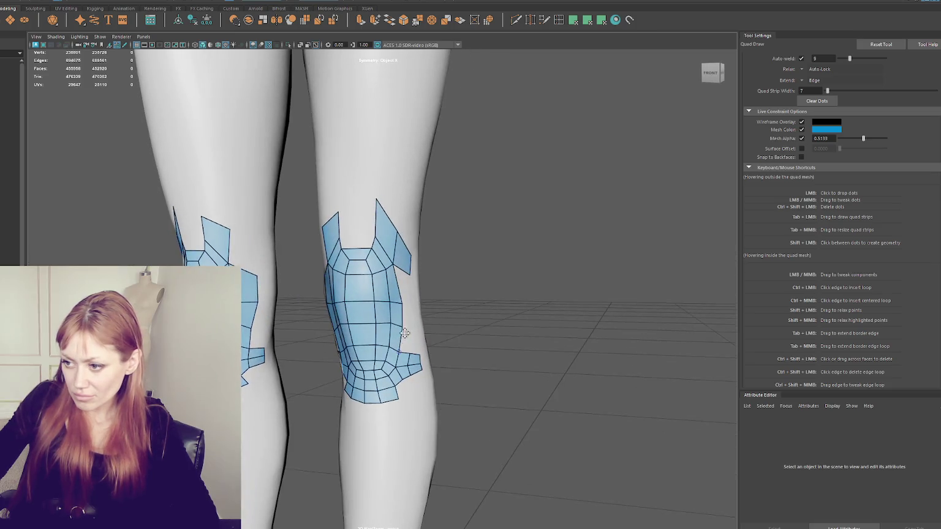
Fill the right-side gaps and top notch, then flatten the patch's top edge
{"action": "left_click", "coordinate": [408, 289], "text": "shift"}
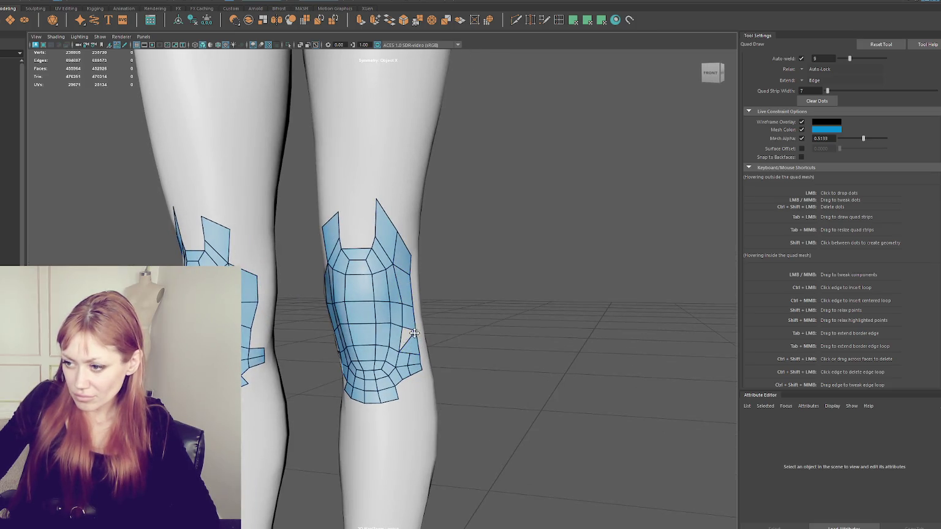
{"action": "left_click", "coordinate": [405, 342], "text": "shift"}
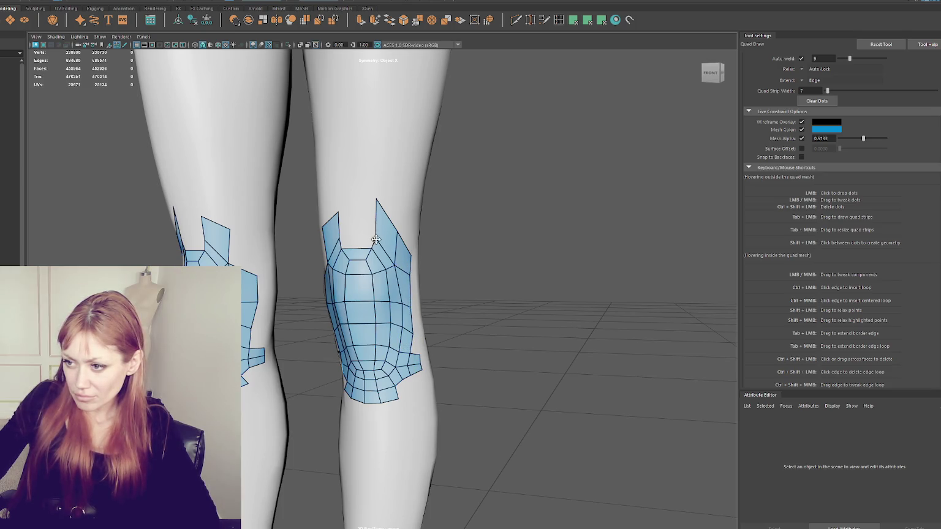
{"action": "left_click", "coordinate": [357, 220], "text": "shift"}
{"action": "mouse_move", "coordinate": [342, 213]}
{"action": "left_mouse_down"}
{"action": "mouse_move", "coordinate": [374, 206]}
{"action": "mouse_move", "coordinate": [344, 213]}
{"action": "left_mouse_up"}
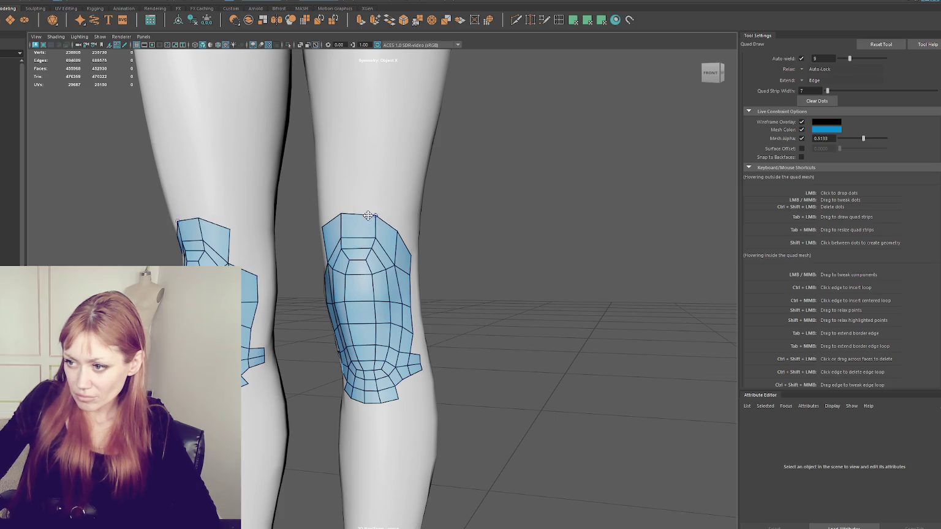
{"action": "left_click_drag", "start_coordinate": [450, 243], "coordinate": [298, 239], "text": "alt"}
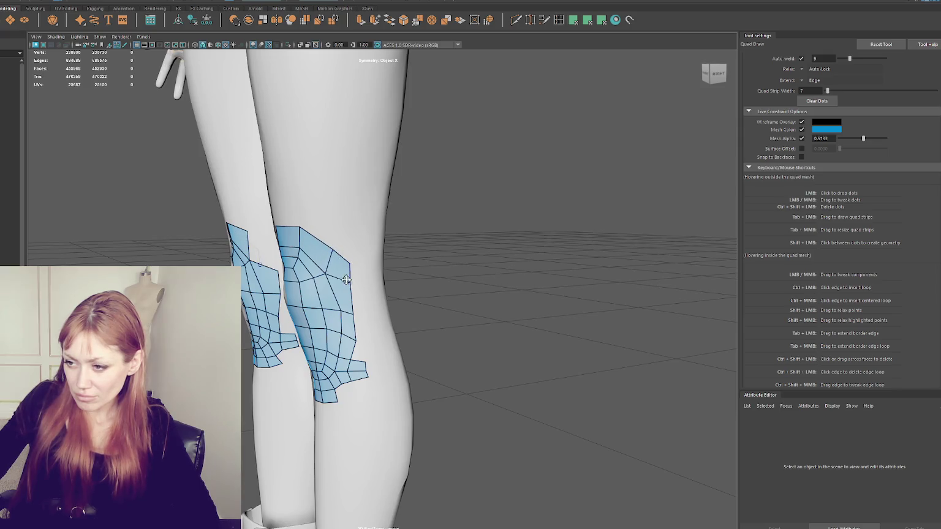
From the side view, add quads along the patch's outer edge
{"action": "left_click_drag", "start_coordinate": [356, 310], "coordinate": [328, 306], "text": "alt"}
{"action": "left_click", "coordinate": [326, 307], "text": "shift"}
{"action": "left_click", "coordinate": [324, 286], "text": "shift"}
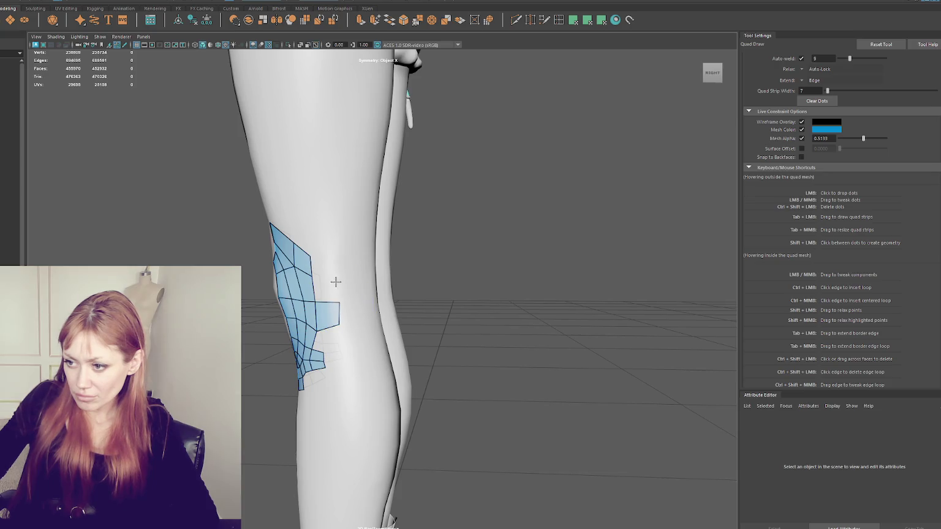
{"action": "left_click_drag", "start_coordinate": [344, 305], "coordinate": [347, 344], "text": "alt"}
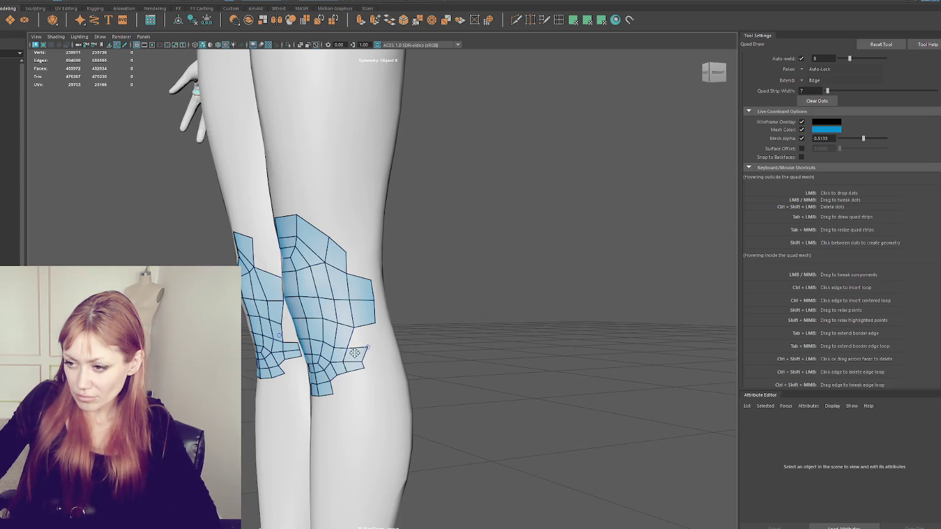
{"action": "mouse_move", "coordinate": [336, 363]}
{"action": "left_mouse_down", "text": "alt"}
{"action": "mouse_move", "coordinate": [352, 358]}
{"action": "mouse_move", "coordinate": [323, 361]}
{"action": "left_mouse_up", "text": "alt"}
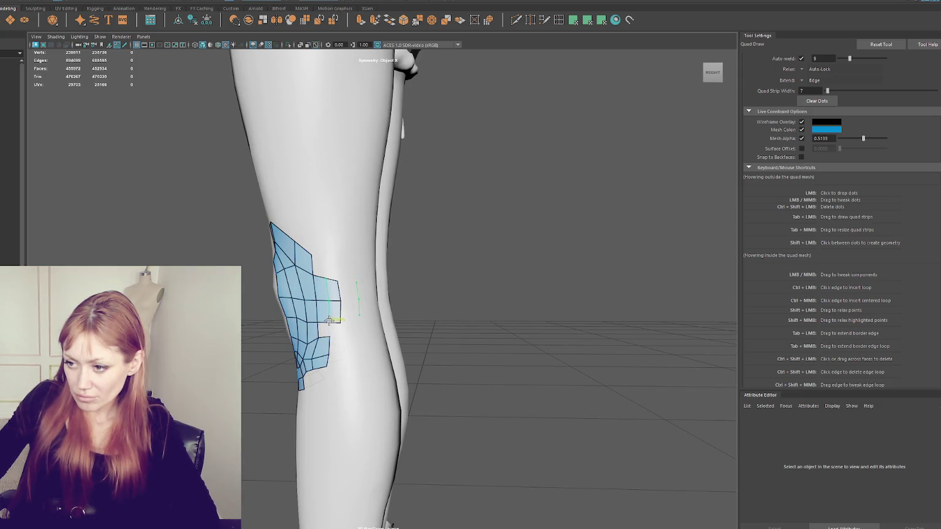
{"action": "mouse_move", "coordinate": [328, 323]}
{"action": "left_mouse_down", "text": "alt"}
{"action": "mouse_move", "coordinate": [450, 334]}
{"action": "mouse_move", "coordinate": [384, 337]}
{"action": "mouse_move", "coordinate": [350, 317]}
{"action": "mouse_move", "coordinate": [447, 325]}
{"action": "mouse_move", "coordinate": [323, 325]}
{"action": "left_mouse_up", "text": "alt"}
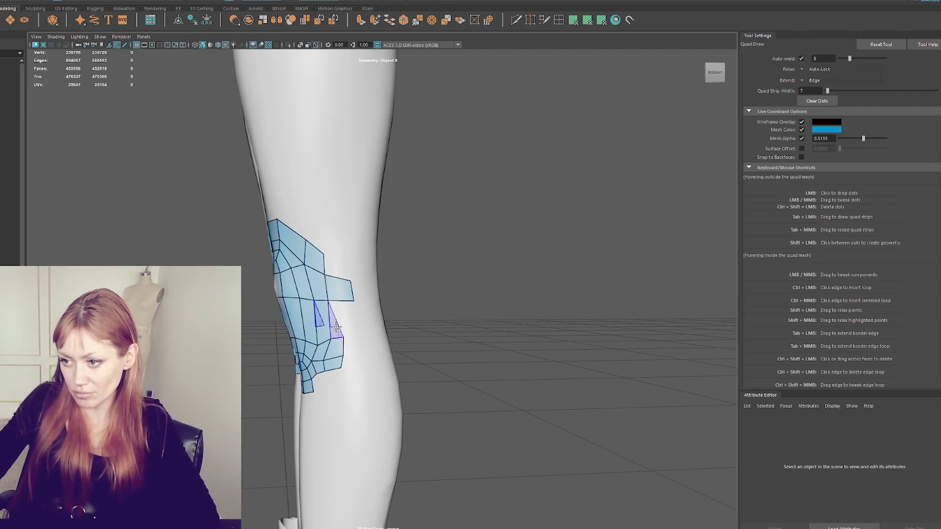
Undo the last change and zoom in on both knees from a new angle
{"action": "key", "text": "ctrl+z"}
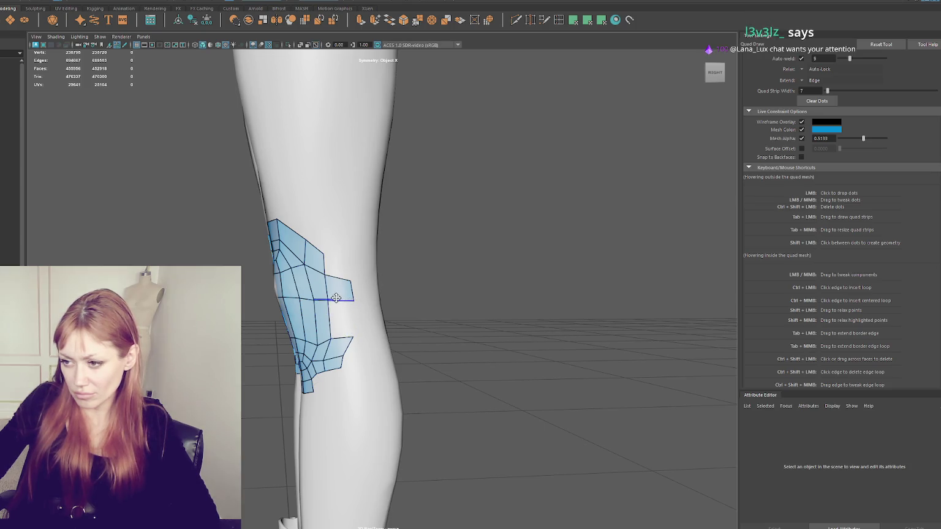
{"action": "mouse_move", "coordinate": [339, 326]}
{"action": "left_mouse_down", "text": "alt"}
{"action": "mouse_move", "coordinate": [373, 329]}
{"action": "mouse_move", "coordinate": [364, 304]}
{"action": "left_mouse_up", "text": "alt"}
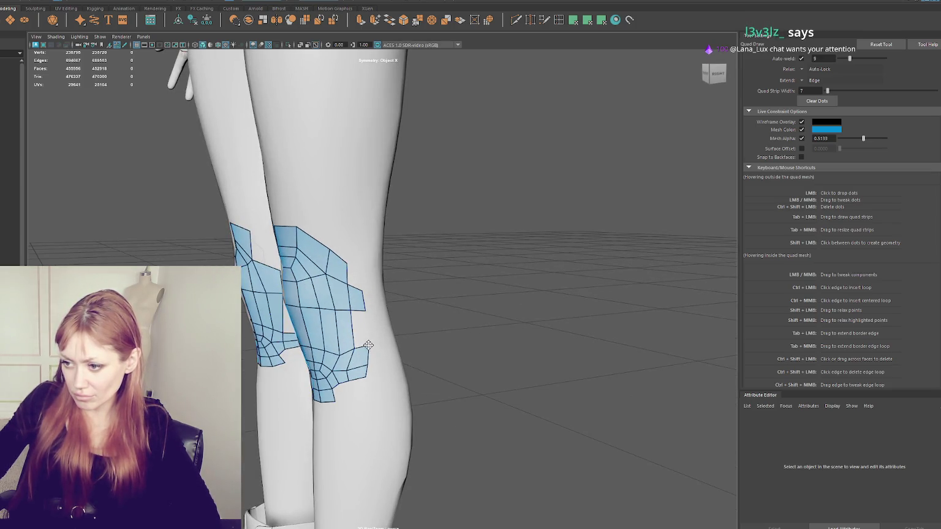
{"action": "scroll", "coordinate": [367, 345], "scroll_direction": "up", "scroll_amount": 2}
{"action": "scroll", "coordinate": [329, 356], "scroll_direction": "up", "scroll_amount": 2}
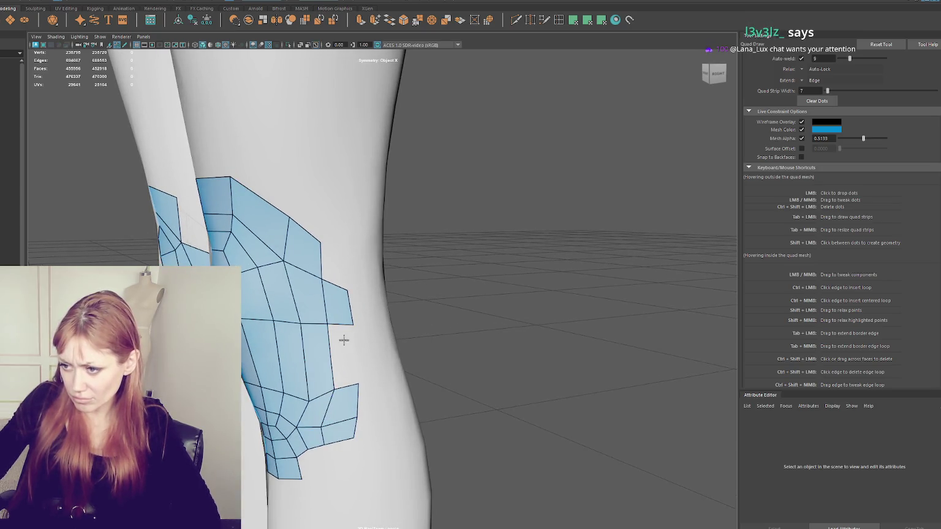
Fill the border quad, relax the outer edge, then delete and redraw the notch quad on the knee patch's right side
{"action": "left_click", "coordinate": [342, 345], "text": "shift"}
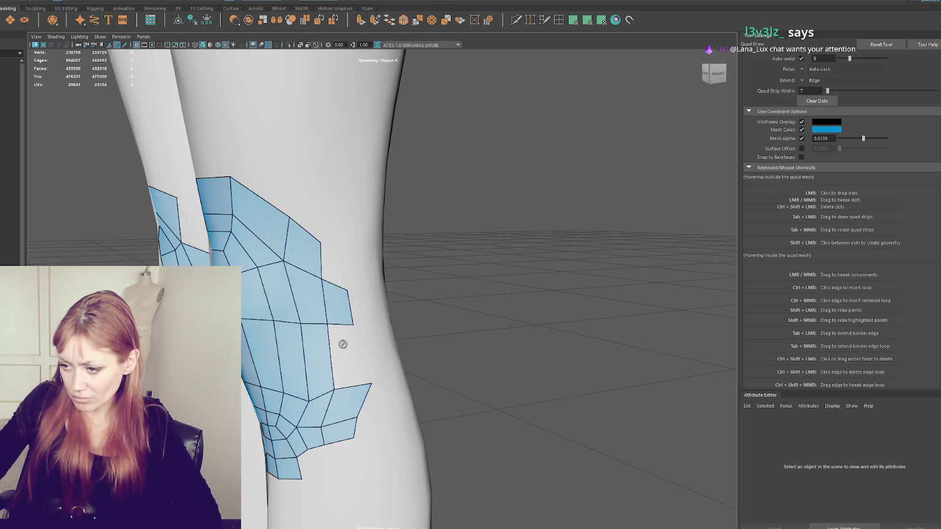
{"action": "left_click_drag", "start_coordinate": [342, 343], "coordinate": [342, 345], "text": "shift"}
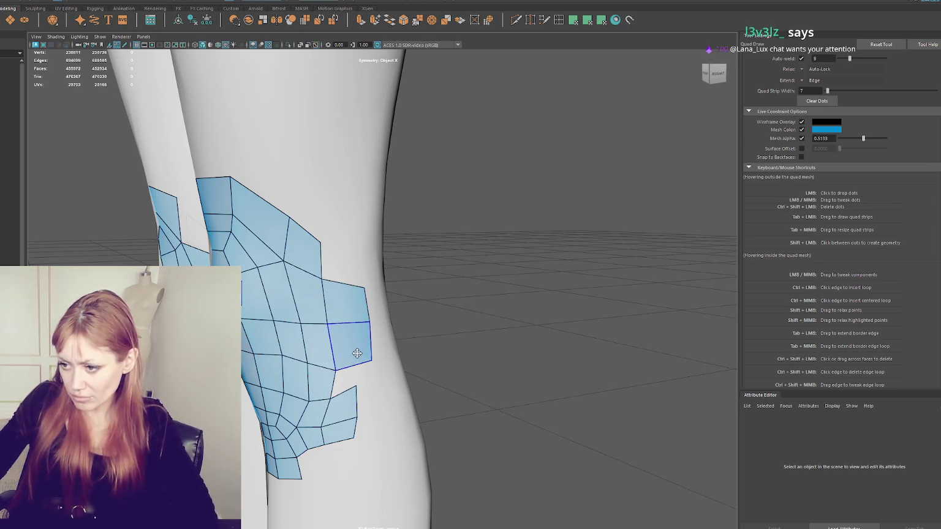
{"action": "left_click", "coordinate": [357, 354], "text": "ctrl+shift"}
{"action": "left_click", "coordinate": [355, 346], "text": "shift"}
{"action": "mouse_move", "coordinate": [378, 319]}
{"action": "left_mouse_down", "text": "alt"}
{"action": "mouse_move", "coordinate": [304, 310]}
{"action": "mouse_move", "coordinate": [405, 317]}
{"action": "mouse_move", "coordinate": [364, 319]}
{"action": "left_mouse_up", "text": "alt"}
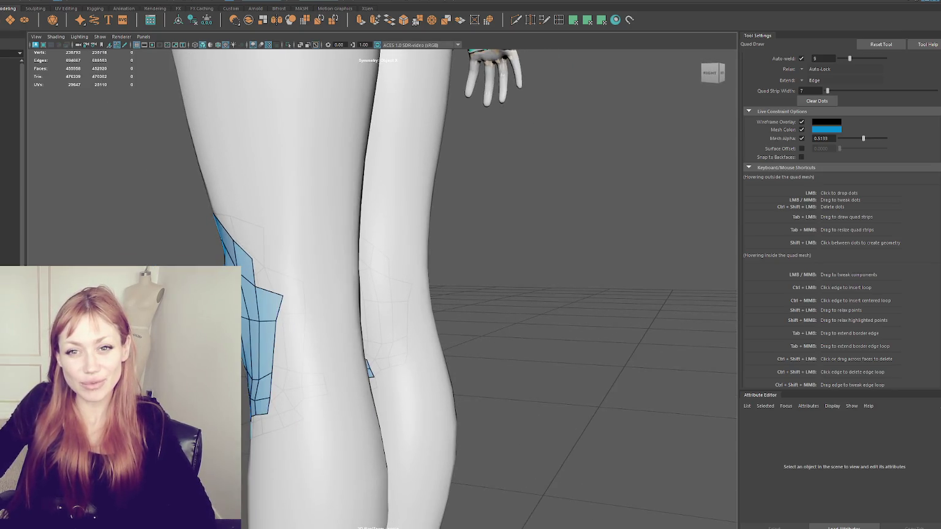
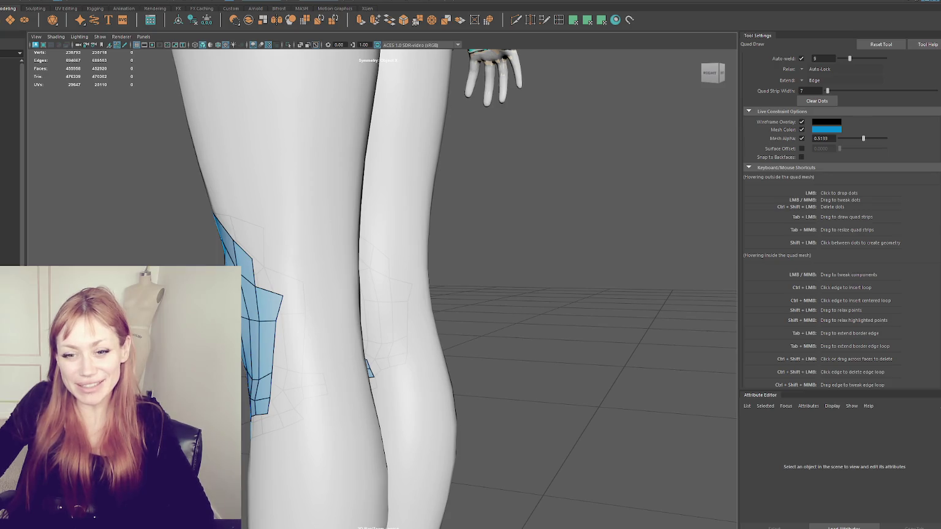
Add new mirrored quads to both knee patches with dots and Shift-clicks
{"action": "mouse_move", "coordinate": [429, 184]}
{"action": "left_mouse_down", "text": "alt"}
{"action": "mouse_move", "coordinate": [566, 149]}
{"action": "mouse_move", "coordinate": [362, 322]}
{"action": "left_mouse_up", "text": "alt"}
{"action": "scroll", "coordinate": [375, 319], "scroll_direction": "down", "scroll_amount": 3}
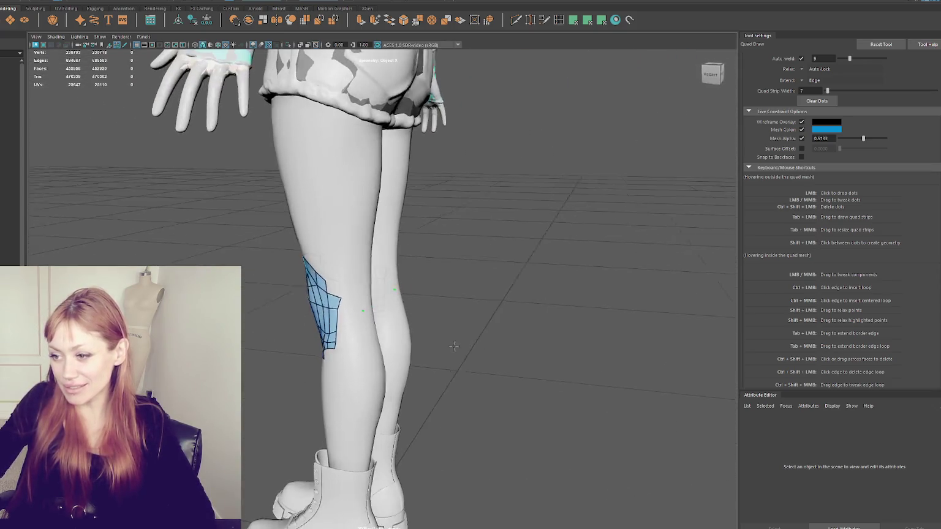
{"action": "left_click", "coordinate": [363, 309], "text": "shift"}
{"action": "mouse_move", "coordinate": [362, 310]}
{"action": "left_mouse_down", "text": "alt"}
{"action": "mouse_move", "coordinate": [323, 307]}
{"action": "mouse_move", "coordinate": [381, 292]}
{"action": "mouse_move", "coordinate": [576, 350]}
{"action": "left_mouse_up", "text": "alt"}
{"action": "left_click", "coordinate": [375, 311], "text": "shift"}
{"action": "left_click", "coordinate": [372, 299], "text": "shift"}
{"action": "left_click", "coordinate": [408, 311], "text": "shift"}
{"action": "left_click", "coordinate": [407, 300], "text": "shift"}
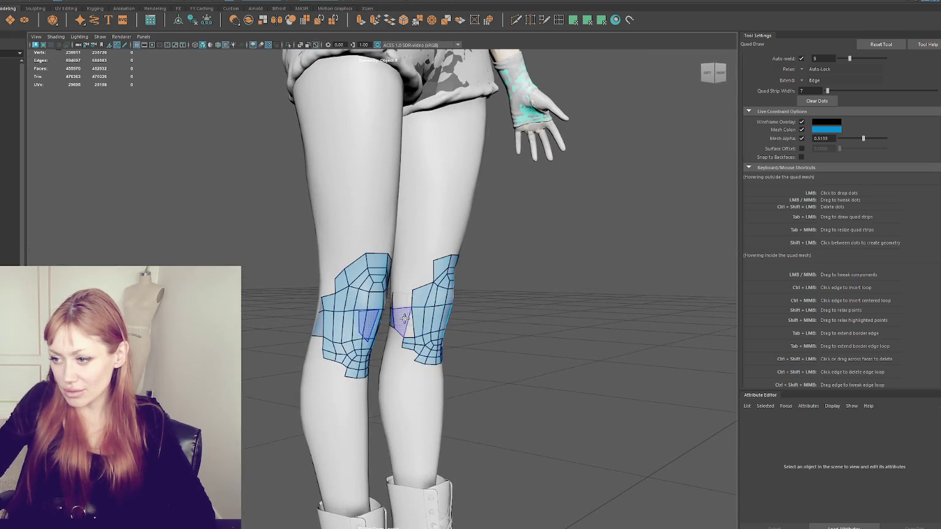
Delete the small inner knee face and bridge the gap between patches with quads
{"action": "left_click", "coordinate": [406, 339], "text": "ctrl+shift"}
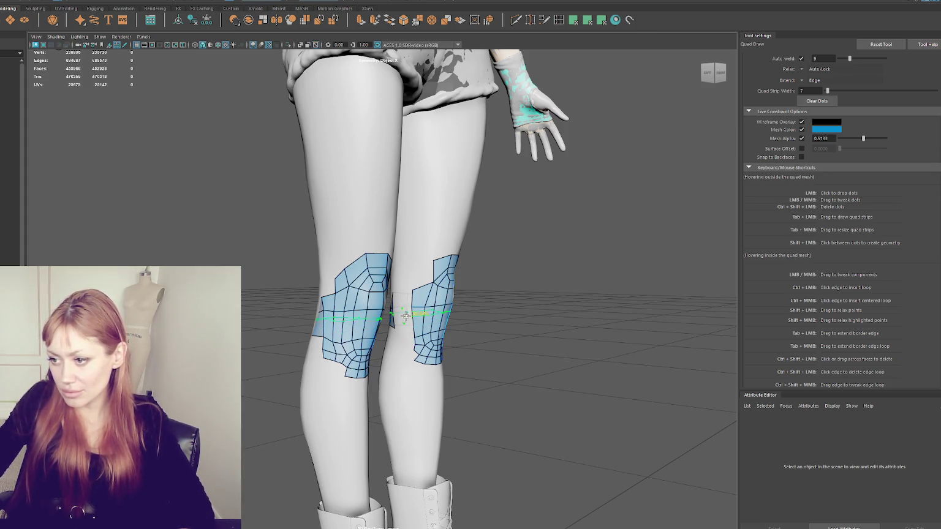
{"action": "scroll", "coordinate": [405, 317], "scroll_direction": "up", "scroll_amount": 3}
{"action": "scroll", "coordinate": [416, 314], "scroll_direction": "up", "scroll_amount": 1}
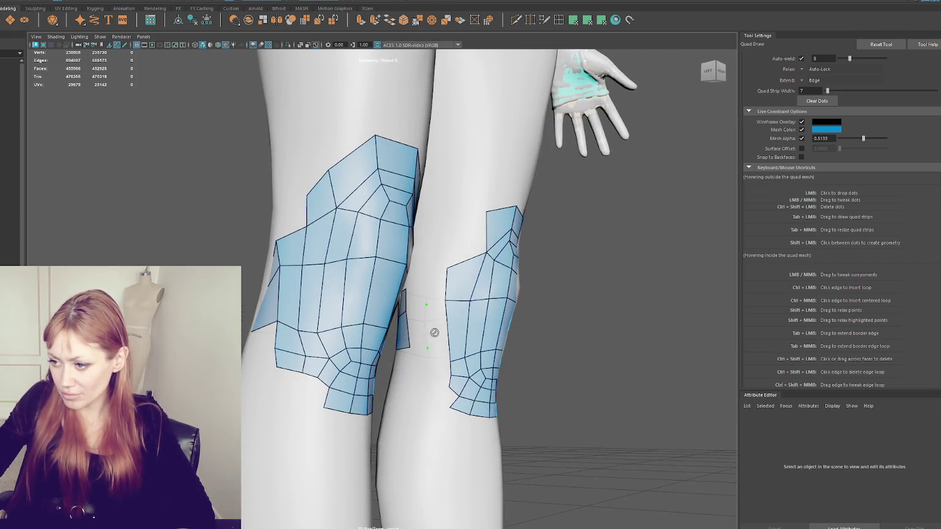
{"action": "left_click", "coordinate": [418, 319], "text": "shift"}
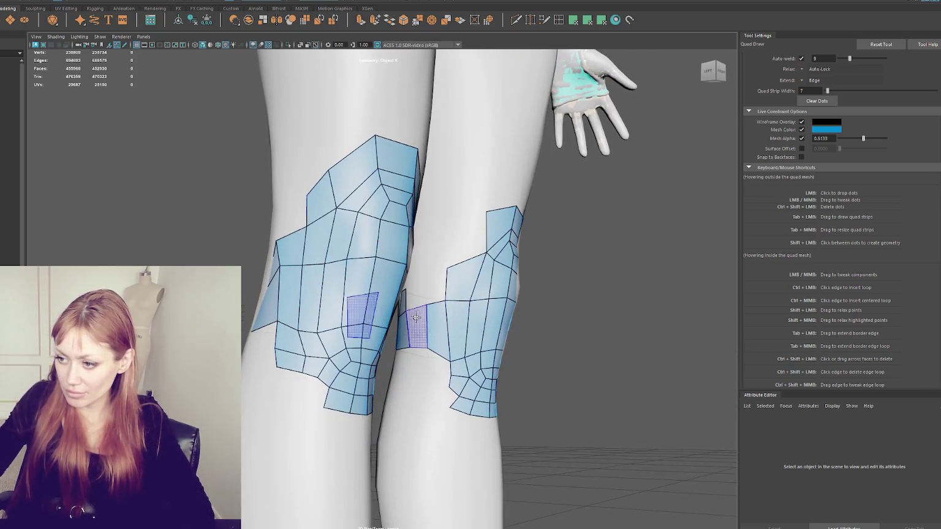
{"action": "left_click", "coordinate": [429, 279], "text": "shift"}
{"action": "mouse_move", "coordinate": [435, 280]}
{"action": "left_mouse_down", "text": "alt"}
{"action": "mouse_move", "coordinate": [422, 300]}
{"action": "mouse_move", "coordinate": [355, 286]}
{"action": "left_mouse_up", "text": "alt"}
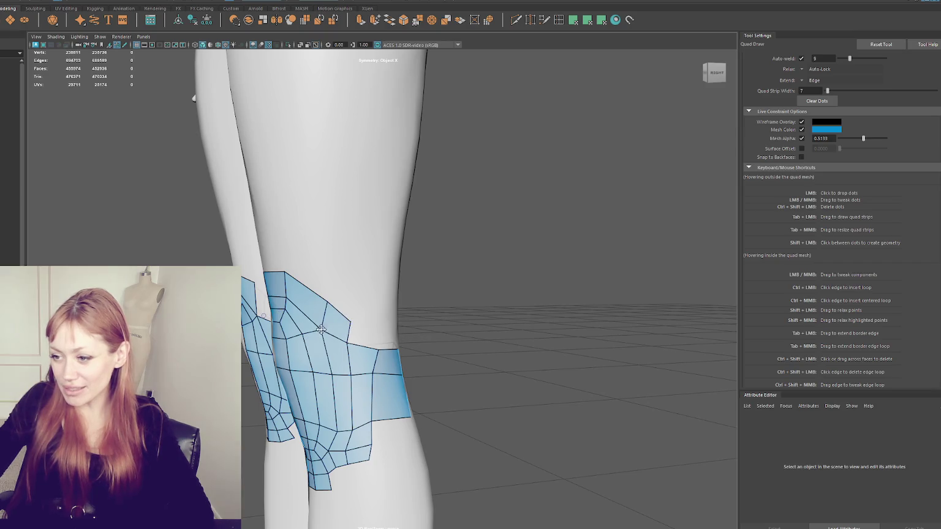
Drag the knee patch's upper and bottom-right corner vertices to fit the leg
{"action": "left_click_drag", "start_coordinate": [321, 329], "coordinate": [305, 329], "text": "alt"}
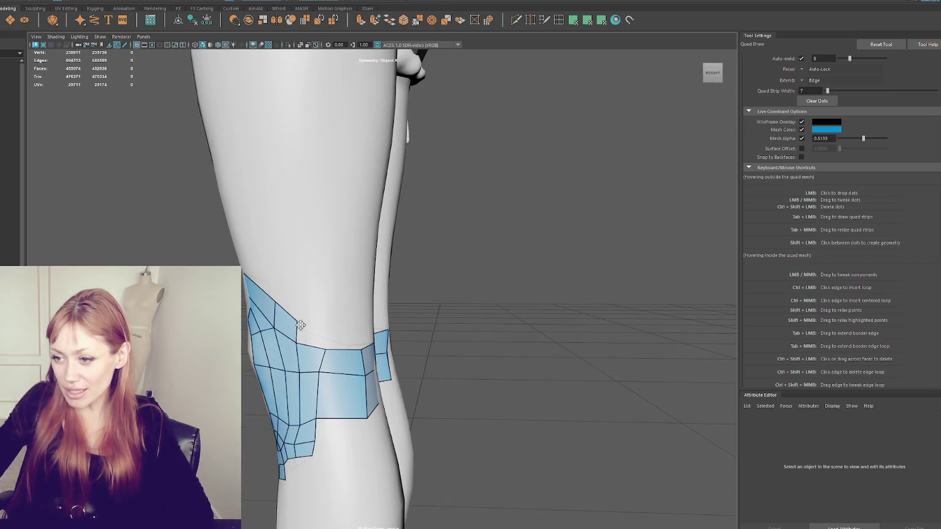
{"action": "left_click_drag", "start_coordinate": [301, 324], "coordinate": [301, 318]}
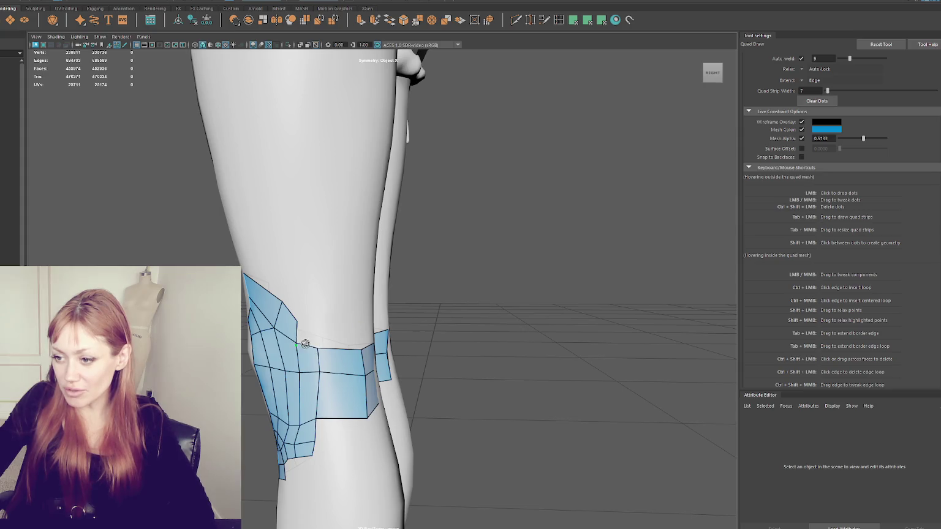
{"action": "left_click_drag", "start_coordinate": [295, 342], "coordinate": [295, 345]}
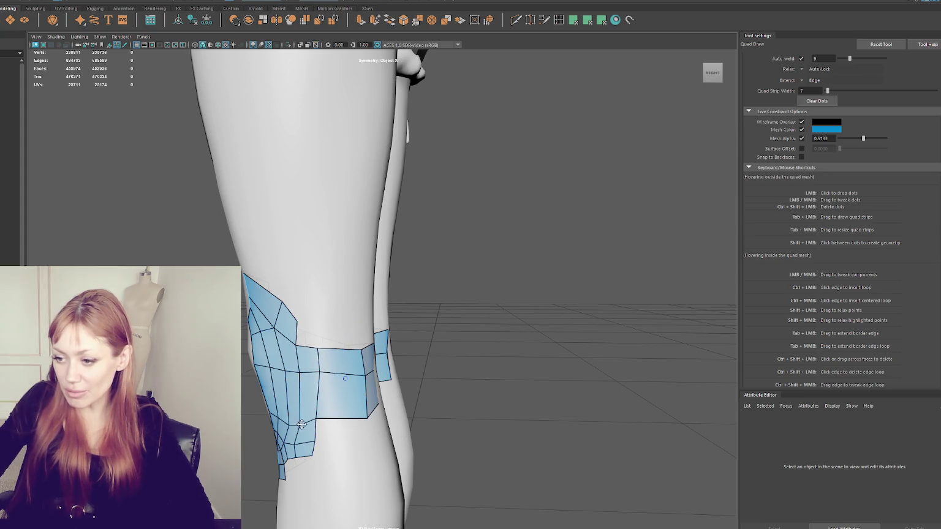
{"action": "mouse_move", "coordinate": [300, 423]}
{"action": "left_mouse_down", "text": "alt"}
{"action": "mouse_move", "coordinate": [338, 412]}
{"action": "mouse_move", "coordinate": [316, 401]}
{"action": "mouse_move", "coordinate": [390, 404]}
{"action": "left_mouse_up", "text": "alt"}
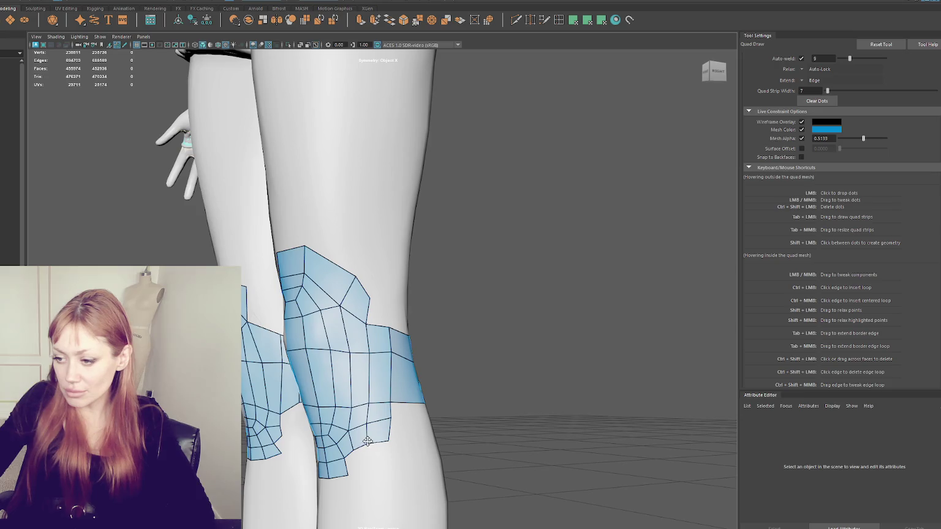
{"action": "left_click_drag", "start_coordinate": [388, 443], "coordinate": [397, 434]}
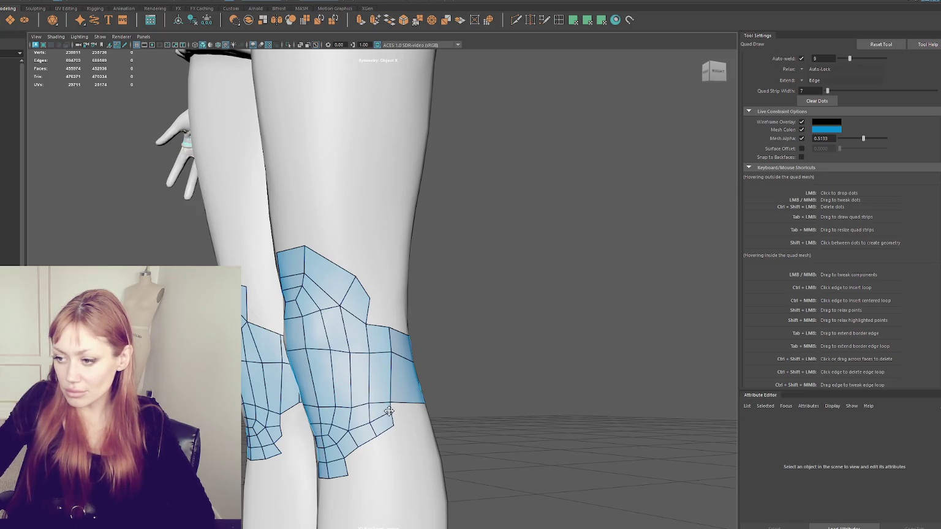
{"action": "left_click_drag", "start_coordinate": [390, 402], "coordinate": [390, 391]}
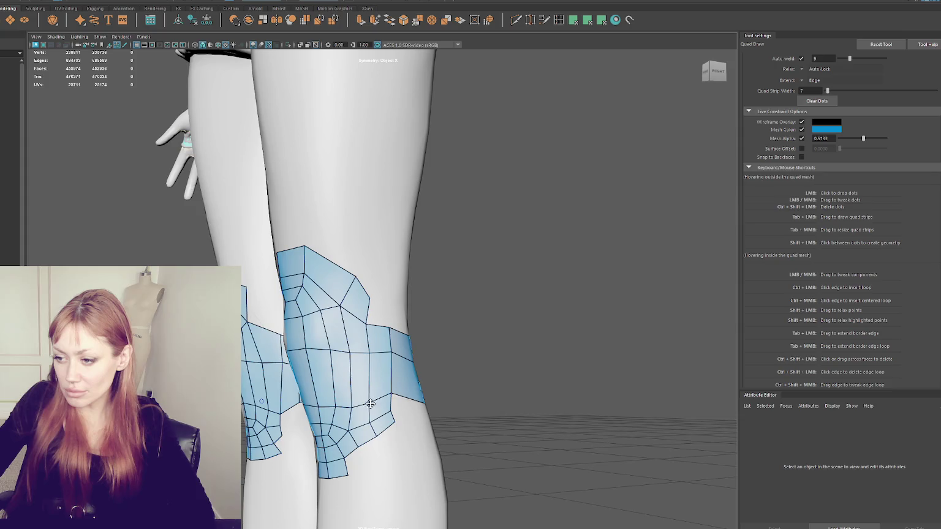
Pull the lower-right corner outward and raise two more knee-patch vertices
{"action": "mouse_move", "coordinate": [336, 407]}
{"action": "left_mouse_down", "text": "alt"}
{"action": "mouse_move", "coordinate": [381, 388]}
{"action": "mouse_move", "coordinate": [345, 379]}
{"action": "mouse_move", "coordinate": [347, 343]}
{"action": "mouse_move", "coordinate": [308, 375]}
{"action": "mouse_move", "coordinate": [319, 354]}
{"action": "mouse_move", "coordinate": [337, 367]}
{"action": "mouse_move", "coordinate": [332, 383]}
{"action": "left_mouse_up", "text": "alt"}
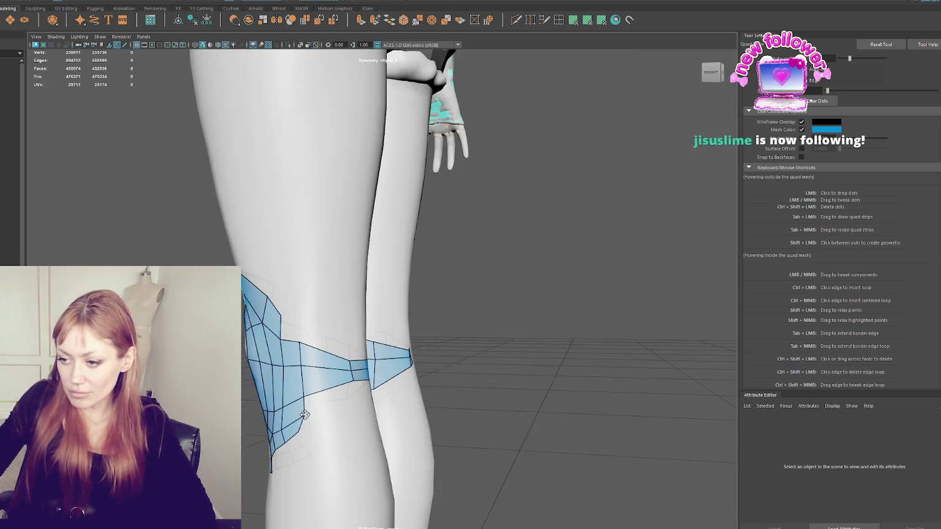
{"action": "mouse_move", "coordinate": [306, 415]}
{"action": "left_mouse_down"}
{"action": "mouse_move", "coordinate": [314, 427]}
{"action": "mouse_move", "coordinate": [329, 416]}
{"action": "left_mouse_up"}
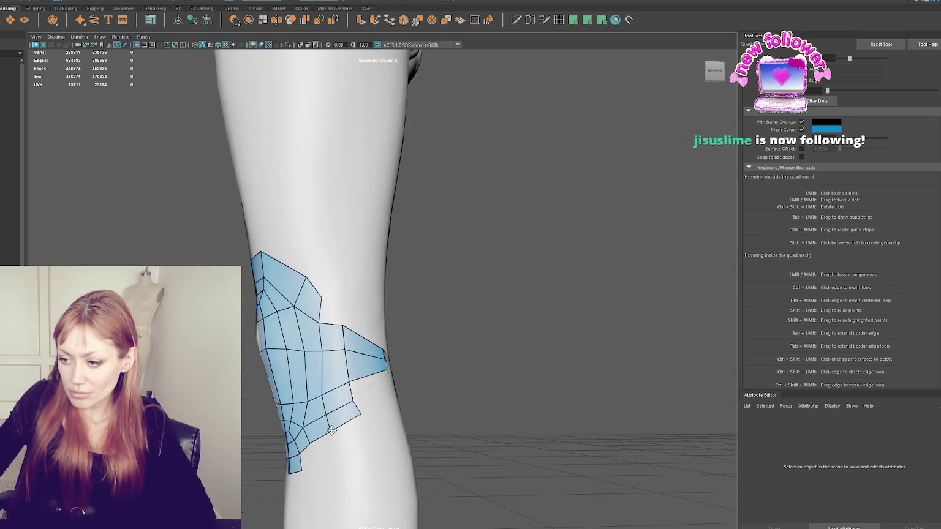
{"action": "left_click_drag", "start_coordinate": [319, 319], "coordinate": [320, 315]}
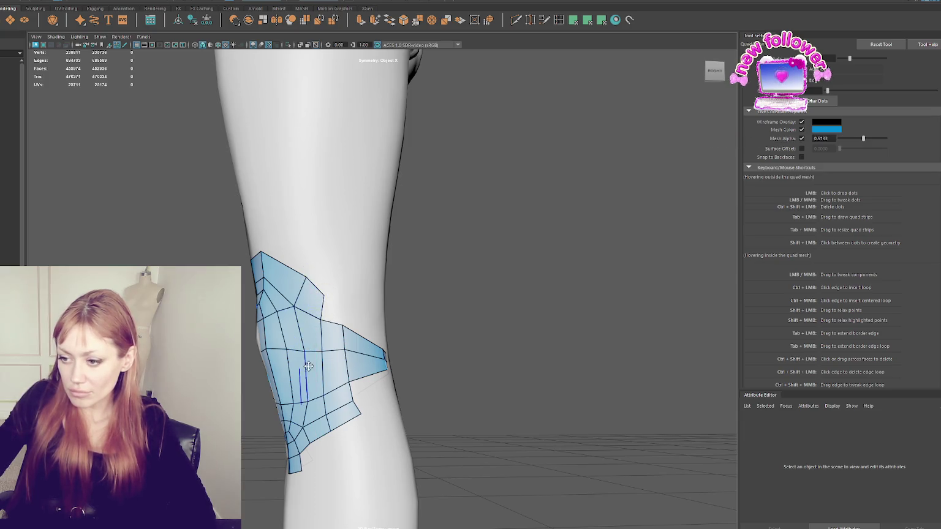
{"action": "left_click_drag", "start_coordinate": [308, 280], "coordinate": [300, 290], "text": "alt"}
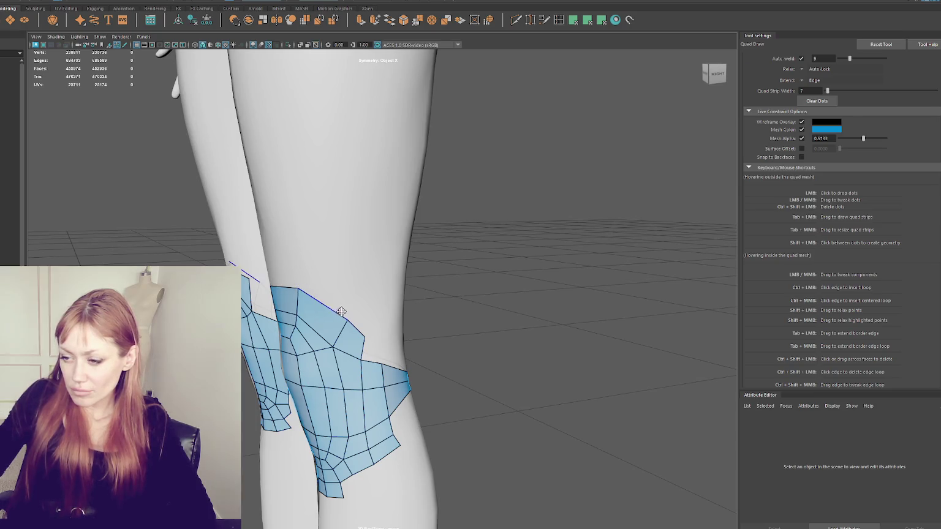
{"action": "mouse_move", "coordinate": [334, 346]}
{"action": "left_mouse_down"}
{"action": "mouse_move", "coordinate": [337, 310]}
{"action": "mouse_move", "coordinate": [322, 262]}
{"action": "left_mouse_up"}
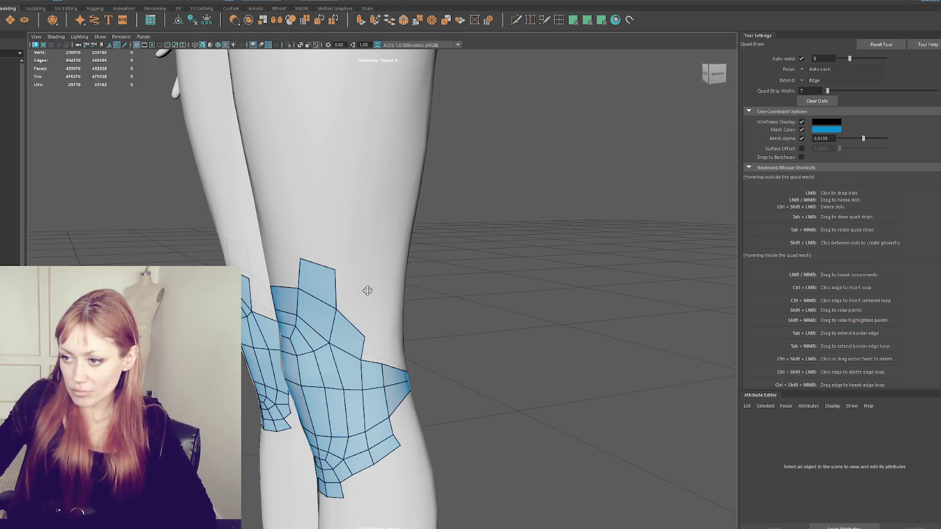
{"action": "mouse_move", "coordinate": [361, 303]}
{"action": "left_mouse_down", "text": "alt"}
{"action": "mouse_move", "coordinate": [285, 297]}
{"action": "mouse_move", "coordinate": [297, 257]}
{"action": "left_mouse_up", "text": "alt"}
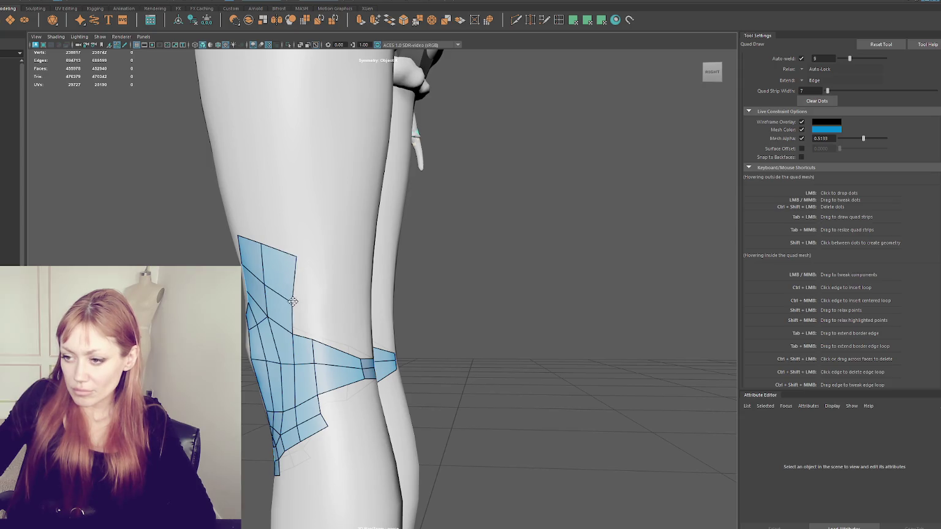
{"action": "left_click_drag", "start_coordinate": [294, 299], "coordinate": [357, 305], "text": "alt"}
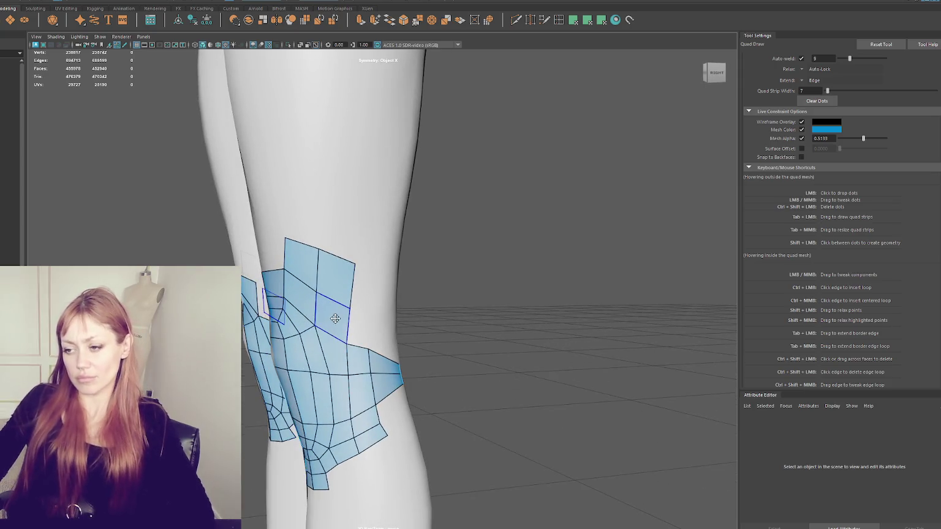
Rebuild two quads on the patch's right side and smooth its upper-left border
{"action": "left_click", "coordinate": [334, 319], "text": "ctrl+shift"}
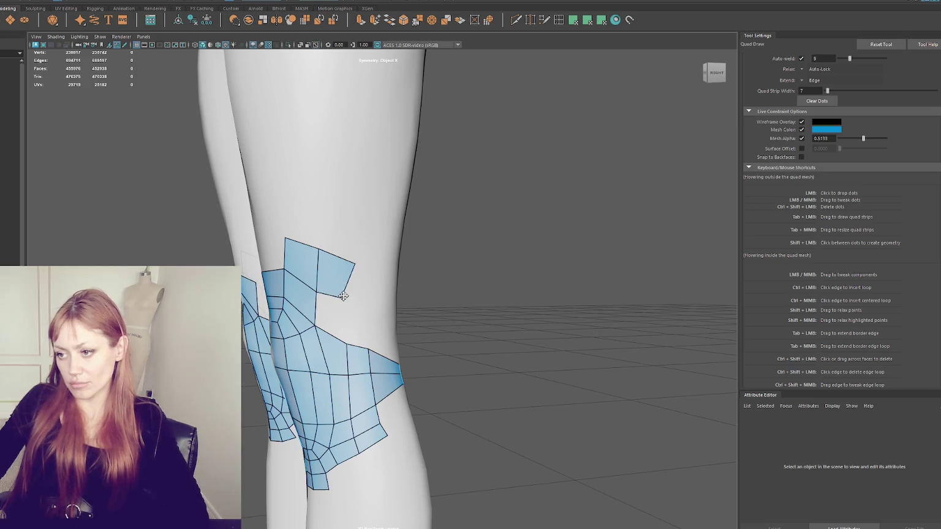
{"action": "left_click", "coordinate": [343, 328], "text": "shift"}
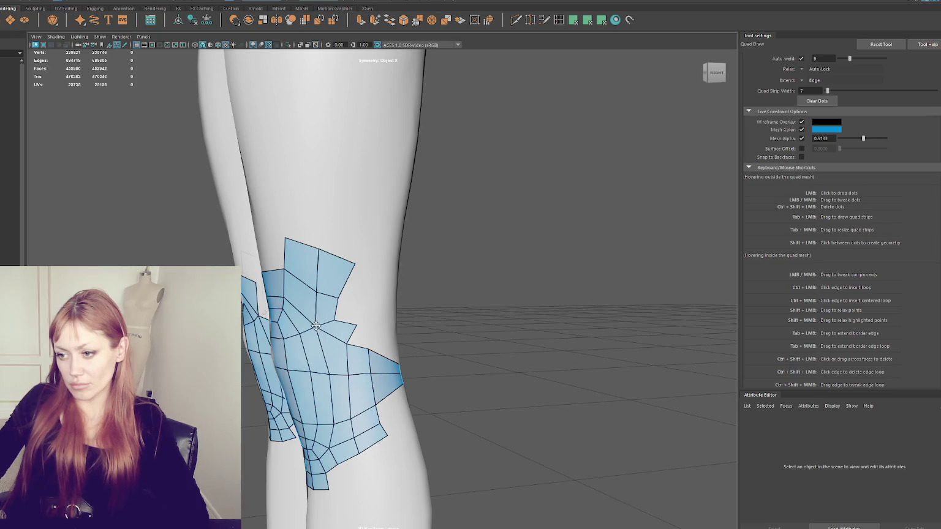
{"action": "left_click_drag", "start_coordinate": [335, 319], "coordinate": [305, 323], "text": "alt"}
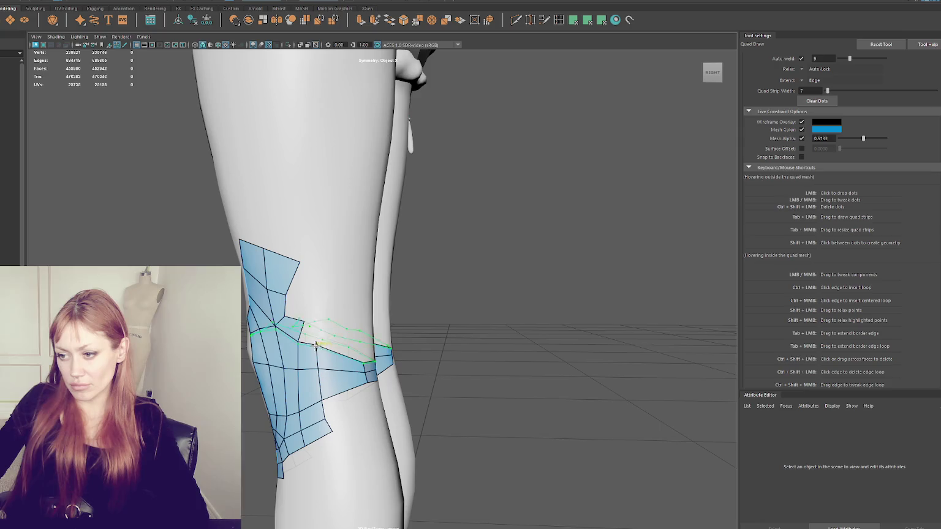
{"action": "left_click_drag", "start_coordinate": [316, 346], "coordinate": [322, 374]}
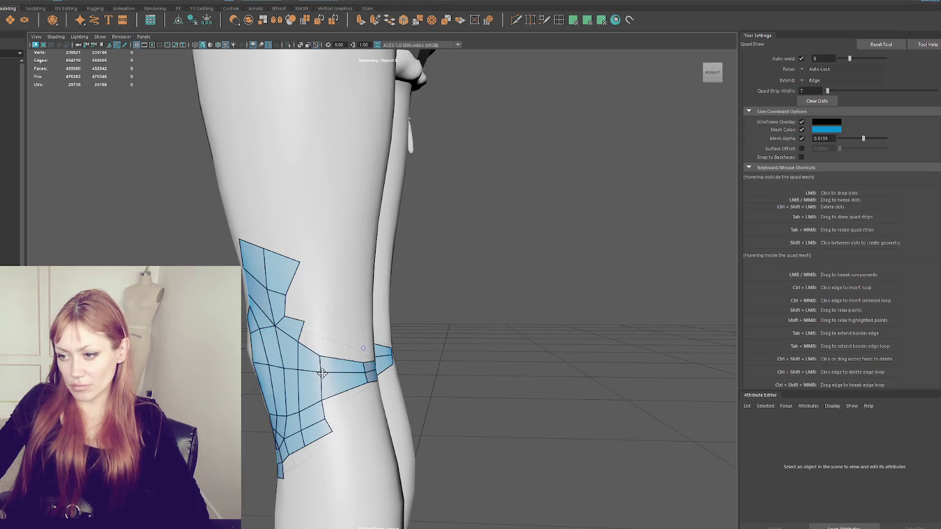
{"action": "left_click_drag", "start_coordinate": [315, 334], "coordinate": [348, 344], "text": "alt"}
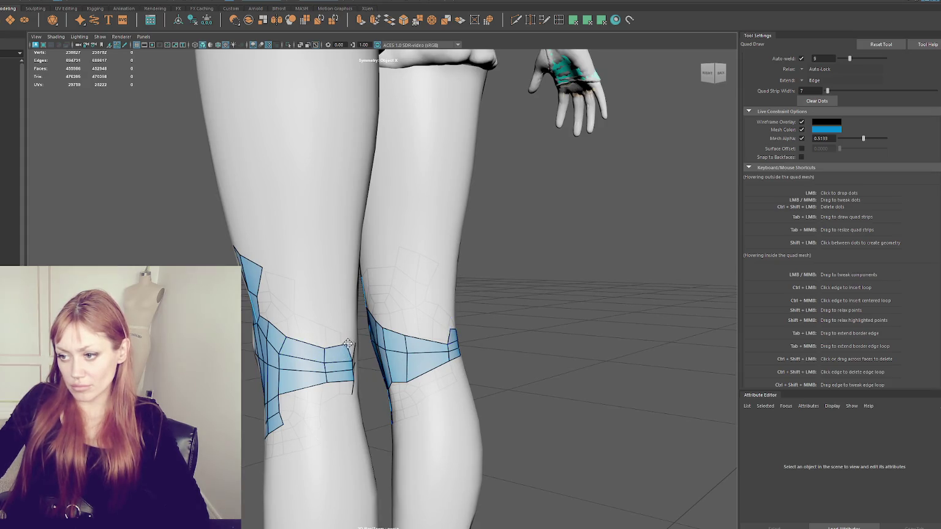
{"action": "mouse_move", "coordinate": [286, 336]}
{"action": "left_mouse_down"}
{"action": "mouse_move", "coordinate": [445, 328]}
{"action": "mouse_move", "coordinate": [459, 306]}
{"action": "left_mouse_up"}
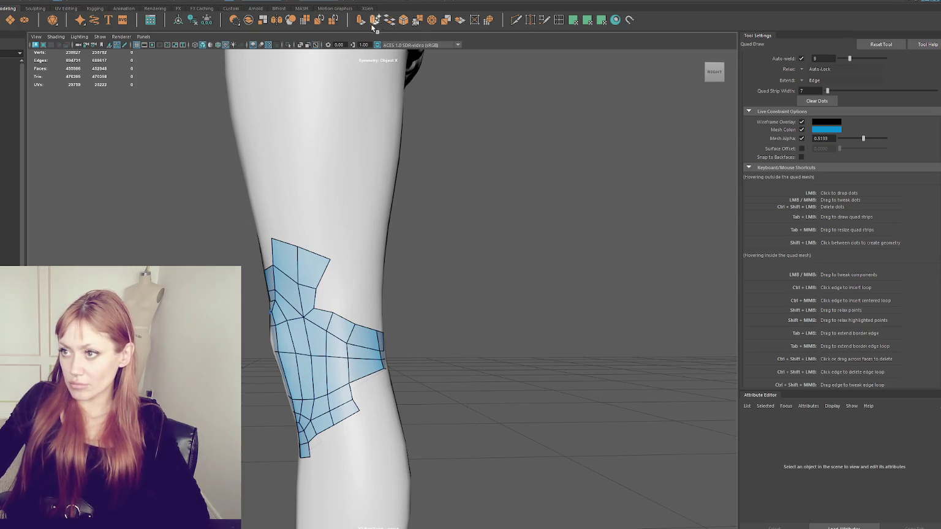
Soft-select the knee patch vertices in wireframe and shift them upward
{"action": "key", "text": "4"}
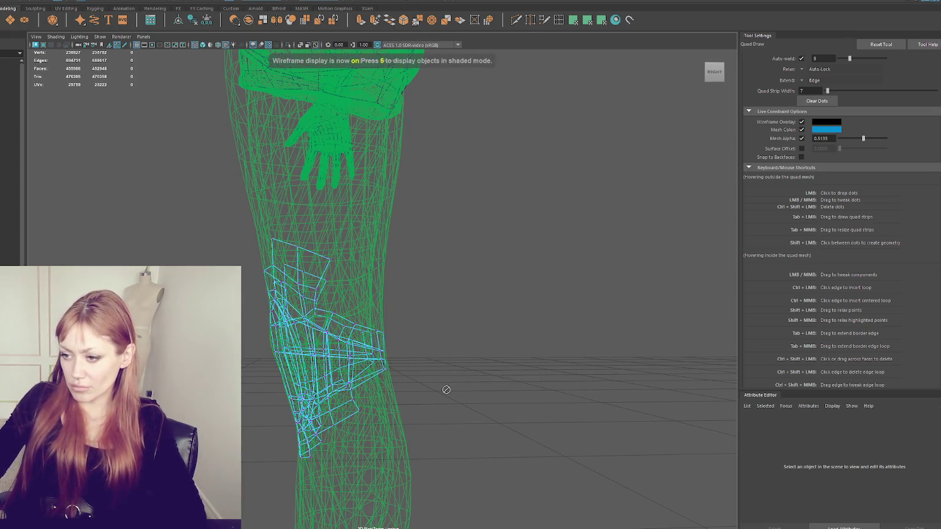
{"action": "key", "text": "q"}
{"action": "left_click_drag", "start_coordinate": [363, 387], "coordinate": [364, 388]}
{"action": "key", "text": "b"}
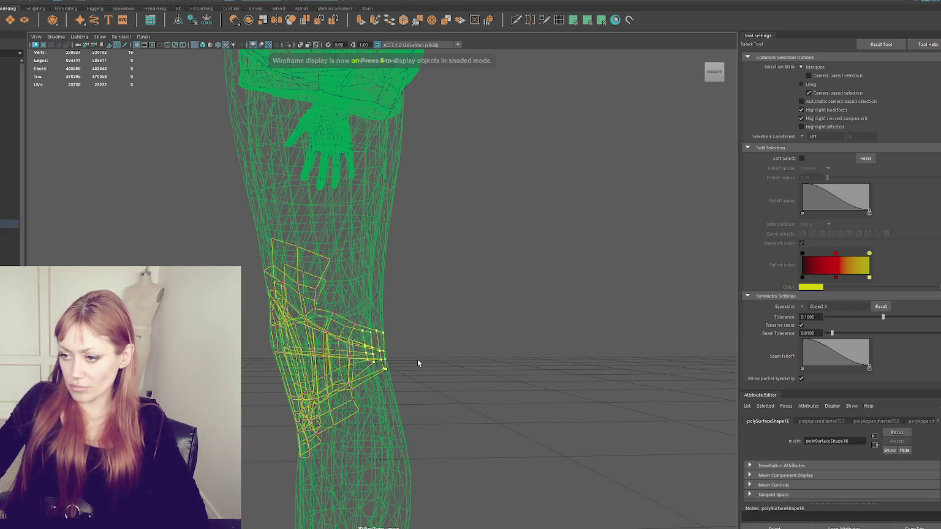
{"action": "key", "text": "w"}
{"action": "left_click_drag", "start_coordinate": [381, 336], "coordinate": [383, 317]}
{"action": "left_click", "coordinate": [500, 236]}
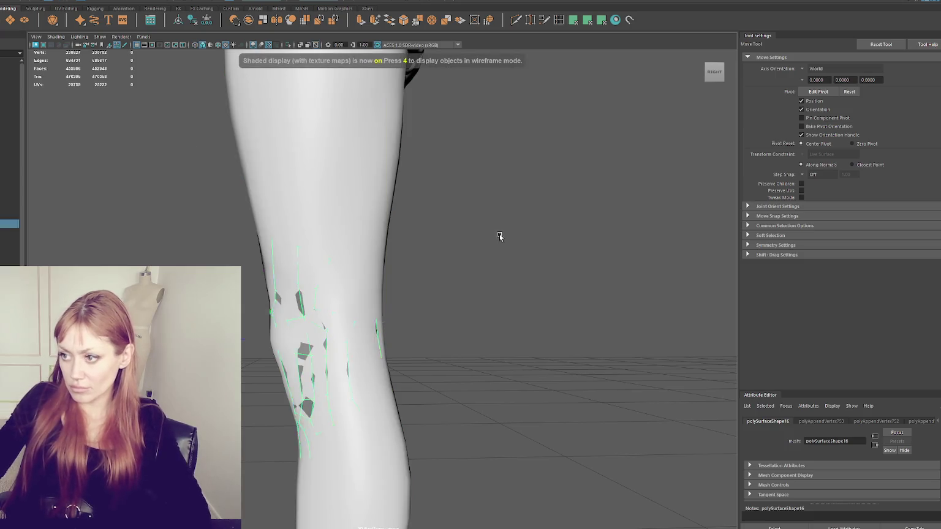
{"action": "left_click_drag", "start_coordinate": [500, 235], "coordinate": [479, 248], "text": "alt"}
{"action": "key", "text": "5"}
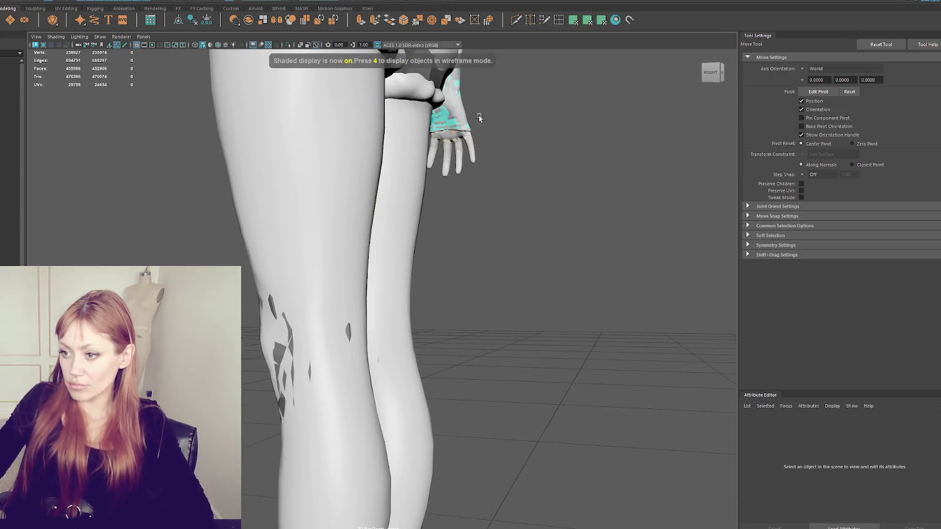
Select the vertices at the side of the knee and slide them along the surface
{"action": "key", "text": "q"}
{"action": "left_click_drag", "start_coordinate": [419, 276], "coordinate": [465, 265], "text": "alt"}
{"action": "key", "text": "4"}
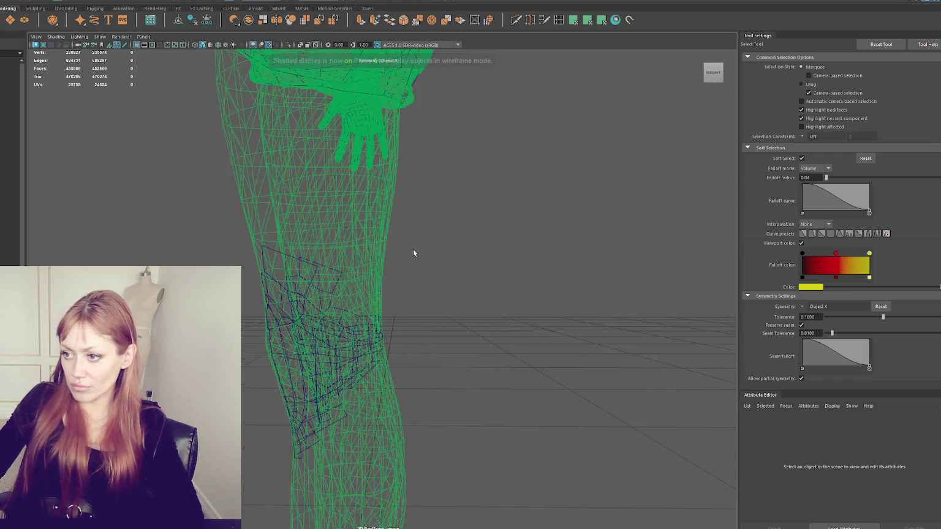
{"action": "right_click_drag", "start_coordinate": [406, 264], "coordinate": [404, 299]}
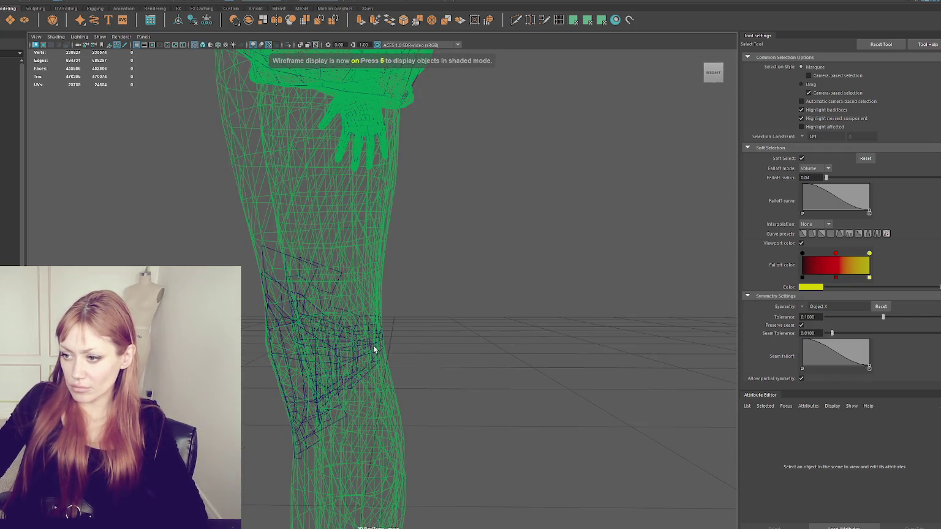
{"action": "left_click_drag", "start_coordinate": [430, 283], "coordinate": [368, 348]}
{"action": "key", "text": "w"}
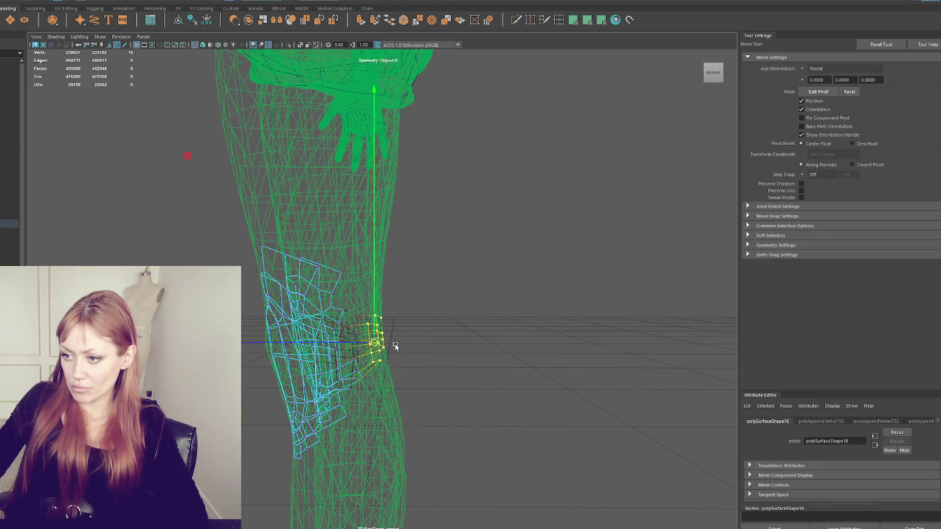
{"action": "middle_click_drag", "start_coordinate": [315, 343], "coordinate": [325, 348], "text": "shift"}
{"action": "left_click", "coordinate": [531, 153]}
{"action": "key", "text": "5"}
Back in Quad Draw, drop a dot above the back-of-knee strip and relax its vertices
{"action": "left_click", "coordinate": [542, 21]}
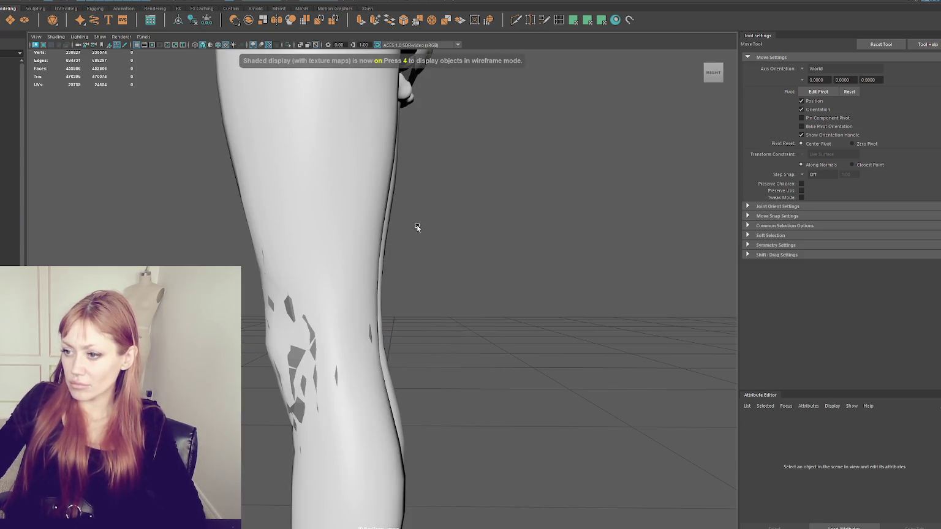
{"action": "key", "text": "q"}
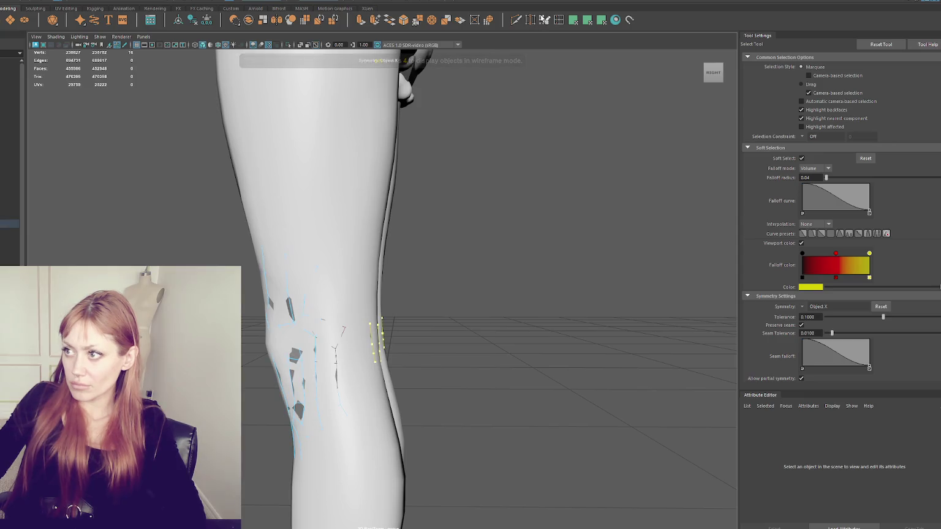
{"action": "left_click", "coordinate": [544, 22]}
{"action": "left_click_drag", "start_coordinate": [529, 184], "coordinate": [379, 351], "text": "alt"}
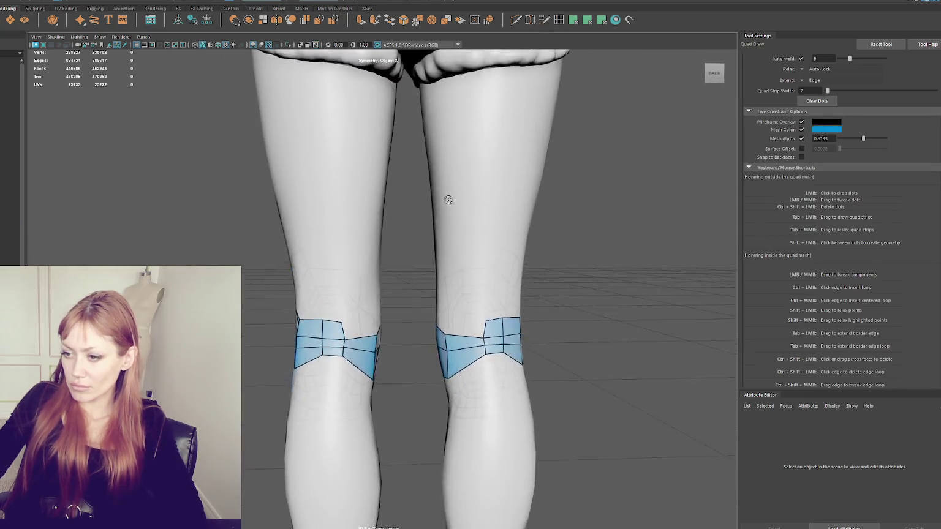
{"action": "left_click", "coordinate": [382, 318]}
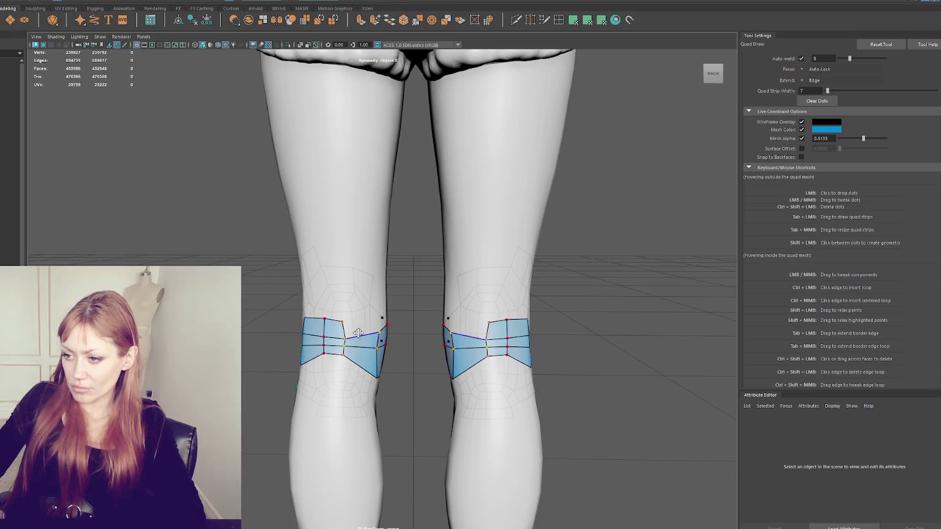
{"action": "left_click_drag", "start_coordinate": [345, 336], "coordinate": [340, 337], "text": "shift"}
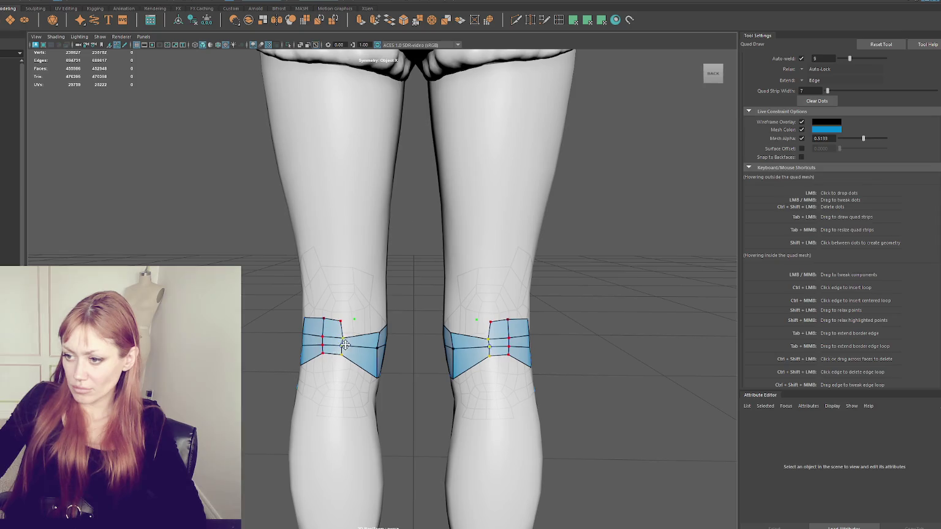
Turn soft selection off, then fill the upper gap of both knee strips with quads
{"action": "key", "text": "q"}
{"action": "left_click", "coordinate": [343, 344]}
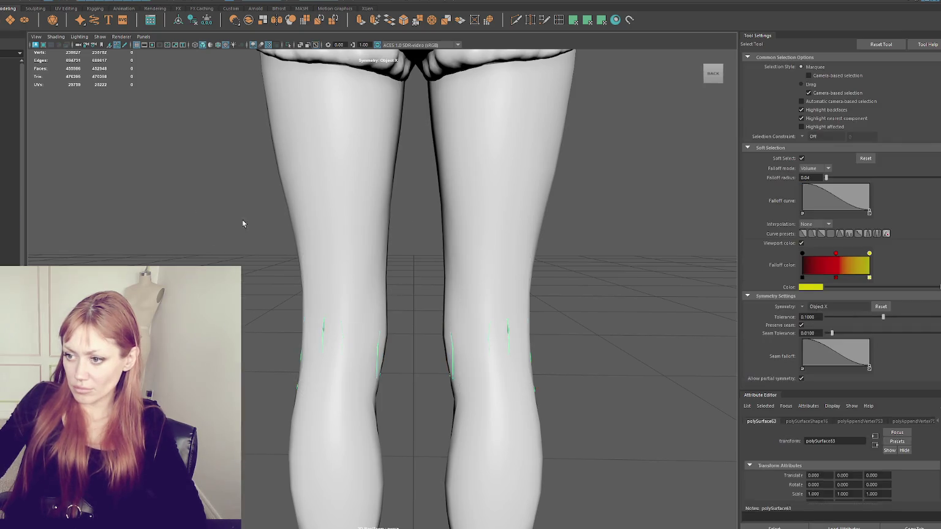
{"action": "key", "text": "b"}
{"action": "key", "text": "4"}
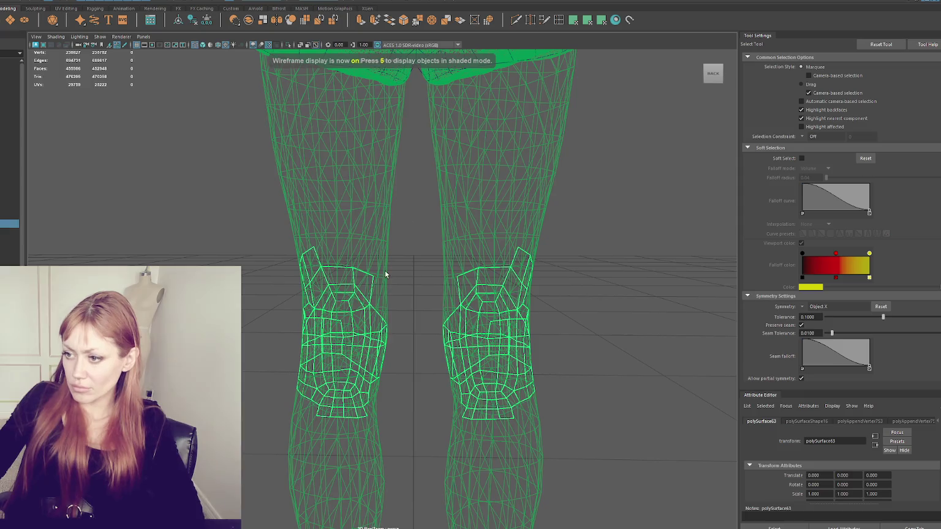
{"action": "key", "text": "5"}
{"action": "left_click", "coordinate": [545, 20]}
{"action": "key", "text": "4"}
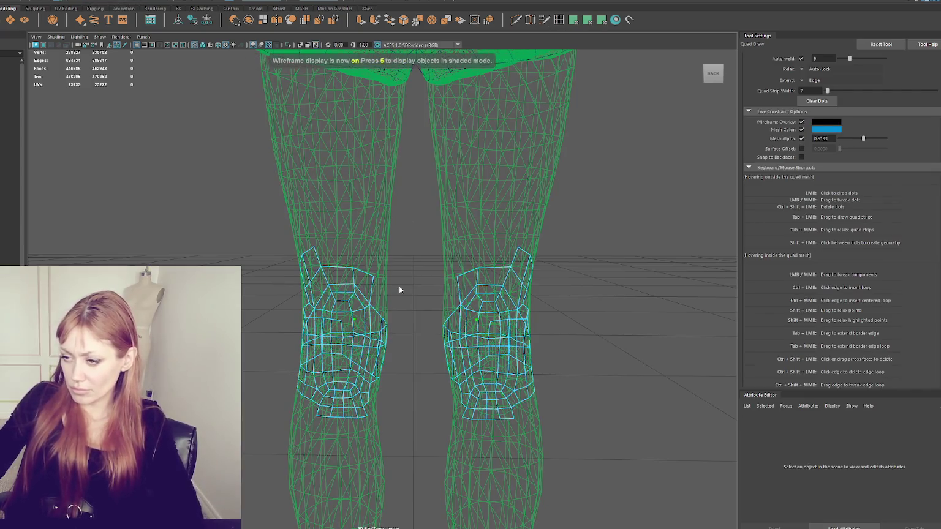
{"action": "key", "text": "5"}
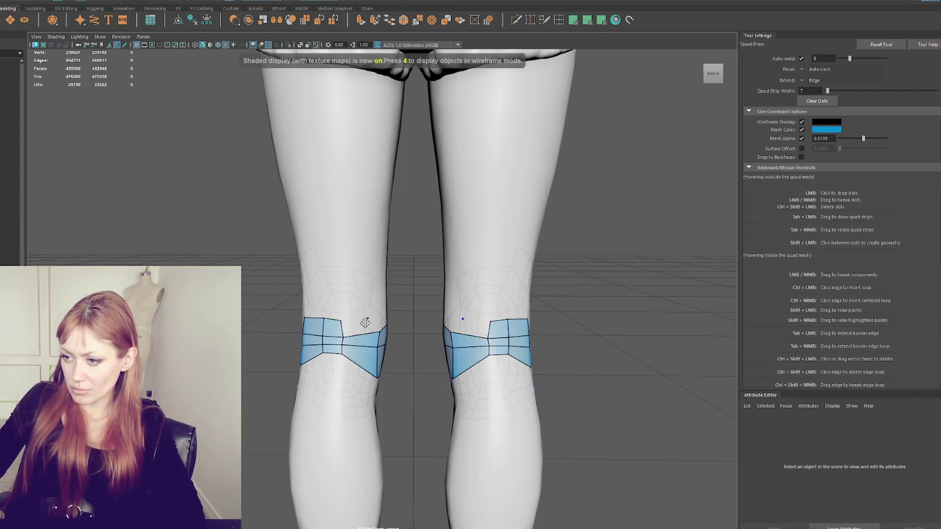
{"action": "left_click", "coordinate": [369, 319], "text": "shift"}
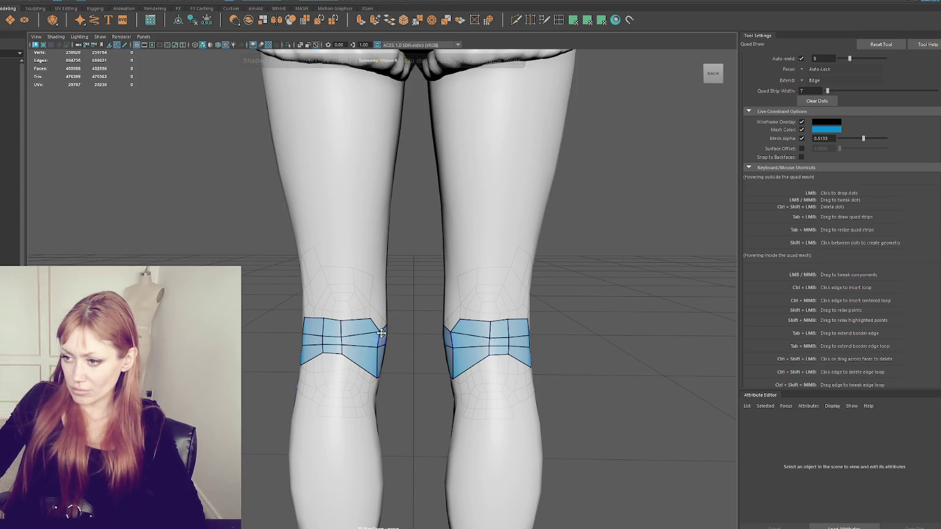
{"action": "mouse_move", "coordinate": [376, 348]}
{"action": "left_mouse_down"}
{"action": "mouse_move", "coordinate": [369, 365]}
{"action": "mouse_move", "coordinate": [370, 356]}
{"action": "left_mouse_up"}
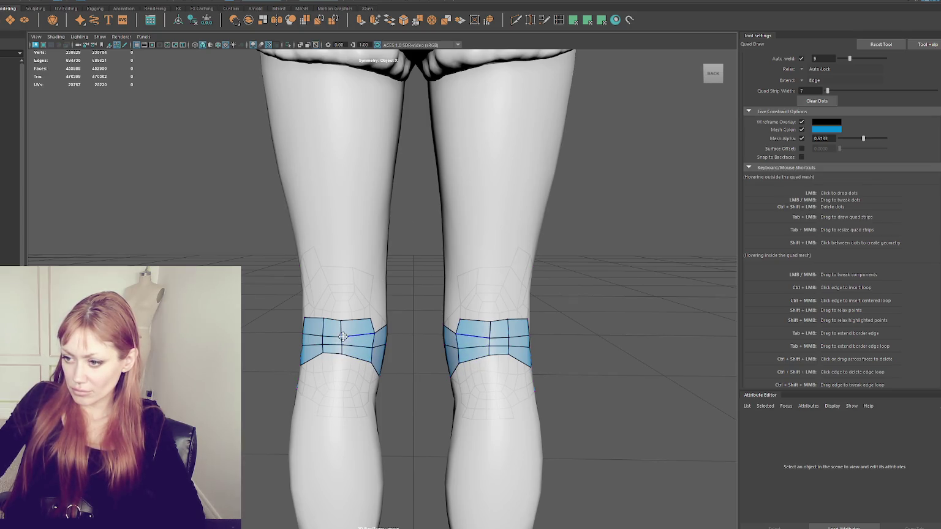
Replace two vertical edge loops in the knee strips with a better-placed loop and relax spacing
{"action": "left_click", "coordinate": [341, 334], "text": "ctrl+shift"}
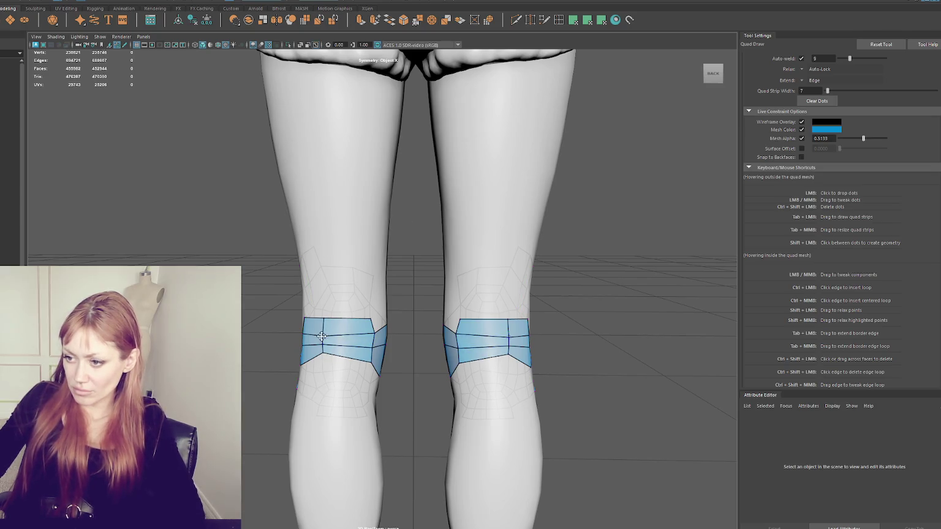
{"action": "left_click", "coordinate": [324, 343], "text": "ctrl+shift"}
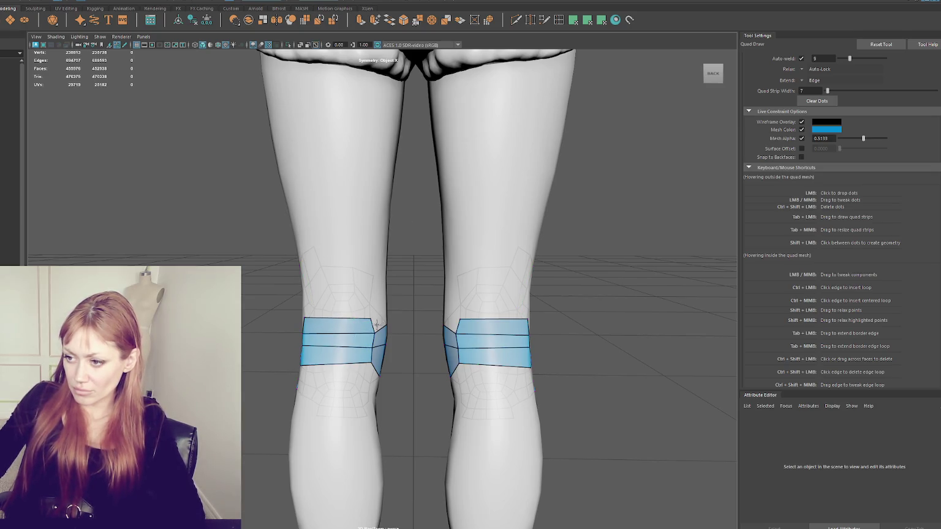
{"action": "mouse_move", "coordinate": [368, 362]}
{"action": "left_mouse_down", "text": "alt"}
{"action": "mouse_move", "coordinate": [288, 375]}
{"action": "mouse_move", "coordinate": [294, 339]}
{"action": "mouse_move", "coordinate": [366, 336]}
{"action": "left_mouse_up", "text": "alt"}
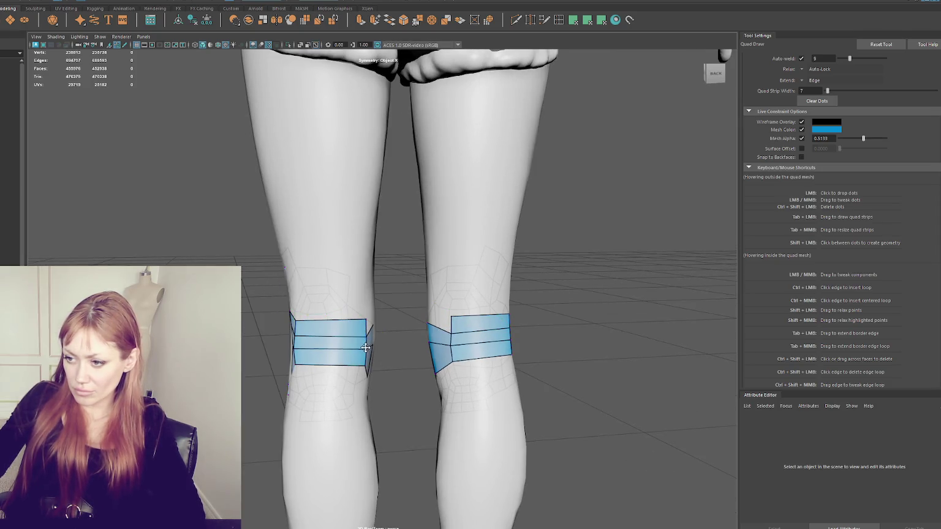
{"action": "left_click_drag", "start_coordinate": [364, 350], "coordinate": [356, 351]}
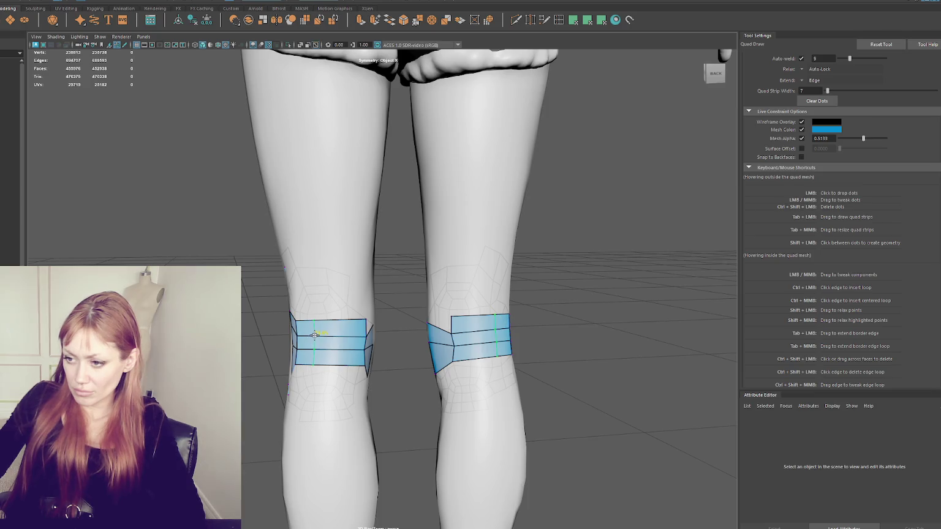
{"action": "left_click", "coordinate": [315, 335], "text": "ctrl"}
{"action": "left_click", "coordinate": [347, 336], "text": "ctrl"}
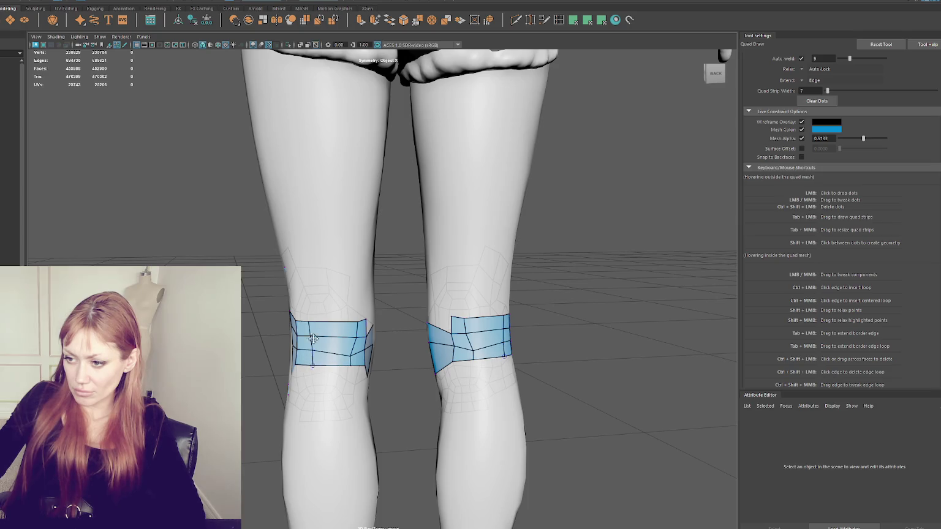
{"action": "left_click_drag", "start_coordinate": [352, 358], "coordinate": [352, 321], "text": "shift"}
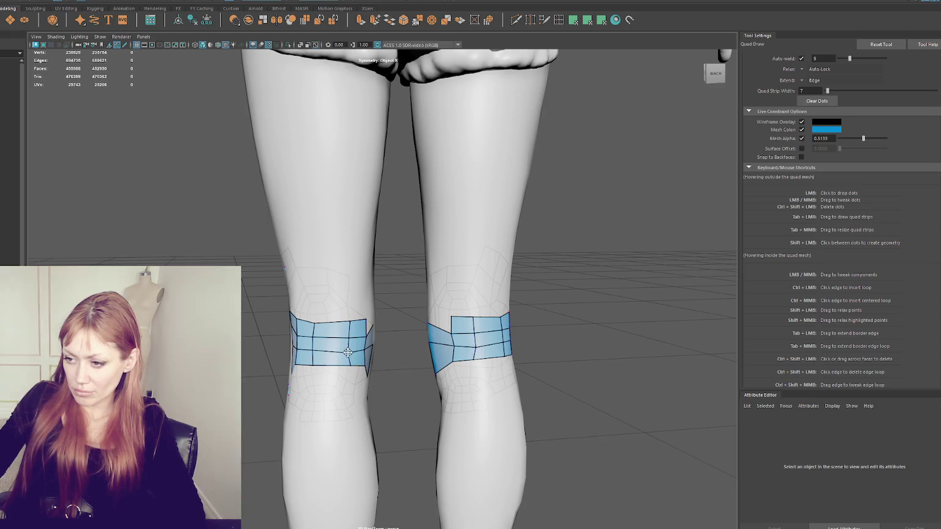
{"action": "left_click_drag", "start_coordinate": [315, 337], "coordinate": [415, 353], "text": "alt"}
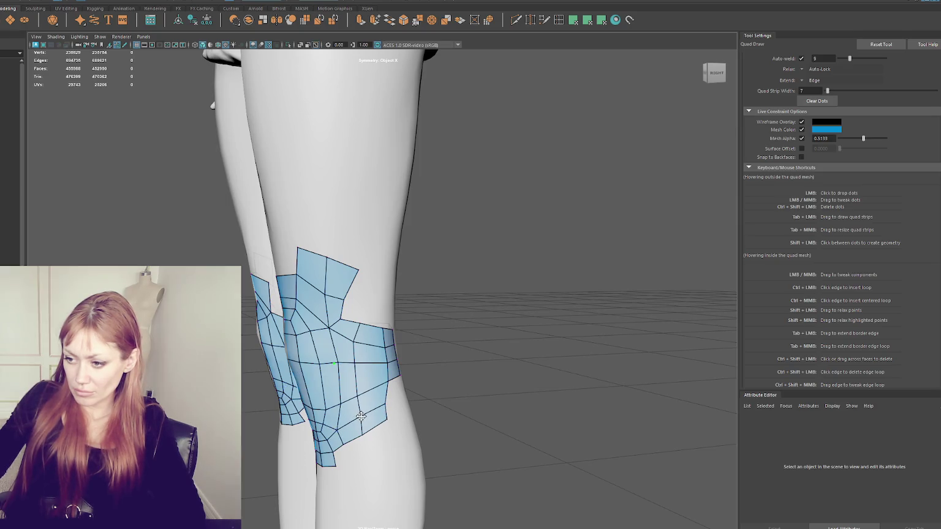
Drop a dot above the knee patch and create the first new quad from it
{"action": "left_click_drag", "start_coordinate": [346, 426], "coordinate": [331, 411], "text": "alt"}
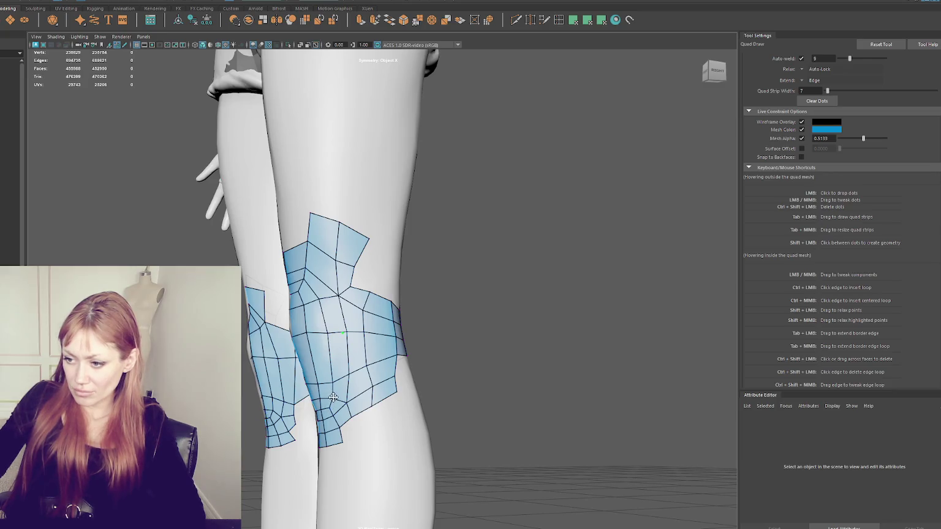
{"action": "left_click_drag", "start_coordinate": [352, 371], "coordinate": [301, 314], "text": "alt"}
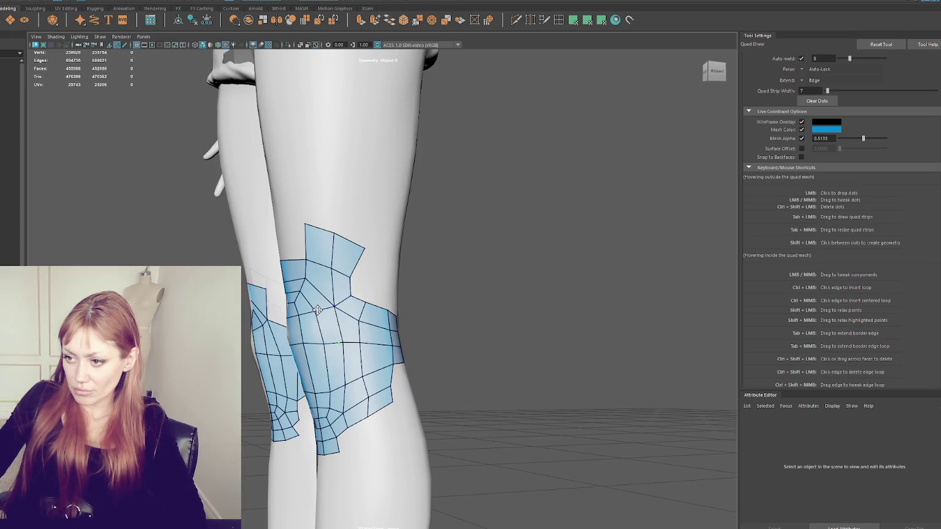
{"action": "left_click_drag", "start_coordinate": [301, 294], "coordinate": [303, 305], "text": "alt"}
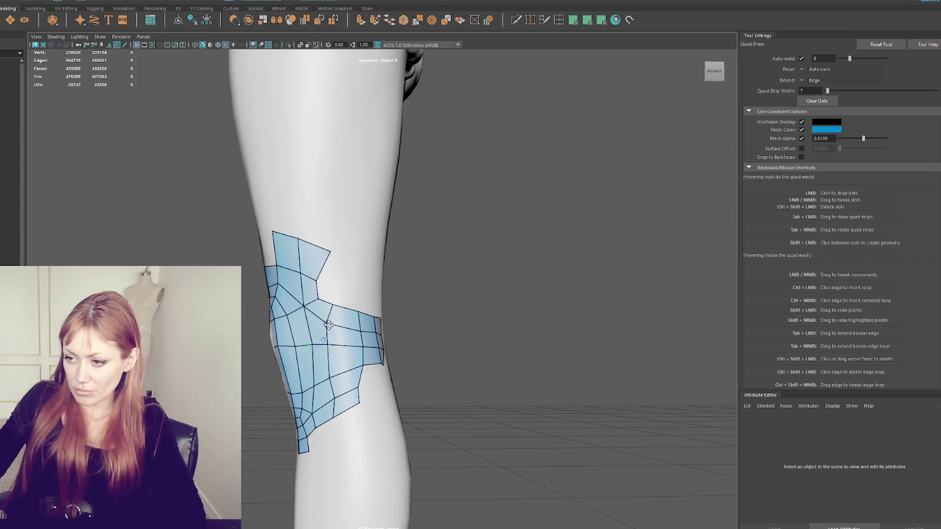
{"action": "left_click_drag", "start_coordinate": [329, 325], "coordinate": [338, 354], "text": "alt"}
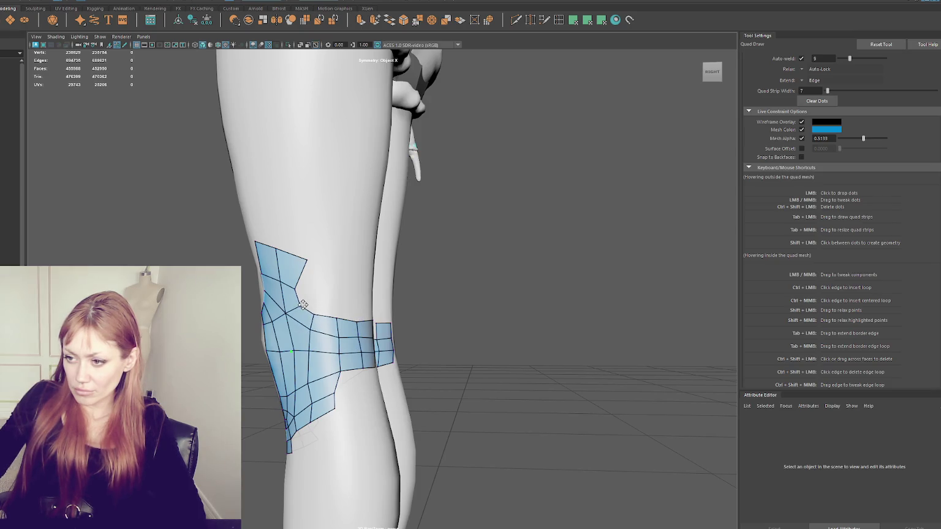
{"action": "left_click", "coordinate": [334, 264]}
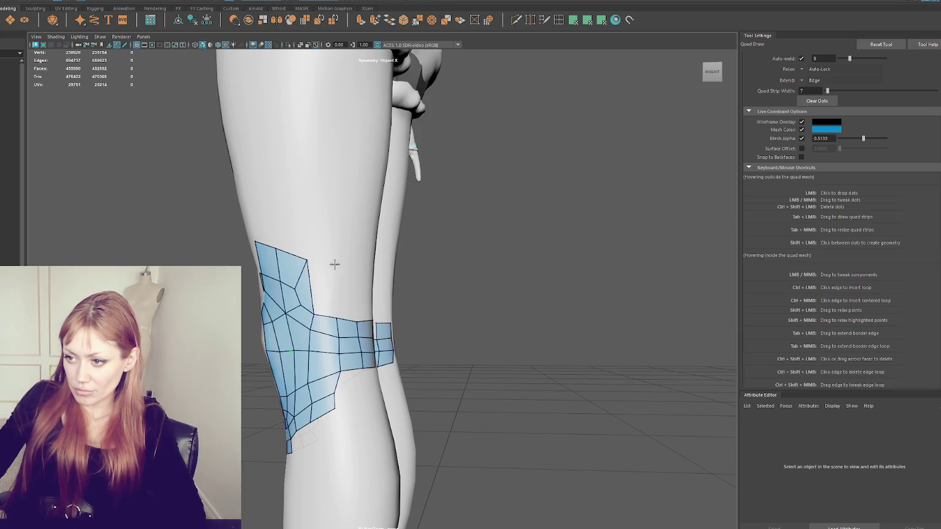
{"action": "left_click", "coordinate": [325, 288], "text": "shift"}
Add several more mirrored quads along the top and side of the knee patch
{"action": "mouse_move", "coordinate": [325, 288]}
{"action": "left_mouse_down", "text": "alt"}
{"action": "mouse_move", "coordinate": [314, 269]}
{"action": "mouse_move", "coordinate": [351, 268]}
{"action": "mouse_move", "coordinate": [319, 296]}
{"action": "mouse_move", "coordinate": [363, 279]}
{"action": "mouse_move", "coordinate": [373, 300]}
{"action": "left_mouse_up", "text": "alt"}
{"action": "left_click", "coordinate": [345, 273]}
{"action": "left_click", "coordinate": [334, 294], "text": "shift"}
{"action": "left_click", "coordinate": [372, 278]}
{"action": "left_click", "coordinate": [359, 294], "text": "shift"}
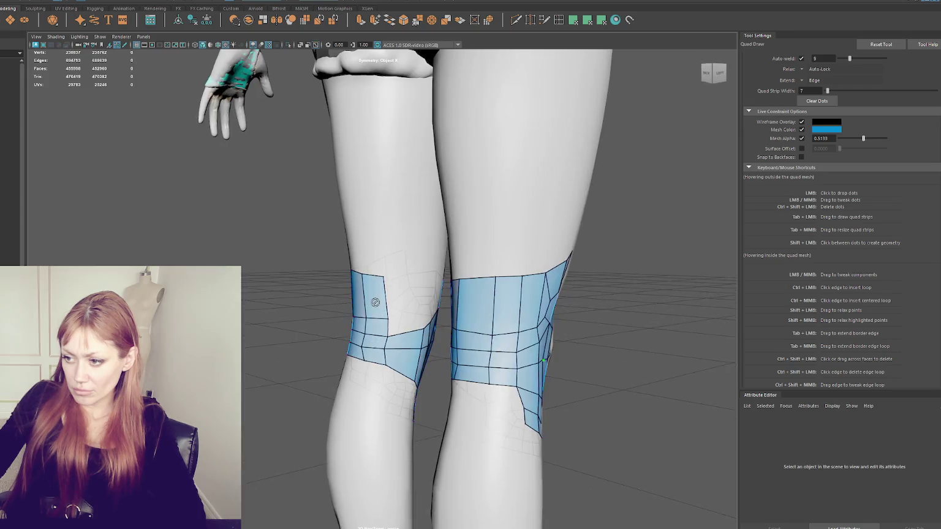
{"action": "left_click", "coordinate": [418, 276]}
{"action": "left_click", "coordinate": [404, 301], "text": "shift"}
Fill the triangular hole and the gaps between the knee patch pieces with faces
{"action": "left_click", "coordinate": [408, 323], "text": "shift"}
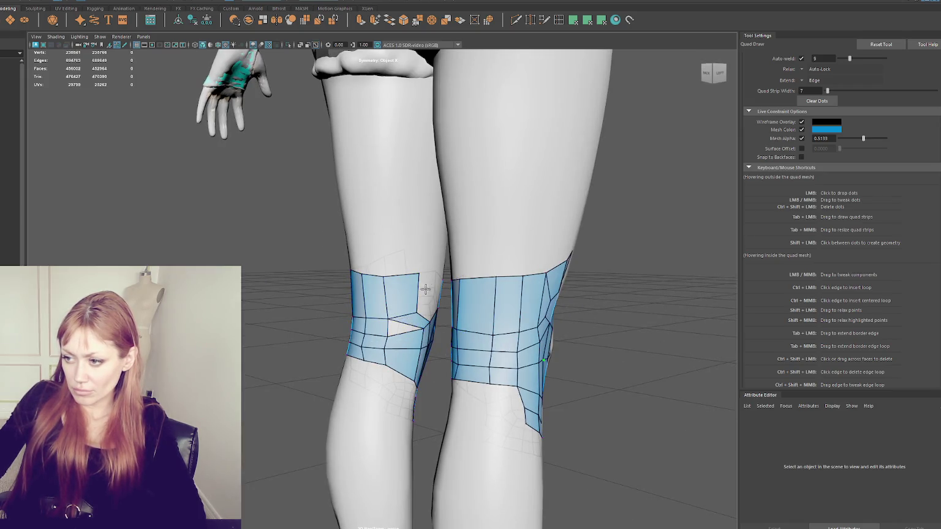
{"action": "left_click", "coordinate": [405, 325], "text": "shift"}
{"action": "left_click_drag", "start_coordinate": [334, 319], "coordinate": [566, 311], "text": "alt"}
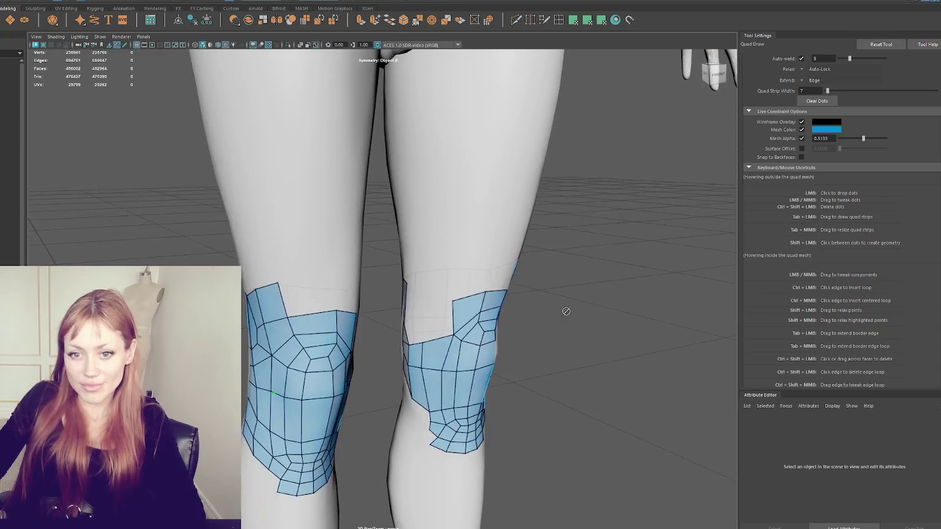
{"action": "left_click_drag", "start_coordinate": [445, 285], "coordinate": [434, 291], "text": "alt"}
{"action": "left_click", "coordinate": [420, 328], "text": "shift"}
{"action": "left_click", "coordinate": [432, 315], "text": "shift"}
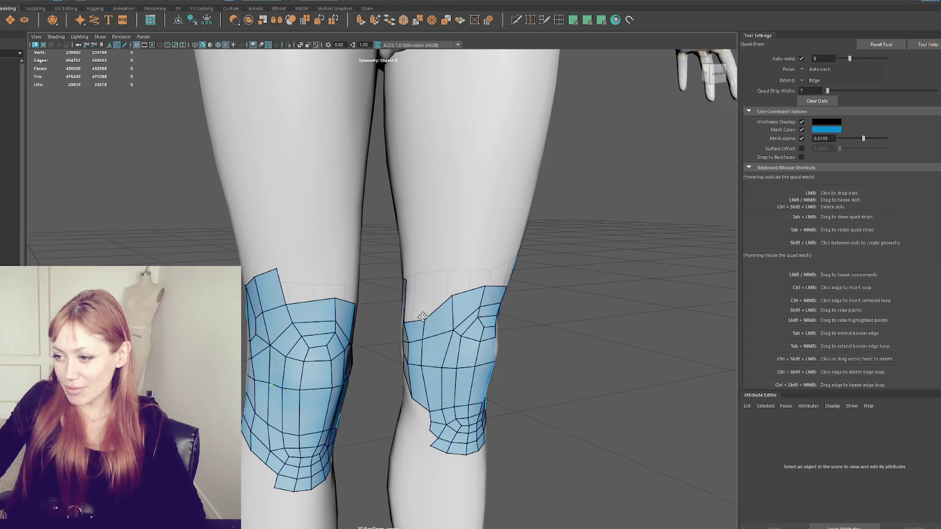
{"action": "left_click_drag", "start_coordinate": [423, 316], "coordinate": [428, 294], "text": "alt"}
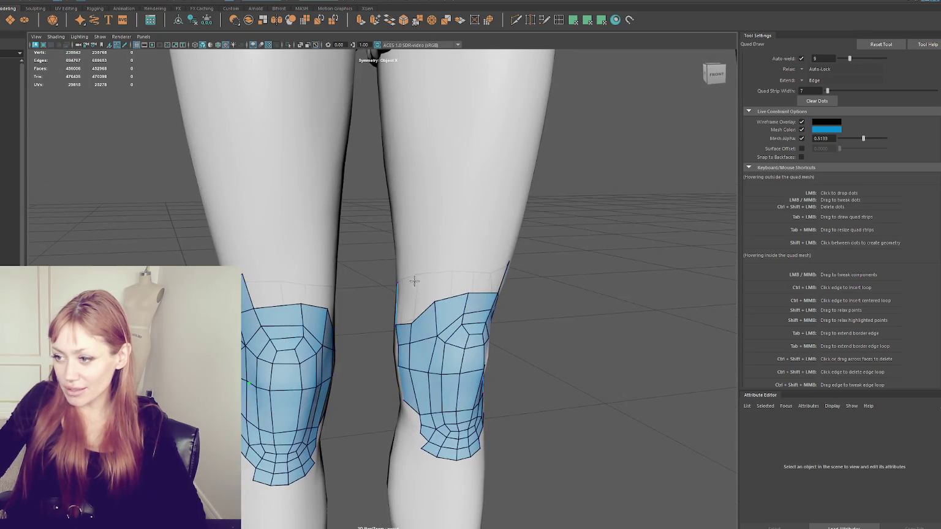
{"action": "left_click", "coordinate": [414, 294], "text": "shift"}
Fill the notch atop the knee patch with quads and pull its top vertices into place
{"action": "left_click_drag", "start_coordinate": [416, 297], "coordinate": [429, 263], "text": "alt"}
{"action": "left_click", "coordinate": [453, 273], "text": "shift"}
{"action": "left_click", "coordinate": [424, 246]}
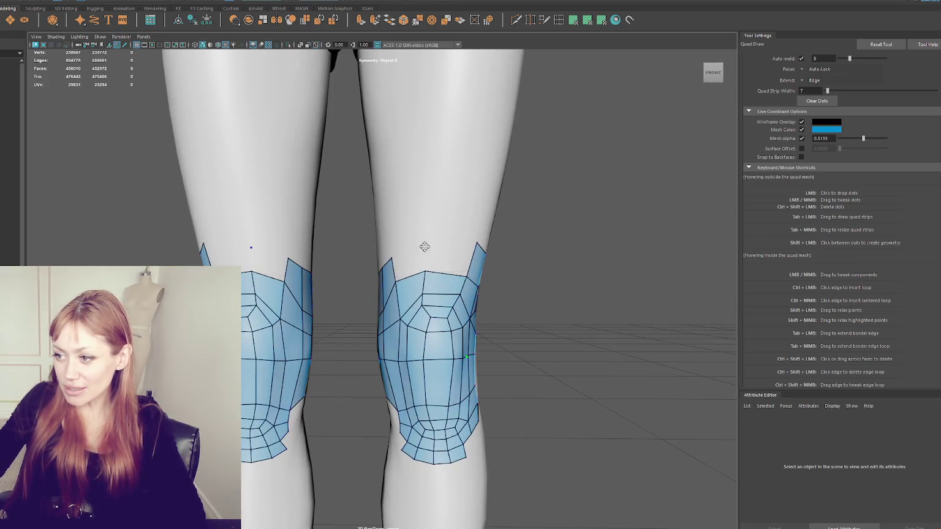
{"action": "left_click", "coordinate": [422, 263], "text": "shift"}
{"action": "left_click", "coordinate": [447, 260], "text": "shift"}
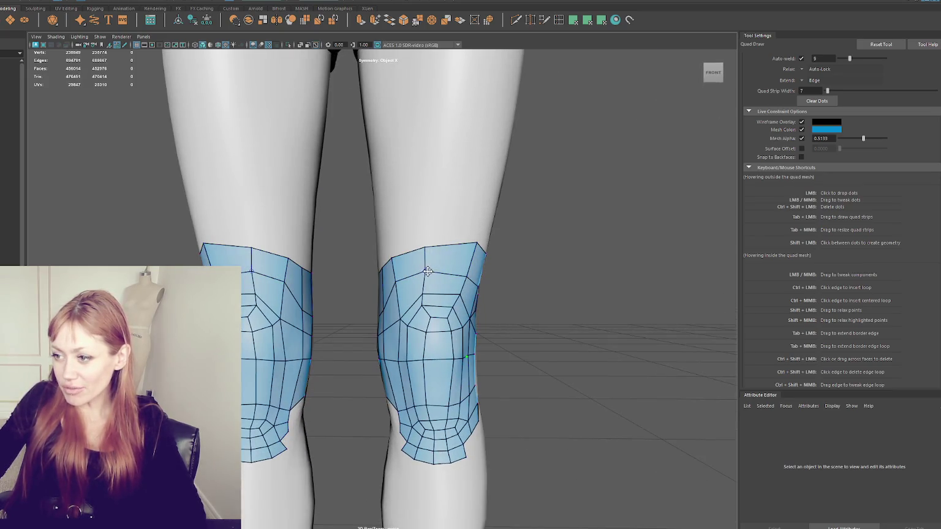
{"action": "left_click_drag", "start_coordinate": [471, 276], "coordinate": [462, 282]}
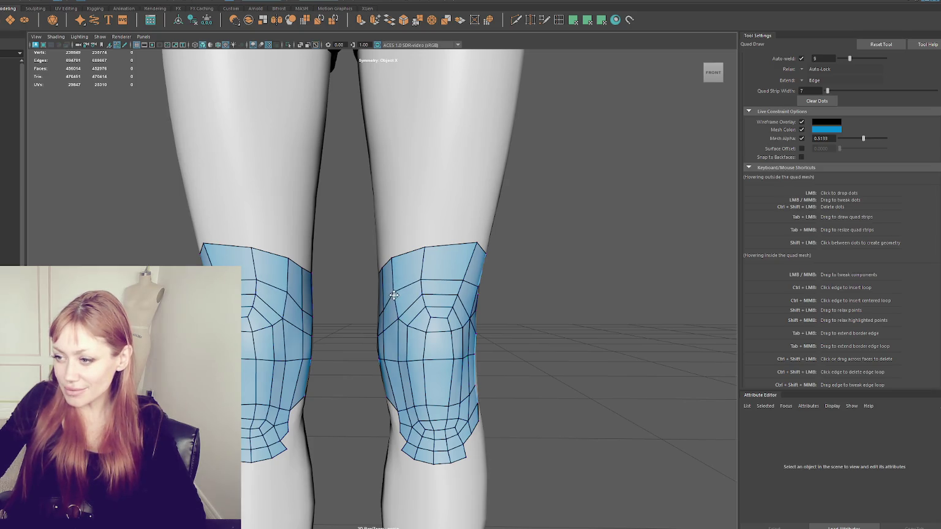
{"action": "mouse_move", "coordinate": [426, 245]}
{"action": "left_mouse_down"}
{"action": "mouse_move", "coordinate": [418, 248]}
{"action": "mouse_move", "coordinate": [444, 263]}
{"action": "left_mouse_up"}
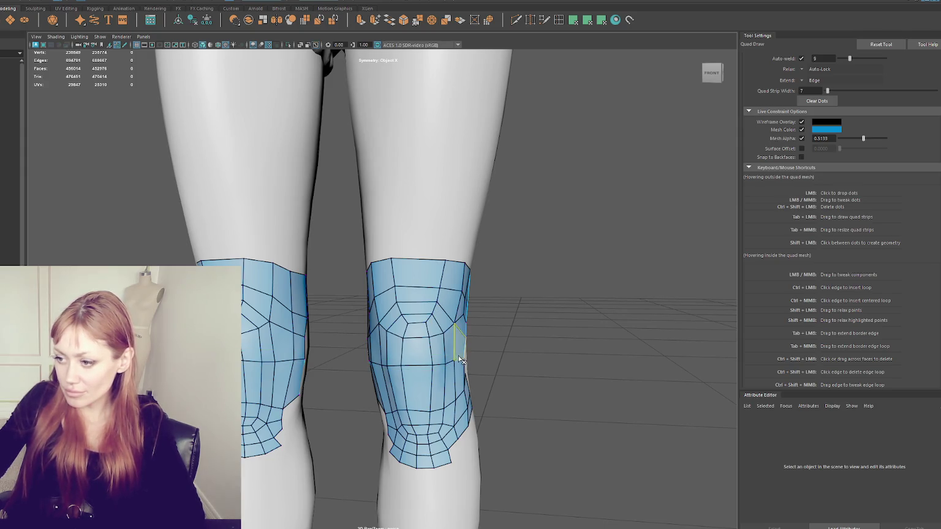
Insert a horizontal edge loop across both knee patches and pull a top vertex down
{"action": "left_click_drag", "start_coordinate": [456, 360], "coordinate": [455, 369], "text": "alt"}
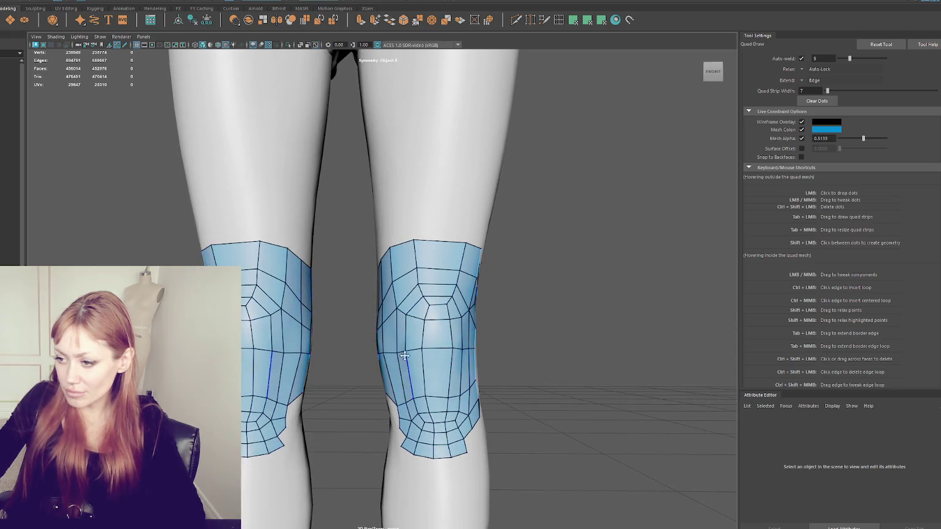
{"action": "left_click", "coordinate": [453, 376], "text": "ctrl"}
{"action": "mouse_move", "coordinate": [453, 376]}
{"action": "left_mouse_down", "text": "alt"}
{"action": "mouse_move", "coordinate": [388, 371]}
{"action": "mouse_move", "coordinate": [466, 378]}
{"action": "mouse_move", "coordinate": [343, 256]}
{"action": "mouse_move", "coordinate": [310, 260]}
{"action": "mouse_move", "coordinate": [296, 313]}
{"action": "left_mouse_up", "text": "alt"}
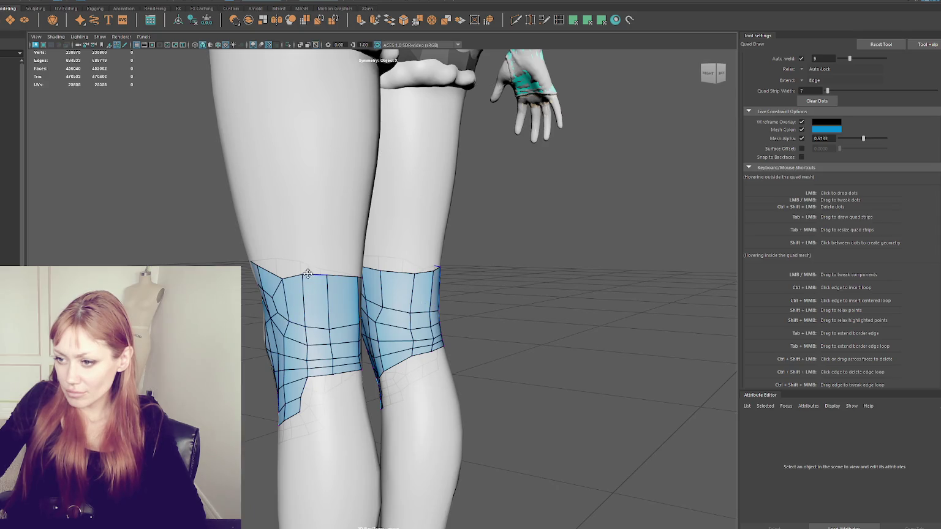
{"action": "mouse_move", "coordinate": [307, 274]}
{"action": "left_mouse_down"}
{"action": "mouse_move", "coordinate": [308, 291]}
{"action": "mouse_move", "coordinate": [285, 291]}
{"action": "mouse_move", "coordinate": [327, 290]}
{"action": "left_mouse_up"}
Add mirrored quads along the top borders of both knee patches
{"action": "left_click", "coordinate": [282, 264], "text": "shift"}
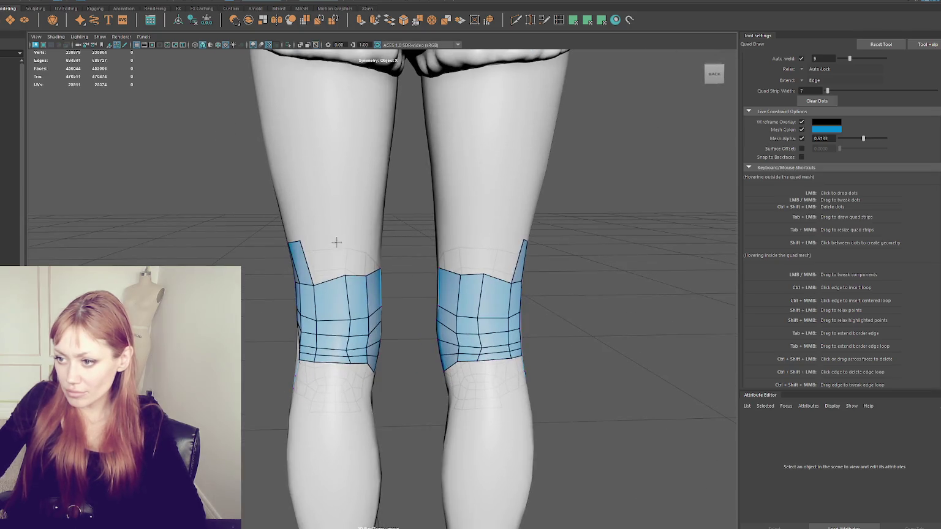
{"action": "left_click", "coordinate": [346, 274], "text": "shift"}
{"action": "left_click", "coordinate": [357, 258], "text": "shift"}
{"action": "left_click", "coordinate": [390, 263], "text": "shift"}
{"action": "mouse_move", "coordinate": [390, 262]}
{"action": "left_mouse_down", "text": "alt"}
{"action": "mouse_move", "coordinate": [420, 246]}
{"action": "mouse_move", "coordinate": [442, 248]}
{"action": "mouse_move", "coordinate": [420, 266]}
{"action": "mouse_move", "coordinate": [356, 238]}
{"action": "mouse_move", "coordinate": [401, 263]}
{"action": "left_mouse_up", "text": "alt"}
{"action": "left_click", "coordinate": [425, 274], "text": "shift"}
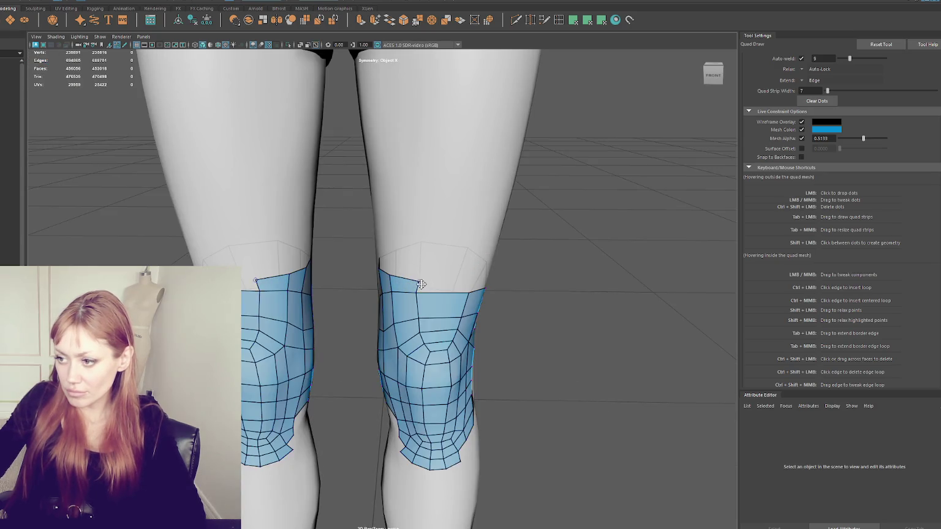
{"action": "left_click", "coordinate": [460, 276], "text": "shift"}
Delete faces atop the right knee patch and partly refill the notch with quads
{"action": "left_click_drag", "start_coordinate": [461, 275], "coordinate": [378, 285], "text": "alt"}
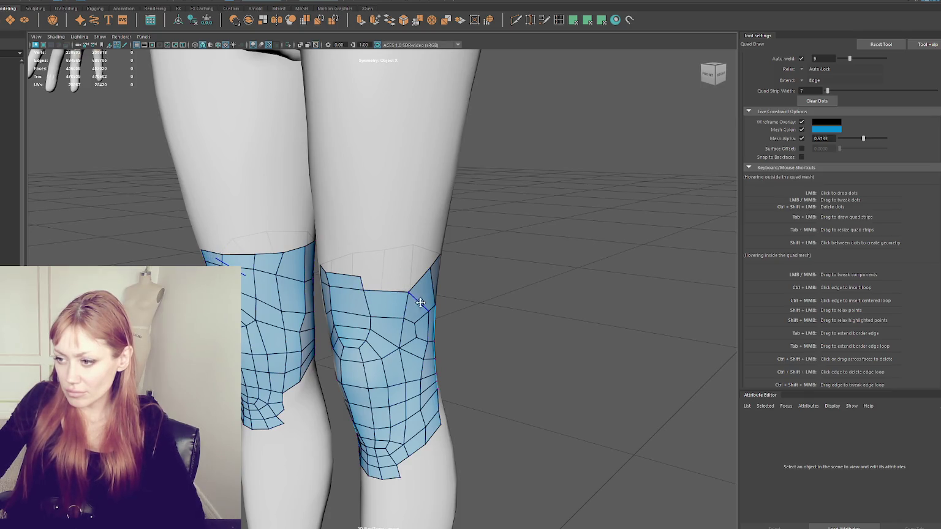
{"action": "left_click_drag", "start_coordinate": [419, 305], "coordinate": [389, 308], "text": "ctrl+shift"}
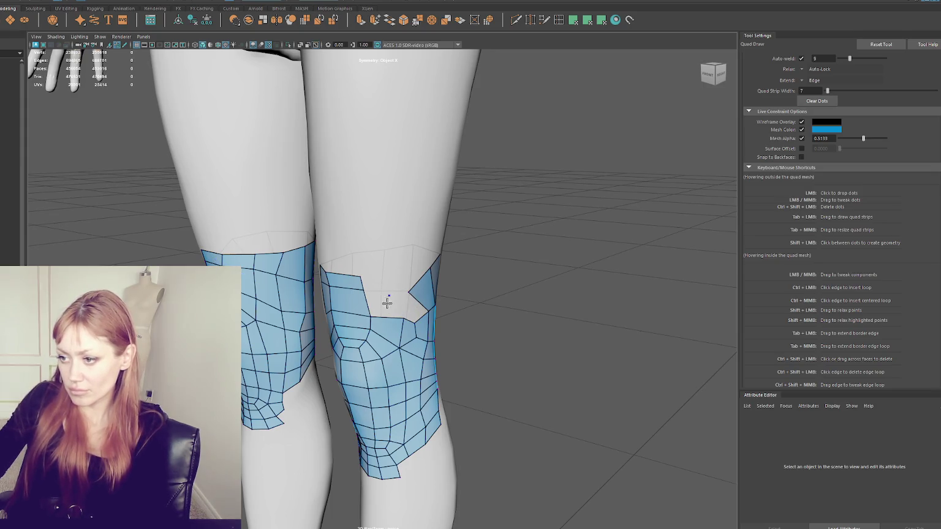
{"action": "left_click", "coordinate": [384, 306], "text": "shift"}
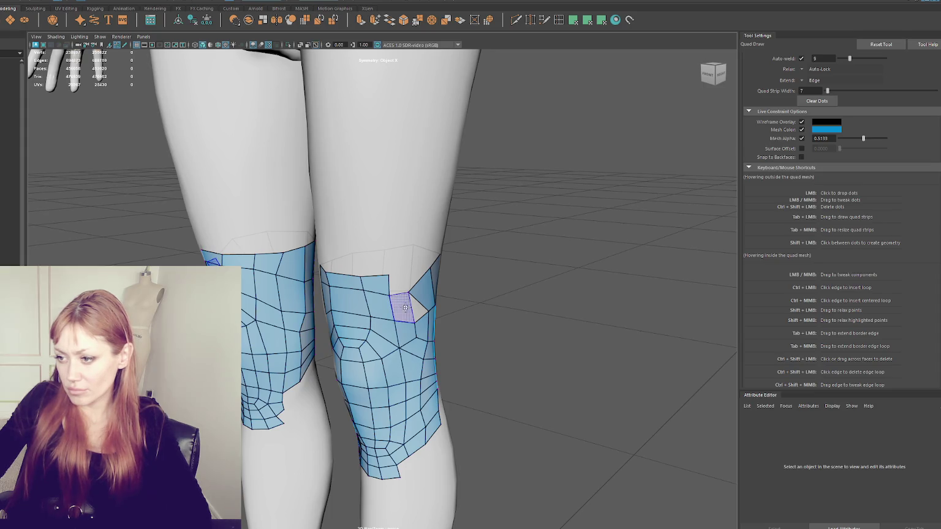
{"action": "left_click", "coordinate": [413, 312], "text": "shift"}
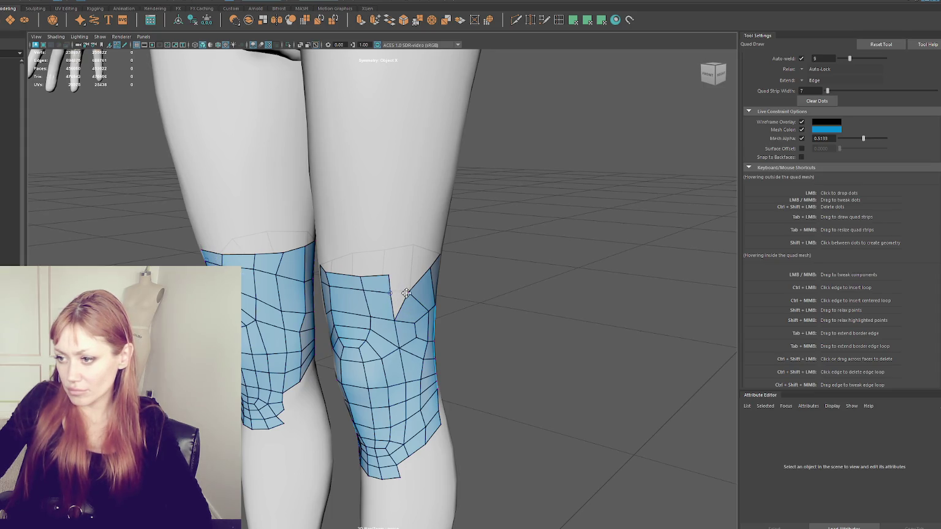
{"action": "left_click_drag", "start_coordinate": [422, 301], "coordinate": [355, 305], "text": "alt"}
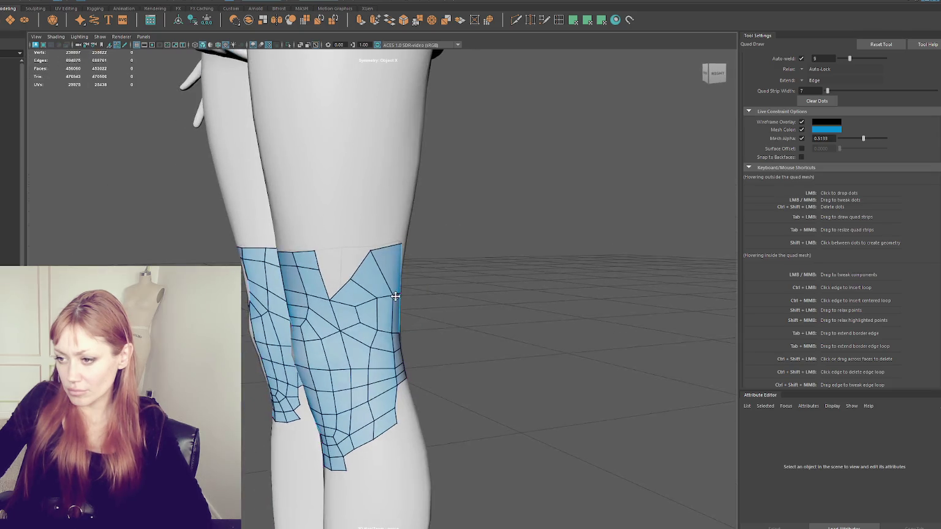
Delete the top knee faces, lower the notch vertex, refill two quads and straighten the left edge
{"action": "left_click", "coordinate": [358, 288], "text": "ctrl+shift"}
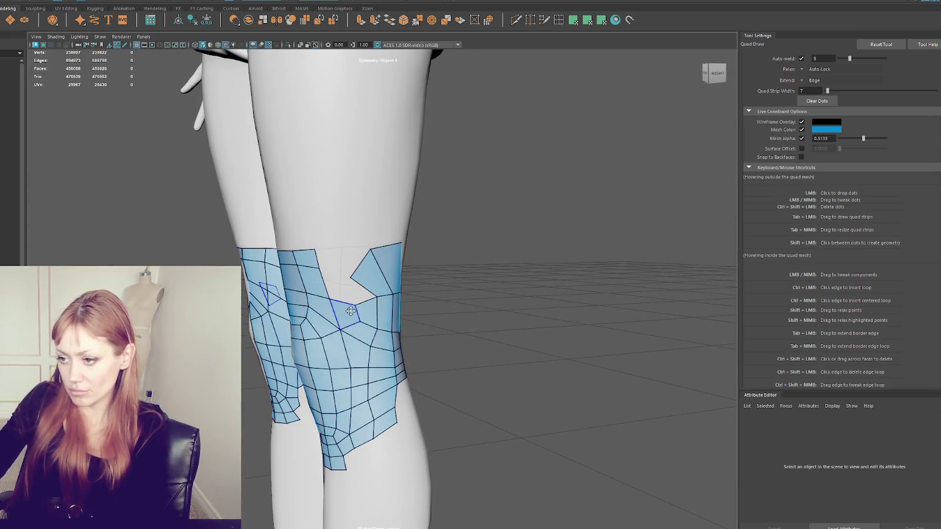
{"action": "left_click_drag", "start_coordinate": [374, 278], "coordinate": [375, 306], "text": "ctrl+shift"}
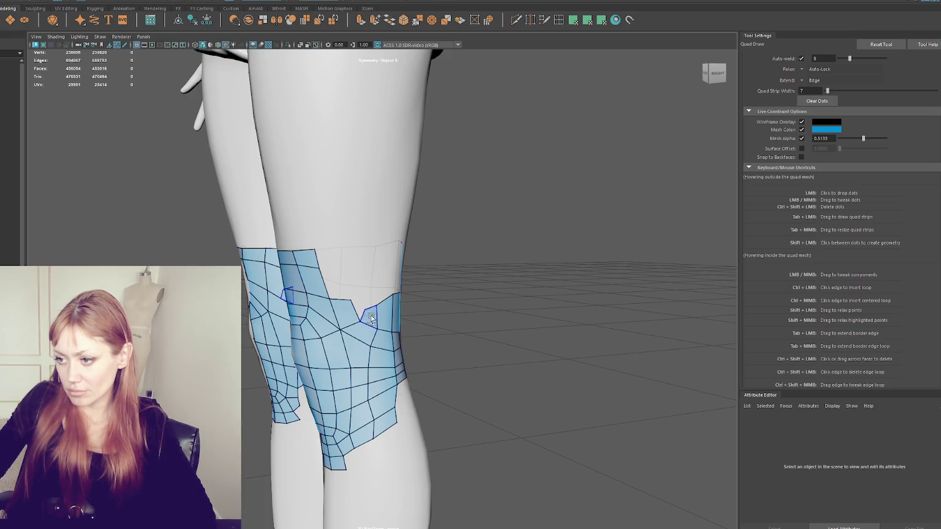
{"action": "left_click_drag", "start_coordinate": [358, 313], "coordinate": [353, 317]}
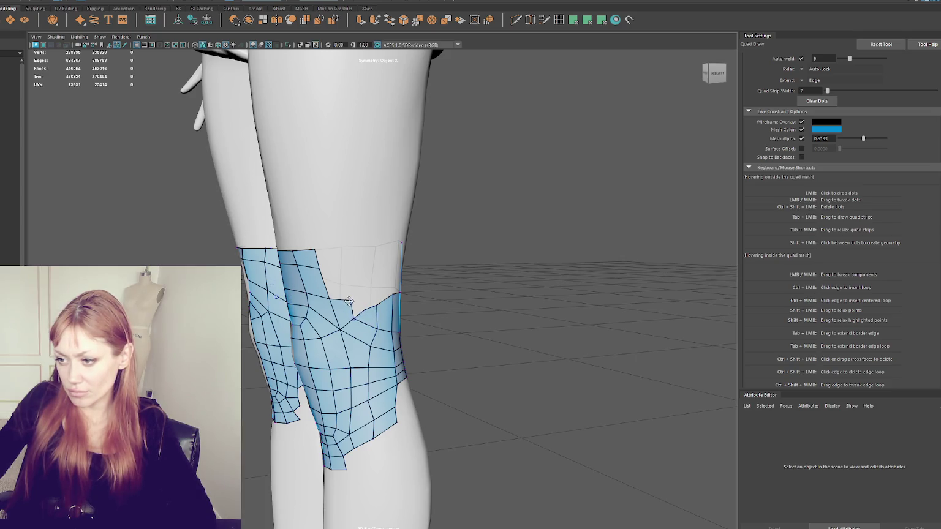
{"action": "left_click", "coordinate": [341, 284], "text": "shift"}
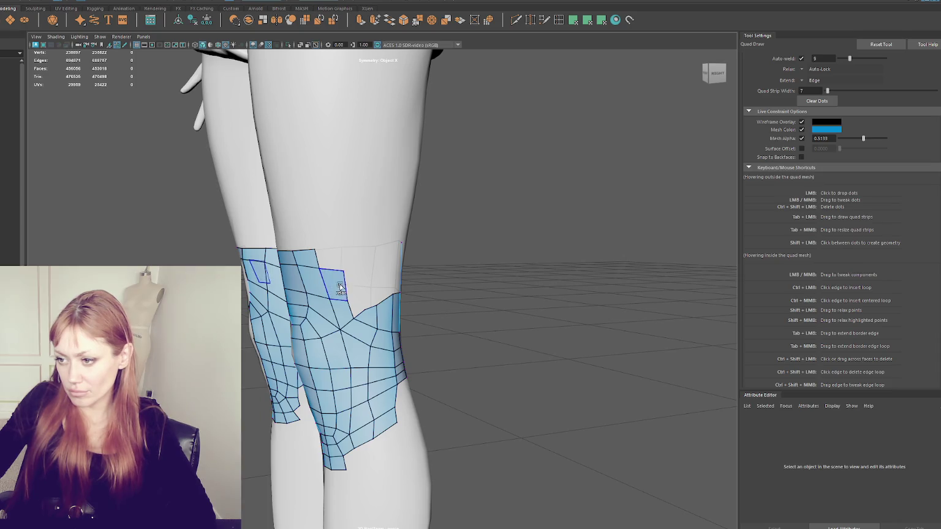
{"action": "left_click", "coordinate": [356, 285], "text": "shift"}
{"action": "mouse_move", "coordinate": [370, 290]}
{"action": "left_mouse_down", "text": "alt"}
{"action": "mouse_move", "coordinate": [304, 286]}
{"action": "mouse_move", "coordinate": [311, 309]}
{"action": "mouse_move", "coordinate": [336, 315]}
{"action": "mouse_move", "coordinate": [317, 315]}
{"action": "mouse_move", "coordinate": [319, 288]}
{"action": "mouse_move", "coordinate": [342, 284]}
{"action": "left_mouse_up", "text": "alt"}
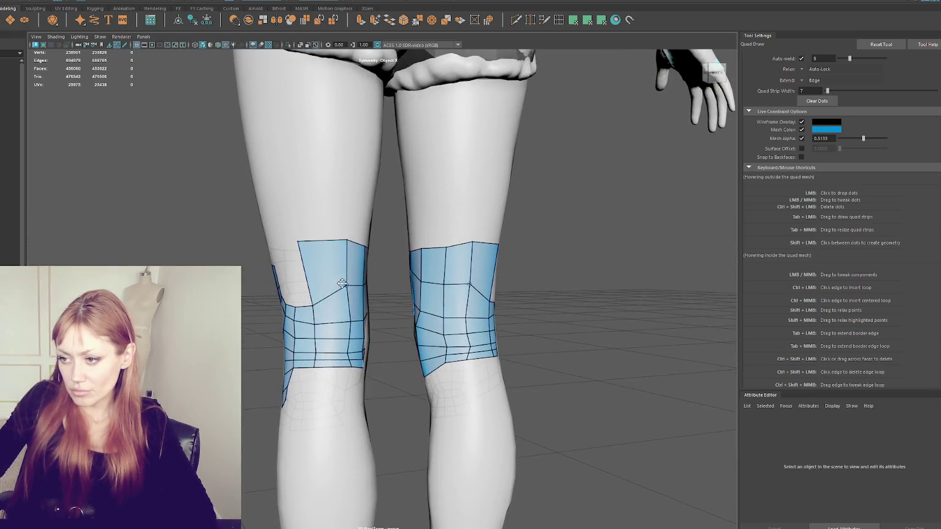
{"action": "left_click_drag", "start_coordinate": [299, 241], "coordinate": [314, 244]}
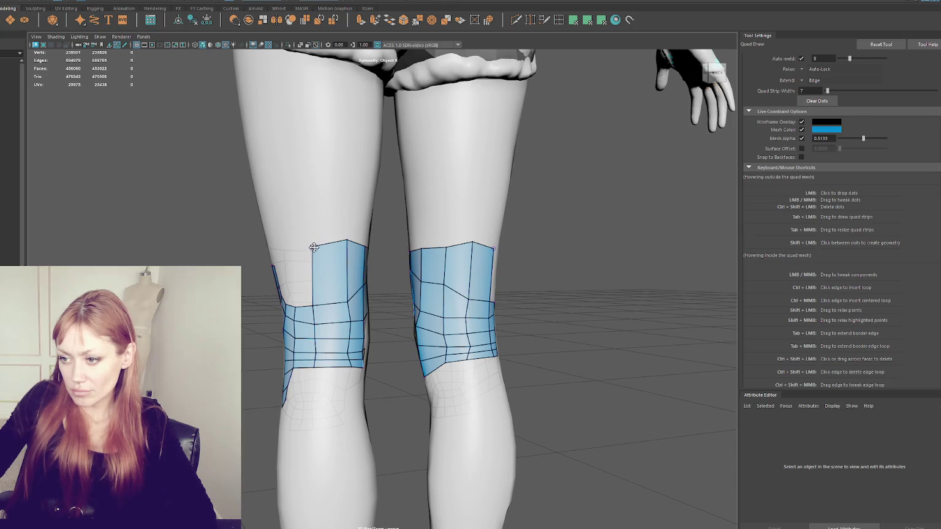
Add new quads along the knee patch's lower edge
{"action": "mouse_move", "coordinate": [314, 305]}
{"action": "left_mouse_down", "text": "alt"}
{"action": "mouse_move", "coordinate": [416, 309]}
{"action": "mouse_move", "coordinate": [388, 309]}
{"action": "mouse_move", "coordinate": [454, 292]}
{"action": "mouse_move", "coordinate": [445, 284]}
{"action": "mouse_move", "coordinate": [412, 292]}
{"action": "mouse_move", "coordinate": [473, 292]}
{"action": "mouse_move", "coordinate": [343, 295]}
{"action": "left_mouse_up", "text": "alt"}
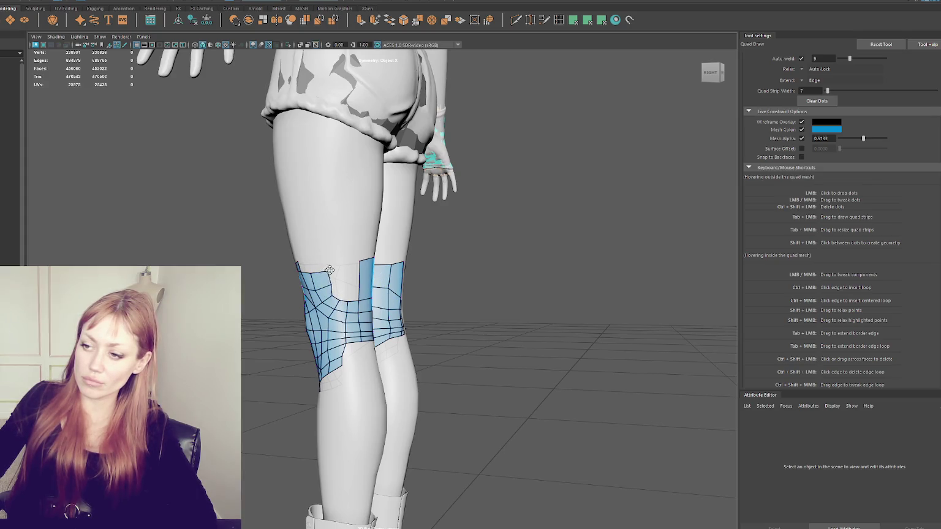
{"action": "left_click_drag", "start_coordinate": [316, 291], "coordinate": [354, 285], "text": "alt"}
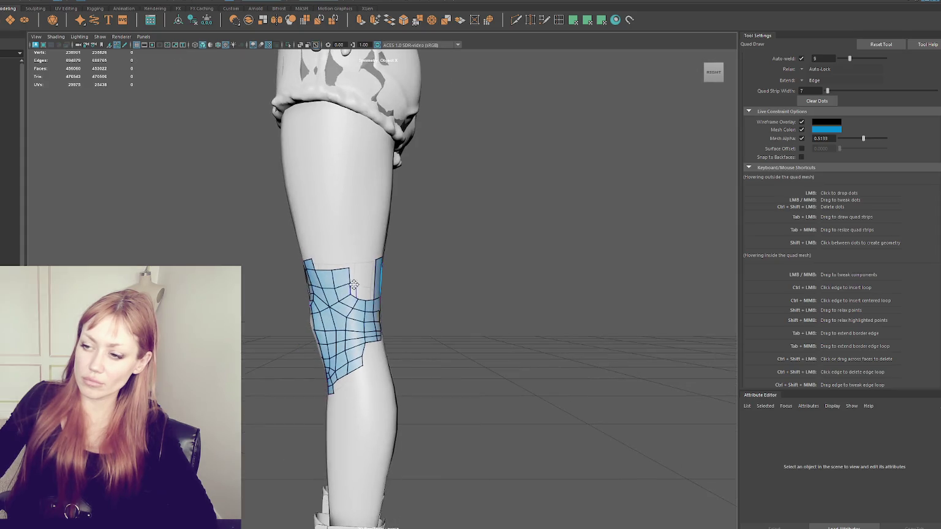
{"action": "left_click", "coordinate": [351, 283]}
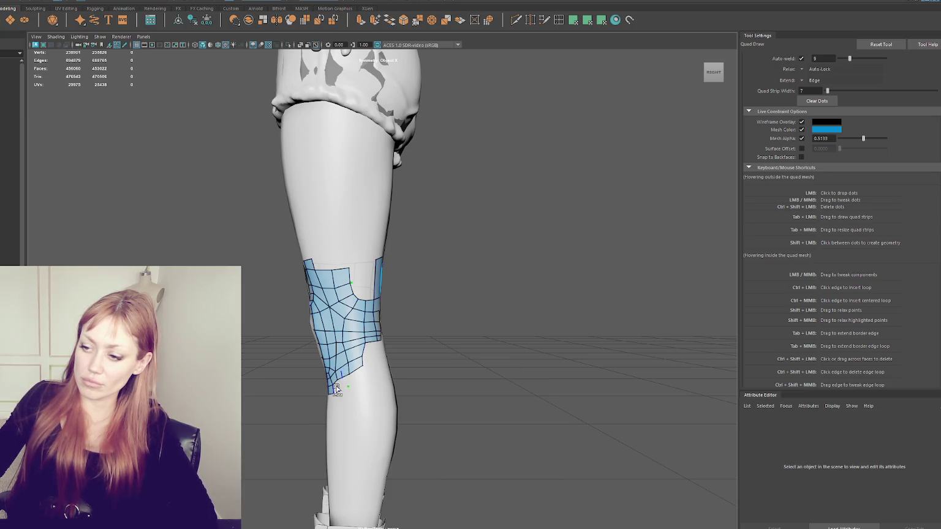
{"action": "mouse_move", "coordinate": [337, 389]}
{"action": "left_mouse_down", "text": "alt"}
{"action": "mouse_move", "coordinate": [384, 384]}
{"action": "mouse_move", "coordinate": [362, 386]}
{"action": "left_mouse_up", "text": "alt"}
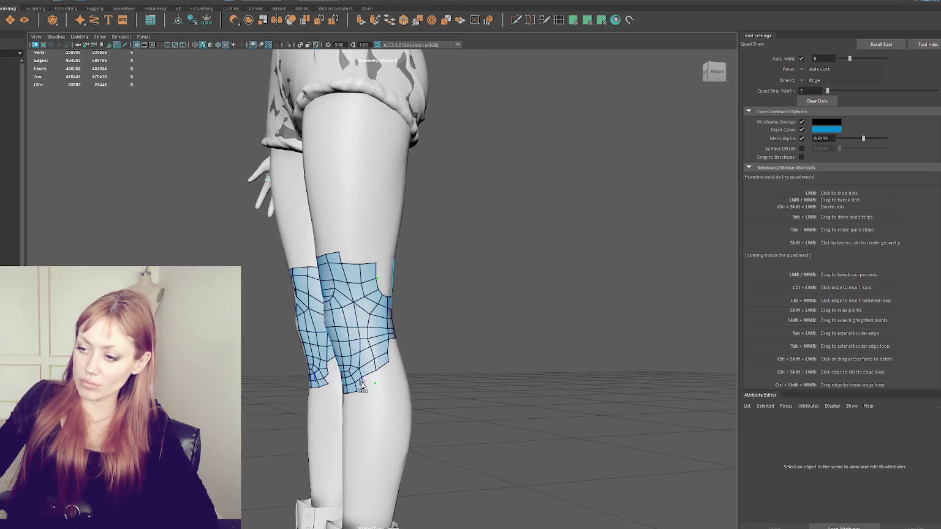
{"action": "left_click", "coordinate": [372, 384], "text": "shift"}
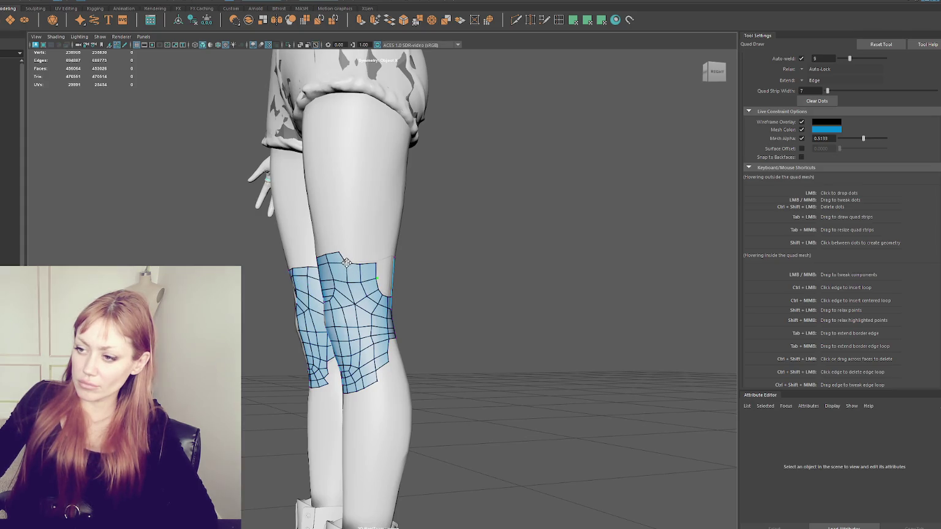
{"action": "mouse_move", "coordinate": [351, 282]}
{"action": "left_mouse_down", "text": "alt"}
{"action": "mouse_move", "coordinate": [359, 283]}
{"action": "mouse_move", "coordinate": [343, 287]}
{"action": "mouse_move", "coordinate": [356, 270]}
{"action": "mouse_move", "coordinate": [390, 311]}
{"action": "left_mouse_up", "text": "alt"}
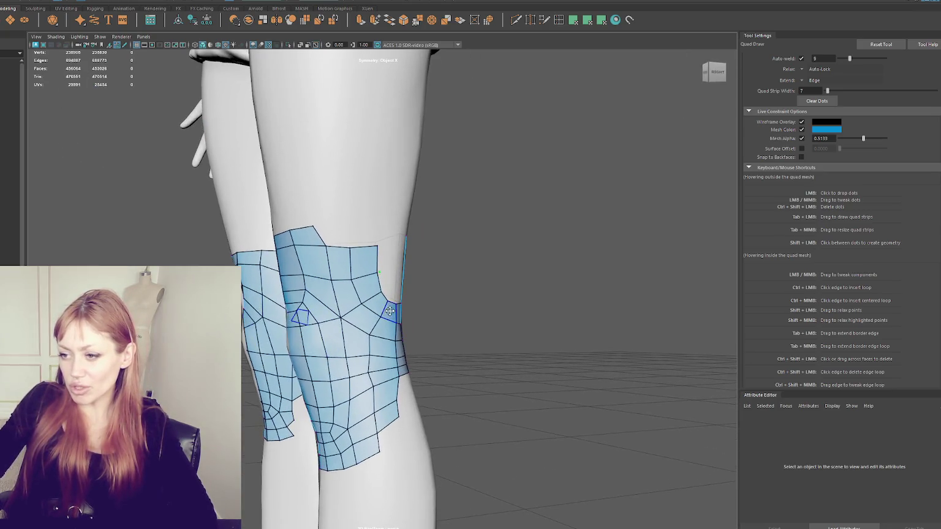
Delete faces in the side knee patch to open up a larger hole, placing a dot inside it
{"action": "left_click", "coordinate": [346, 295], "text": "ctrl+shift"}
{"action": "left_click", "coordinate": [366, 266], "text": "ctrl+shift"}
{"action": "left_click", "coordinate": [365, 288], "text": "ctrl+shift"}
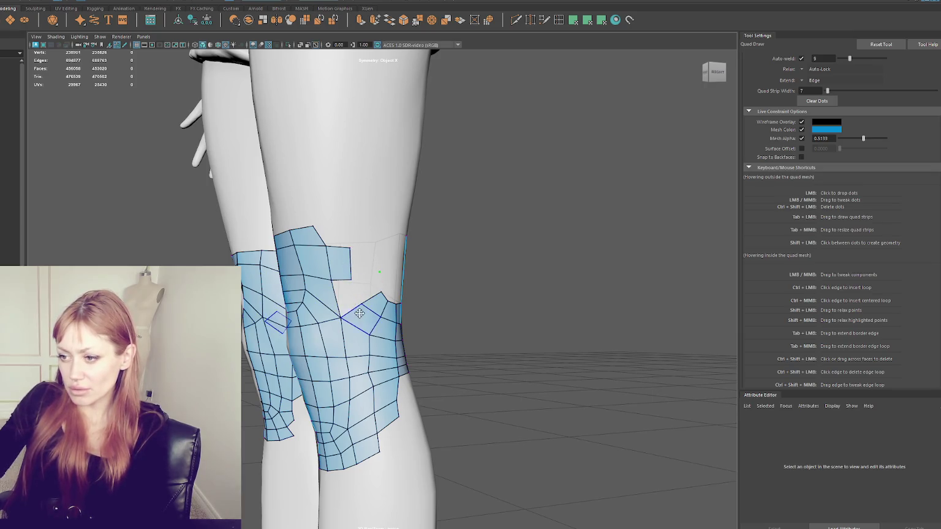
{"action": "left_click", "coordinate": [361, 319], "text": "ctrl+shift"}
{"action": "left_click", "coordinate": [374, 303], "text": "ctrl+shift"}
{"action": "left_click", "coordinate": [340, 265], "text": "ctrl+shift"}
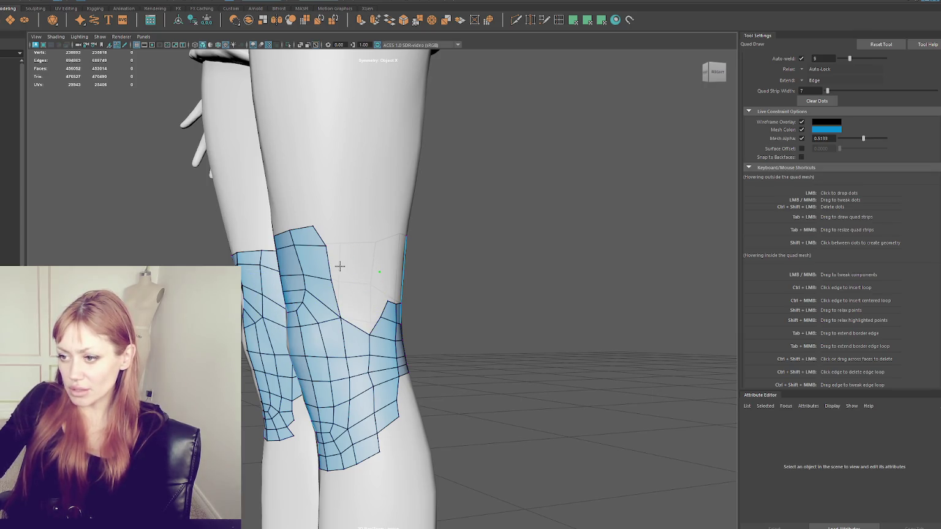
{"action": "left_click", "coordinate": [324, 296], "text": "ctrl+shift"}
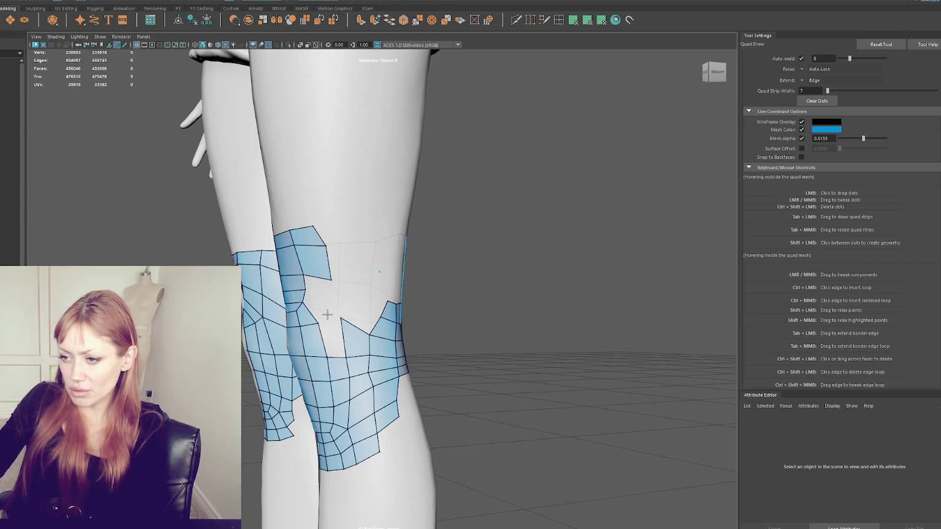
{"action": "left_click", "coordinate": [349, 334], "text": "ctrl+shift"}
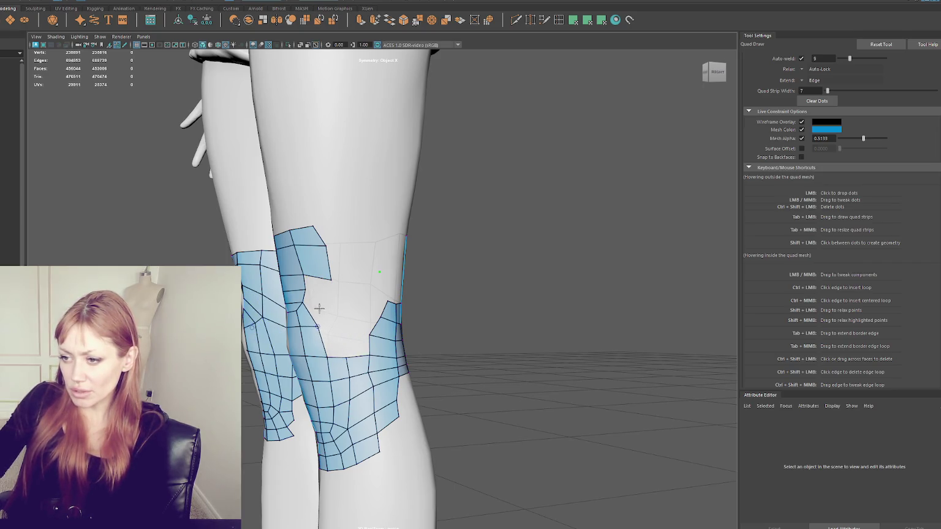
{"action": "left_click", "coordinate": [324, 305]}
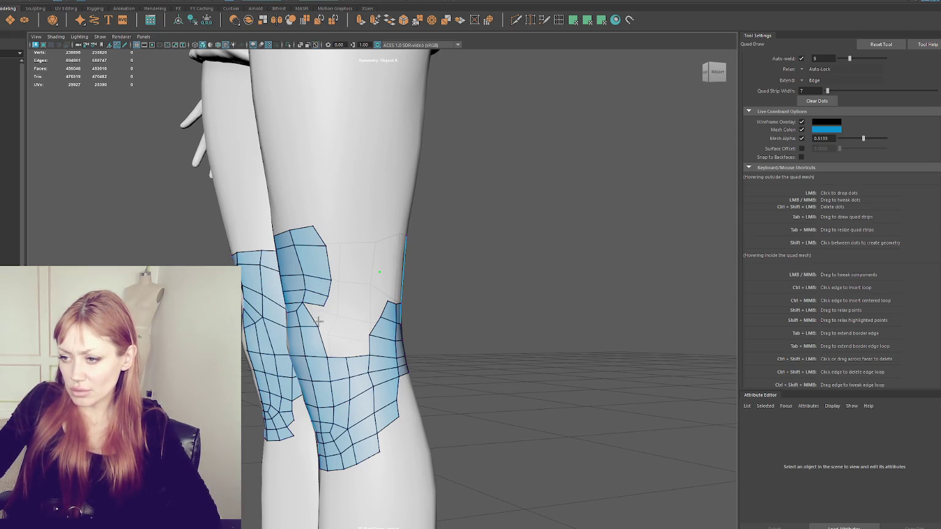
{"action": "left_click", "coordinate": [329, 297], "text": "ctrl+shift"}
Raise the upper patch's corner, extend it downward, and fill the gap and notch between the knee patches
{"action": "left_click_drag", "start_coordinate": [327, 294], "coordinate": [329, 282]}
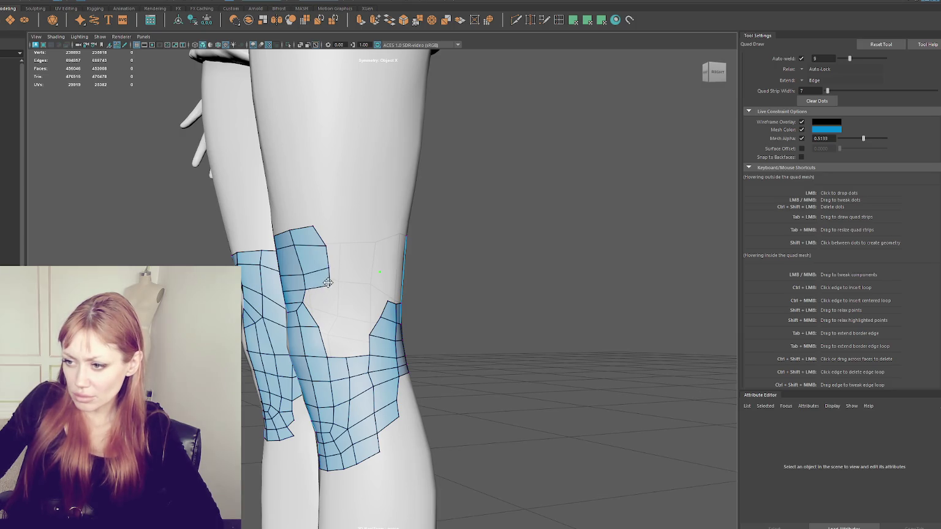
{"action": "left_click_drag", "start_coordinate": [319, 300], "coordinate": [319, 327]}
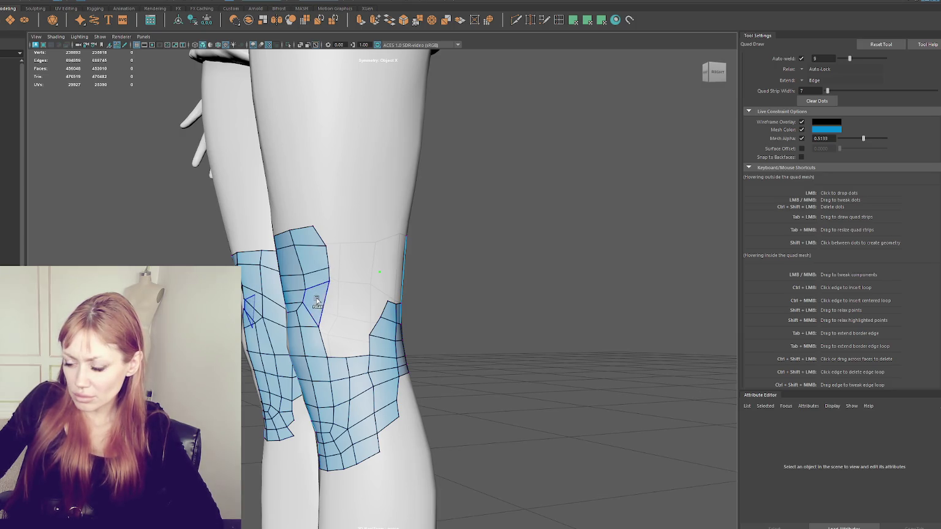
{"action": "left_click", "coordinate": [341, 334], "text": "shift"}
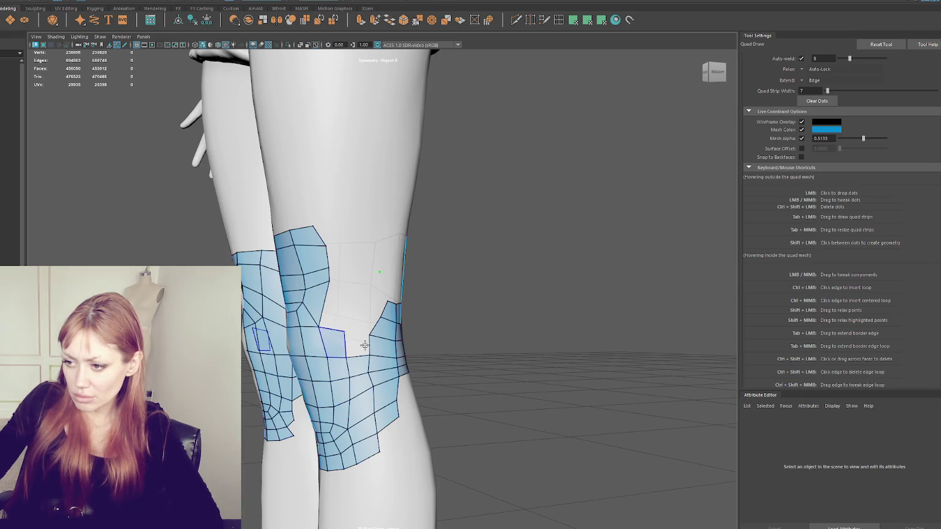
{"action": "left_click", "coordinate": [353, 328], "text": "shift"}
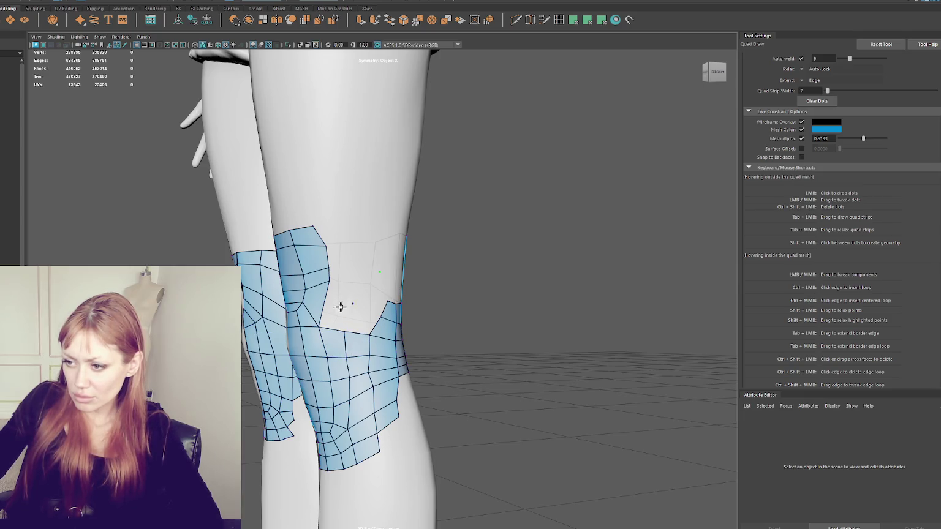
{"action": "left_click", "coordinate": [340, 306], "text": "shift"}
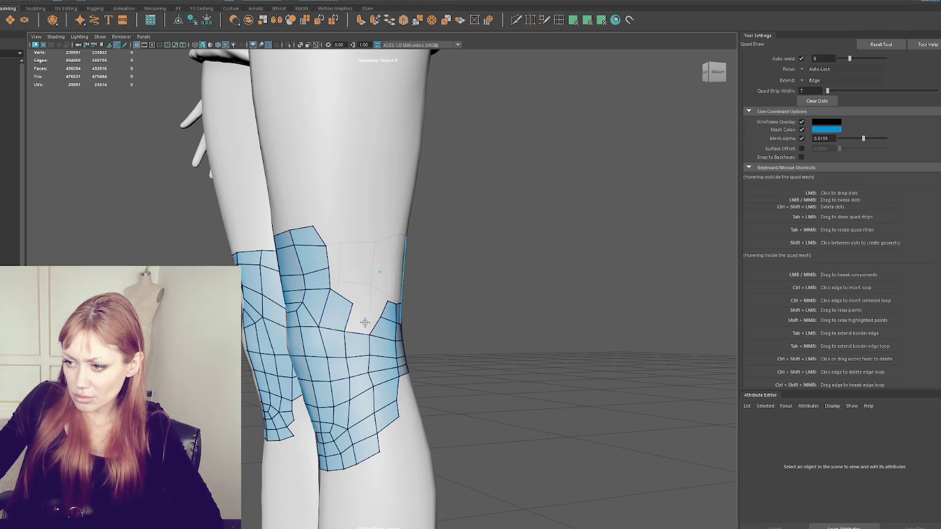
{"action": "left_click", "coordinate": [366, 319], "text": "shift"}
Extend the knee patch's top border upward, finish the notch, and adjust the border vertices
{"action": "left_click", "coordinate": [354, 281], "text": "shift"}
{"action": "left_click", "coordinate": [375, 300], "text": "shift"}
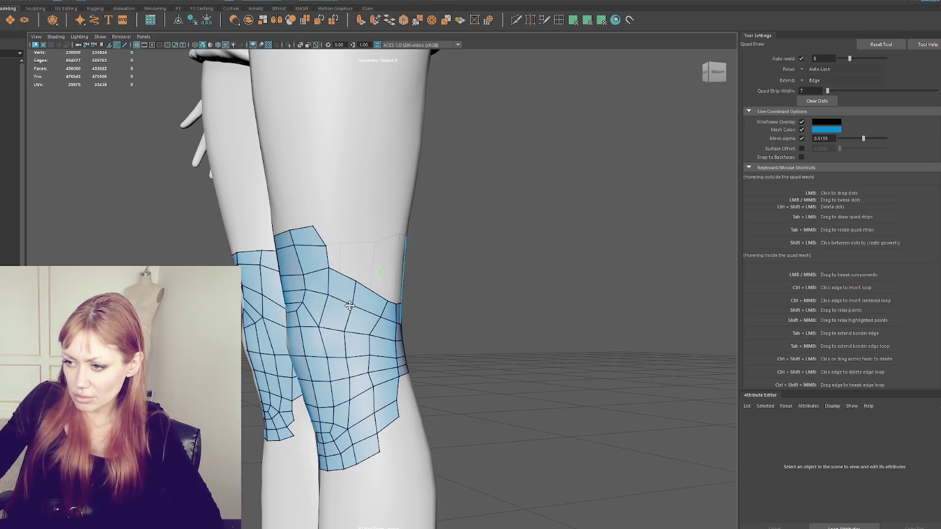
{"action": "left_click_drag", "start_coordinate": [330, 296], "coordinate": [330, 274]}
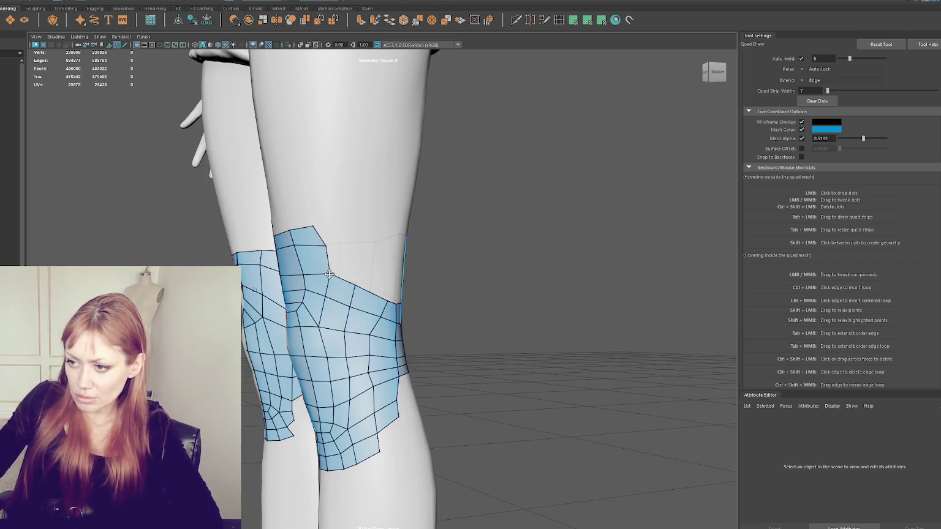
{"action": "mouse_move", "coordinate": [304, 274]}
{"action": "left_mouse_down"}
{"action": "mouse_move", "coordinate": [307, 351]}
{"action": "mouse_move", "coordinate": [311, 330]}
{"action": "left_mouse_up"}
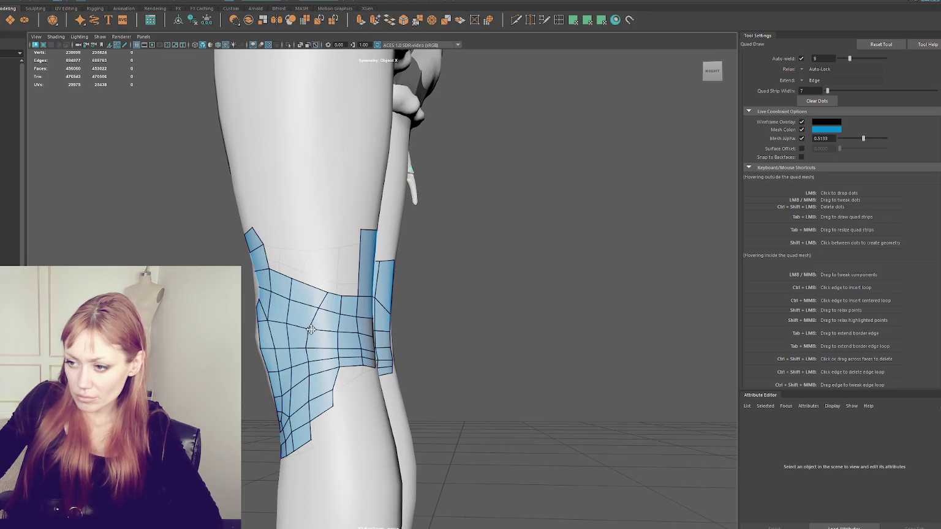
Relax the side knee patch, move its lower corner down-right, and fill the lower gap with a quad
{"action": "left_click_drag", "start_coordinate": [331, 295], "coordinate": [311, 331]}
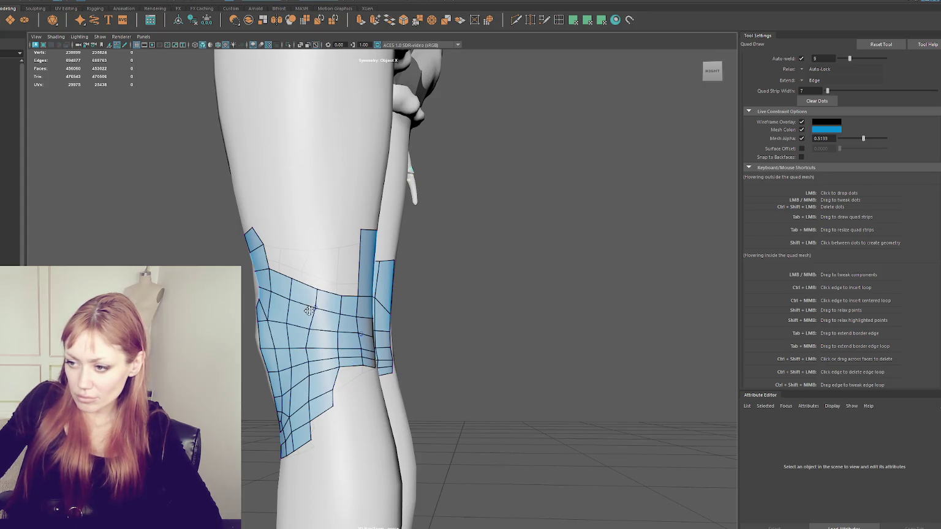
{"action": "left_click_drag", "start_coordinate": [308, 366], "coordinate": [311, 364]}
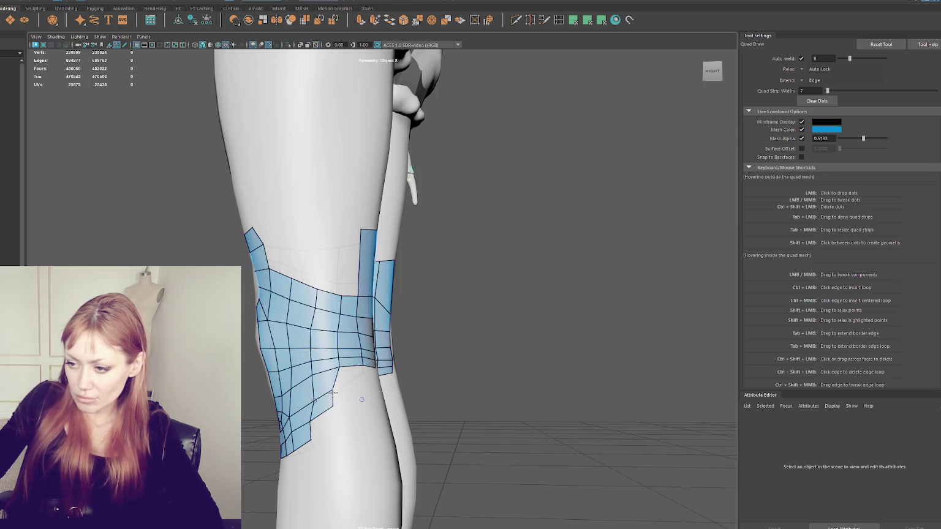
{"action": "left_click_drag", "start_coordinate": [333, 406], "coordinate": [347, 409]}
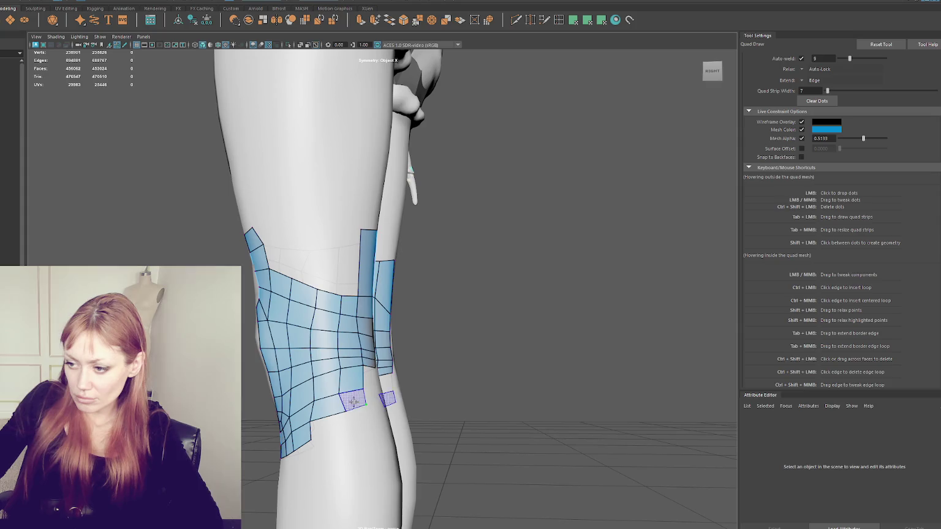
{"action": "left_click", "coordinate": [359, 390], "text": "shift"}
{"action": "mouse_move", "coordinate": [358, 391]}
{"action": "left_mouse_down", "text": "alt"}
{"action": "mouse_move", "coordinate": [442, 388]}
{"action": "mouse_move", "coordinate": [432, 275]}
{"action": "left_mouse_up", "text": "alt"}
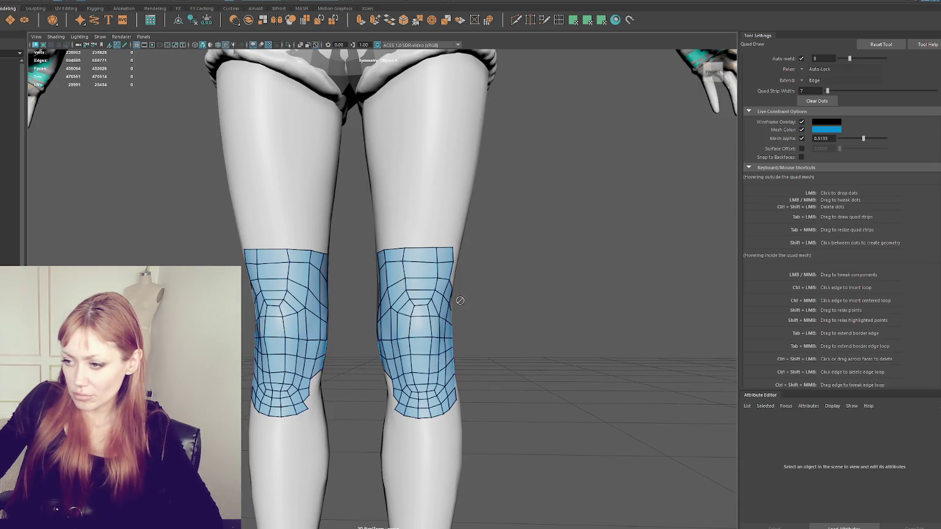
Orbit to the right side of the leg and delete the stray dot below the knee
{"action": "scroll", "coordinate": [377, 294], "scroll_direction": "down", "scroll_amount": 5}
{"action": "scroll", "coordinate": [377, 294], "scroll_direction": "up", "scroll_amount": 3}
{"action": "left_click_drag", "start_coordinate": [377, 294], "coordinate": [358, 313], "text": "alt"}
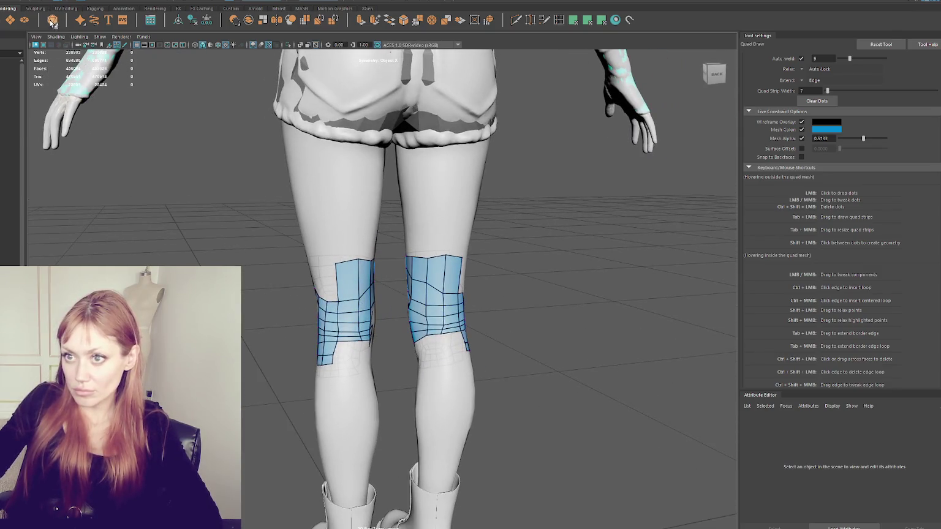
{"action": "mouse_move", "coordinate": [358, 322]}
{"action": "left_mouse_down", "text": "alt"}
{"action": "mouse_move", "coordinate": [388, 267]}
{"action": "mouse_move", "coordinate": [279, 265]}
{"action": "mouse_move", "coordinate": [383, 291]}
{"action": "mouse_move", "coordinate": [374, 269]}
{"action": "mouse_move", "coordinate": [392, 275]}
{"action": "mouse_move", "coordinate": [346, 290]}
{"action": "left_mouse_up", "text": "alt"}
{"action": "left_click", "coordinate": [329, 284], "text": "ctrl+shift"}
Relax the front knee vertices into an even diamond pattern, viewed straight on
{"action": "mouse_move", "coordinate": [334, 293]}
{"action": "left_mouse_down", "text": "alt"}
{"action": "mouse_move", "coordinate": [362, 267]}
{"action": "mouse_move", "coordinate": [347, 298]}
{"action": "left_mouse_up", "text": "alt"}
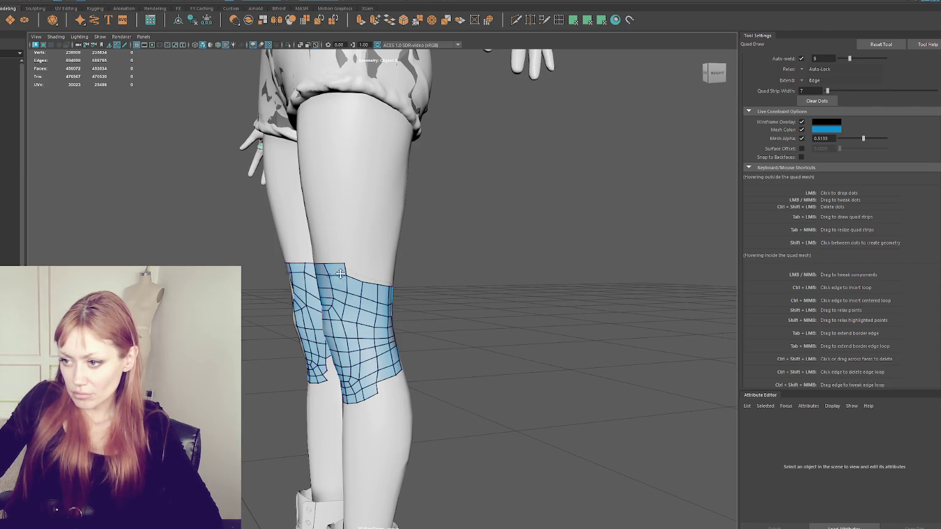
{"action": "left_click_drag", "start_coordinate": [357, 277], "coordinate": [379, 275], "text": "alt"}
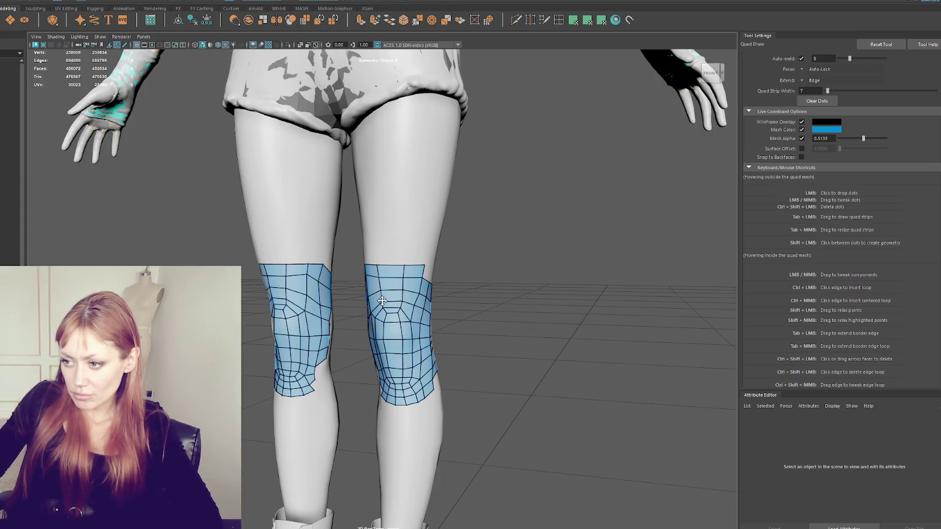
{"action": "left_click_drag", "start_coordinate": [382, 300], "coordinate": [395, 308], "text": "alt"}
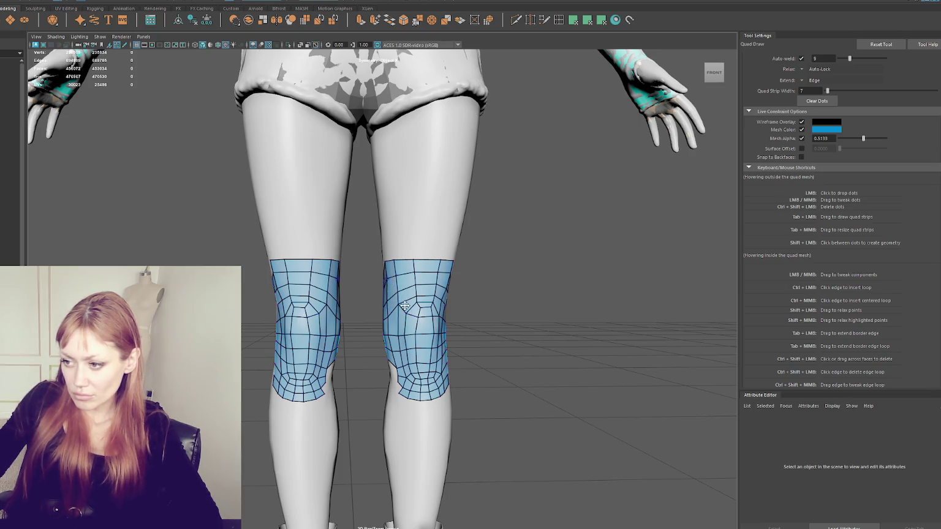
{"action": "left_click_drag", "start_coordinate": [398, 293], "coordinate": [423, 288], "text": "alt"}
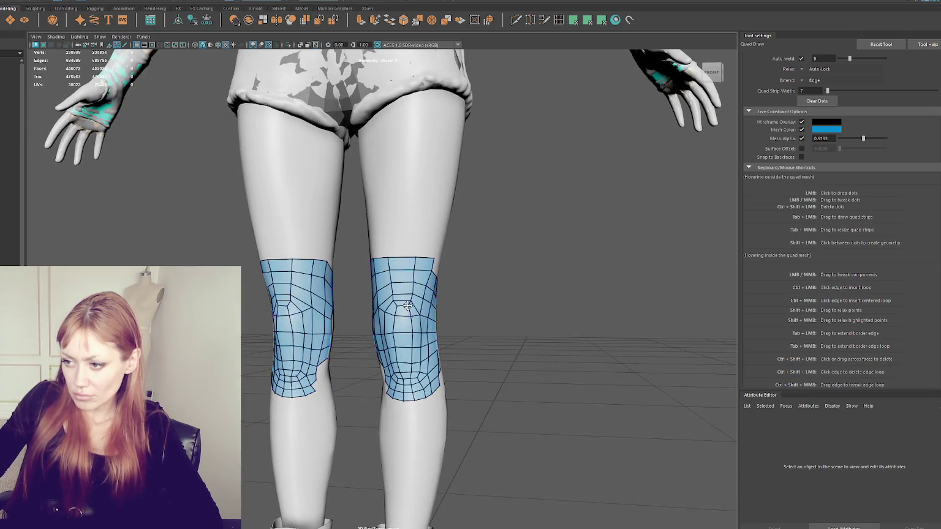
{"action": "left_click_drag", "start_coordinate": [398, 311], "coordinate": [388, 313], "text": "shift"}
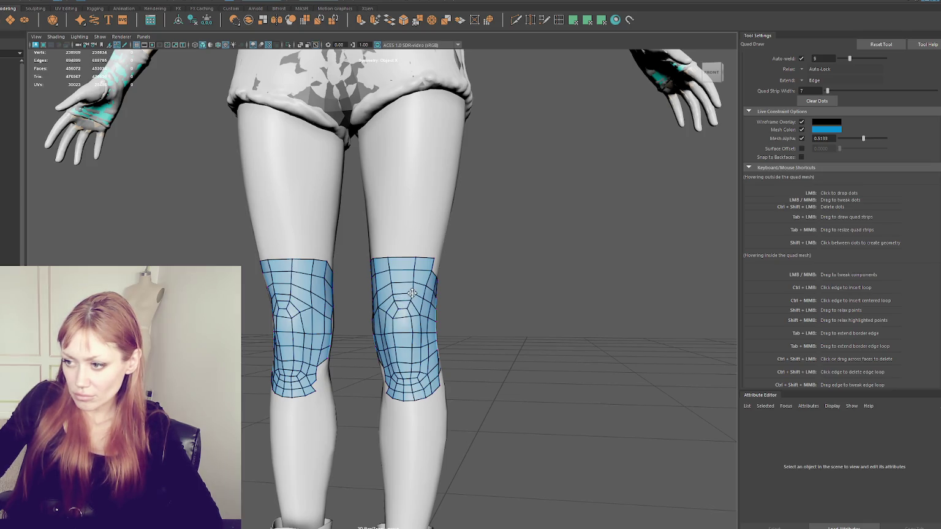
{"action": "left_click_drag", "start_coordinate": [396, 294], "coordinate": [402, 292], "text": "alt"}
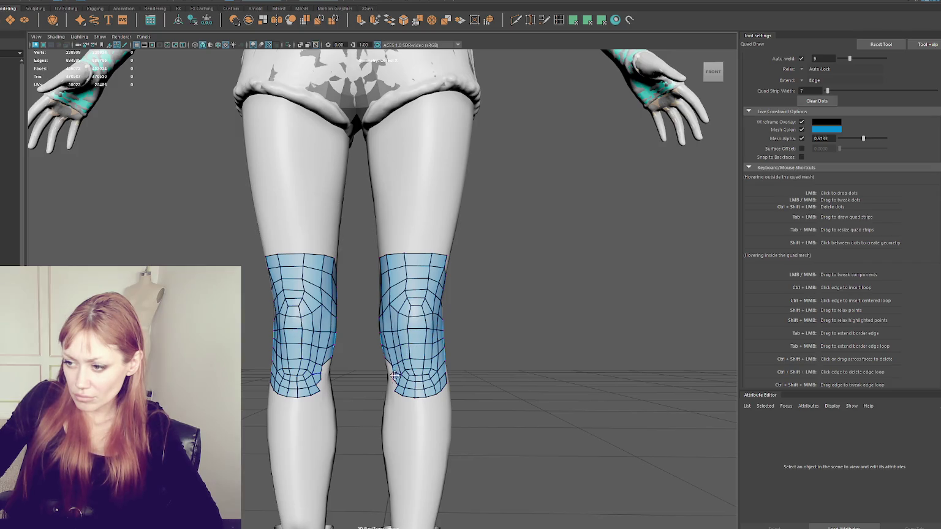
{"action": "left_click_drag", "start_coordinate": [394, 375], "coordinate": [412, 367], "text": "alt"}
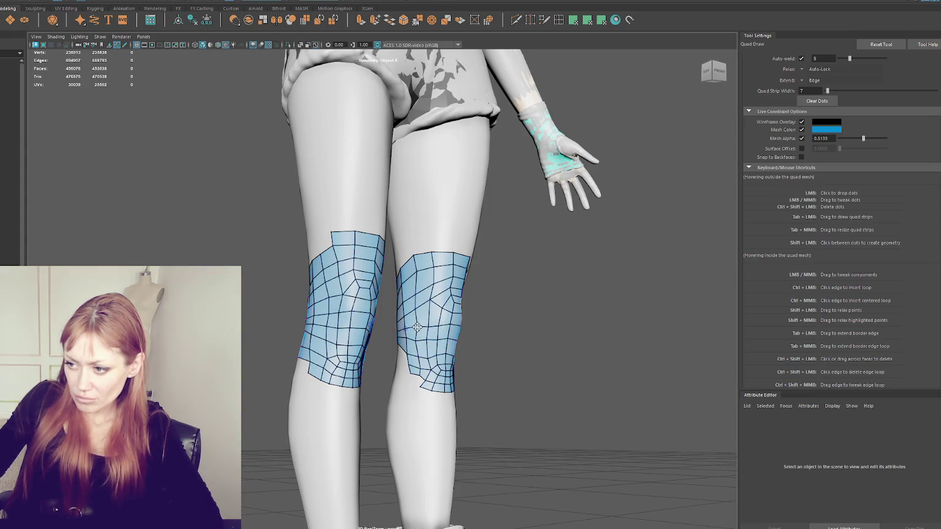
From the back, reshape the knee mesh's lower corner and fill its notch with a quad
{"action": "mouse_move", "coordinate": [416, 366]}
{"action": "left_mouse_down", "text": "alt"}
{"action": "mouse_move", "coordinate": [535, 370]}
{"action": "mouse_move", "coordinate": [377, 331]}
{"action": "mouse_move", "coordinate": [360, 341]}
{"action": "left_mouse_up", "text": "alt"}
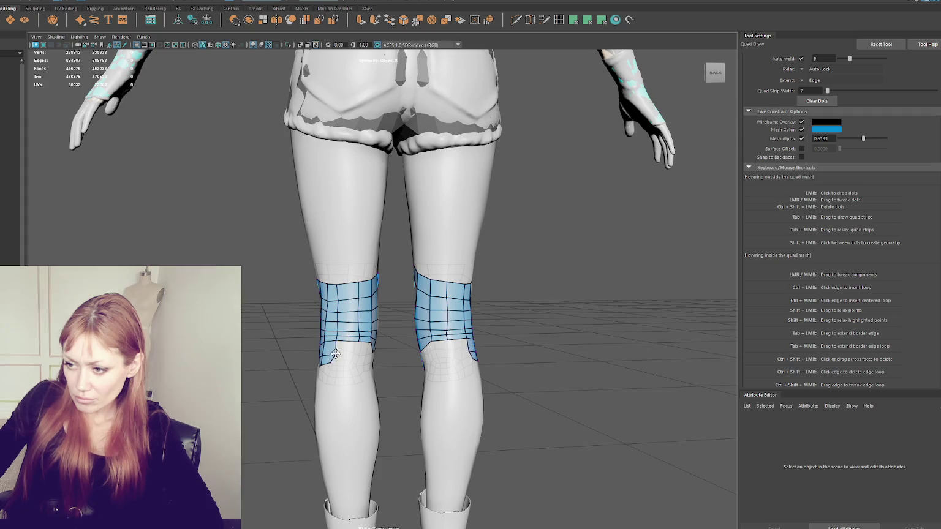
{"action": "left_click_drag", "start_coordinate": [335, 355], "coordinate": [338, 341]}
{"action": "left_click", "coordinate": [357, 348], "text": "shift"}
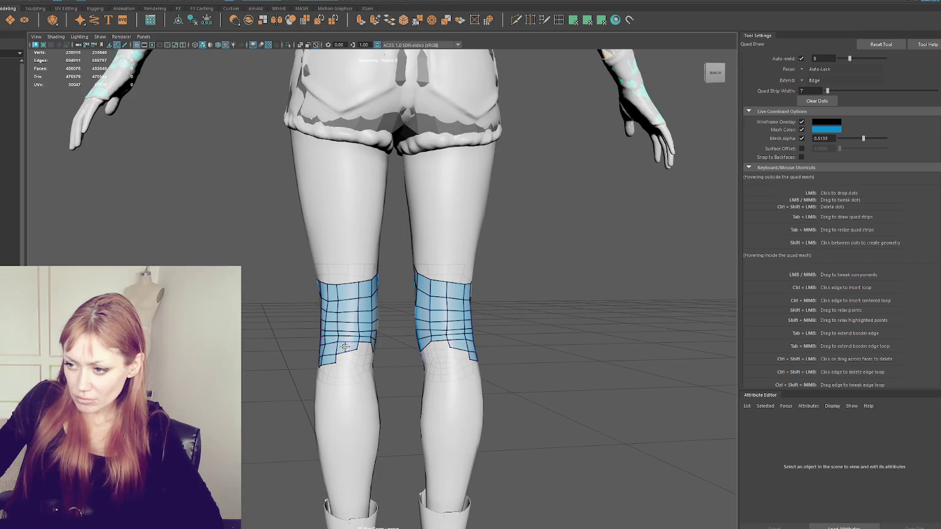
Fill the other lower knee gap with solid quads and place a dot near the lower border
{"action": "mouse_move", "coordinate": [356, 358]}
{"action": "left_mouse_down", "text": "alt"}
{"action": "mouse_move", "coordinate": [398, 356]}
{"action": "mouse_move", "coordinate": [384, 348]}
{"action": "mouse_move", "coordinate": [382, 362]}
{"action": "left_mouse_up", "text": "alt"}
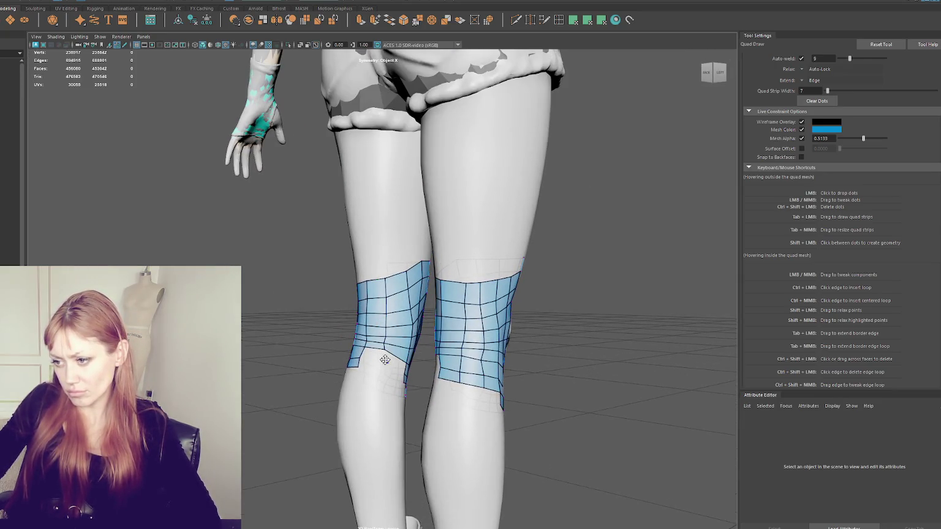
{"action": "left_click", "coordinate": [398, 369], "text": "shift"}
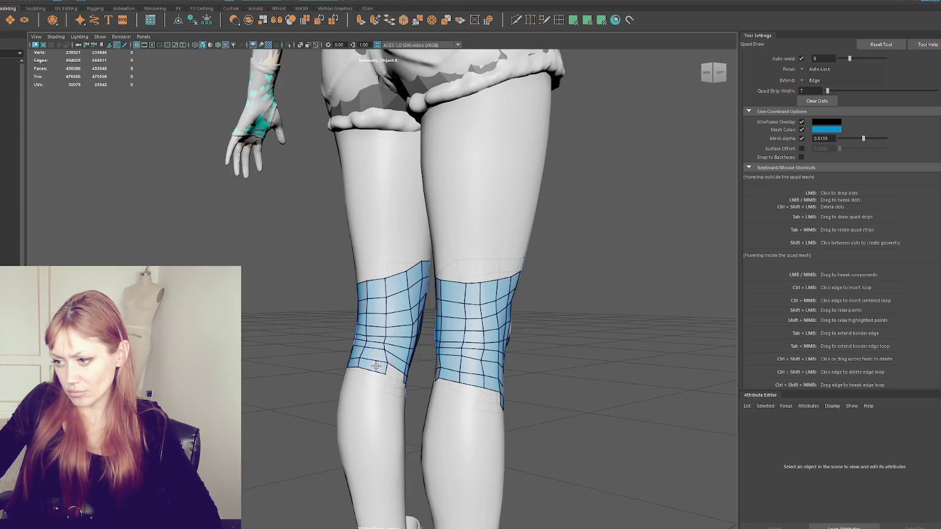
{"action": "left_click", "coordinate": [394, 375], "text": "shift"}
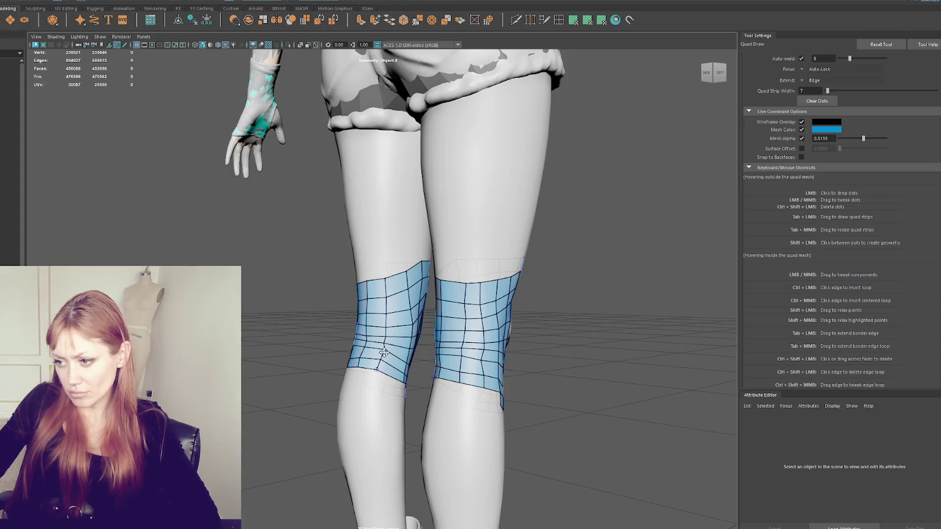
{"action": "mouse_move", "coordinate": [382, 347]}
{"action": "left_mouse_down", "text": "alt"}
{"action": "mouse_move", "coordinate": [336, 364]}
{"action": "mouse_move", "coordinate": [332, 314]}
{"action": "mouse_move", "coordinate": [358, 381]}
{"action": "left_mouse_up", "text": "alt"}
{"action": "left_click", "coordinate": [358, 376]}
{"action": "mouse_move", "coordinate": [341, 387]}
{"action": "left_mouse_down", "text": "alt"}
{"action": "mouse_move", "coordinate": [518, 372]}
{"action": "mouse_move", "coordinate": [390, 359]}
{"action": "mouse_move", "coordinate": [420, 357]}
{"action": "left_mouse_up", "text": "alt"}
{"action": "mouse_move", "coordinate": [432, 250]}
{"action": "left_mouse_down", "text": "alt"}
{"action": "mouse_move", "coordinate": [248, 297]}
{"action": "mouse_move", "coordinate": [494, 230]}
{"action": "left_mouse_up", "text": "alt"}
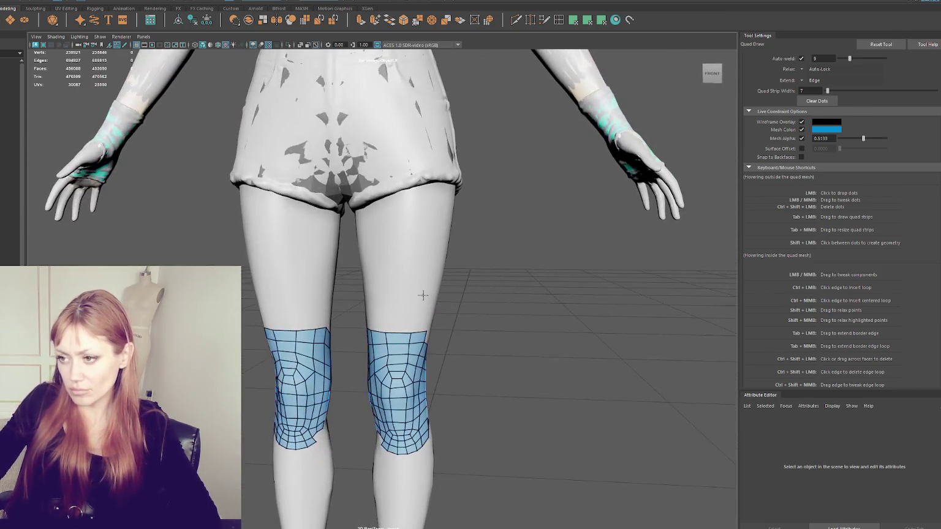
Combine the knee and shorts retopology meshes into one with Mesh > Combine
{"action": "key", "text": "q"}
{"action": "left_click", "coordinate": [384, 382]}
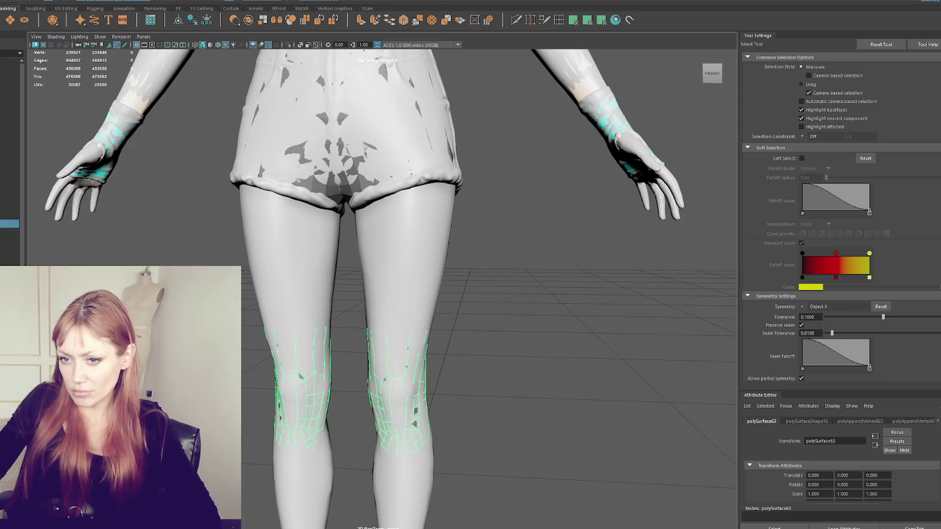
{"action": "left_click", "coordinate": [262, 171], "text": "shift"}
{"action": "key", "text": "ctrl+1"}
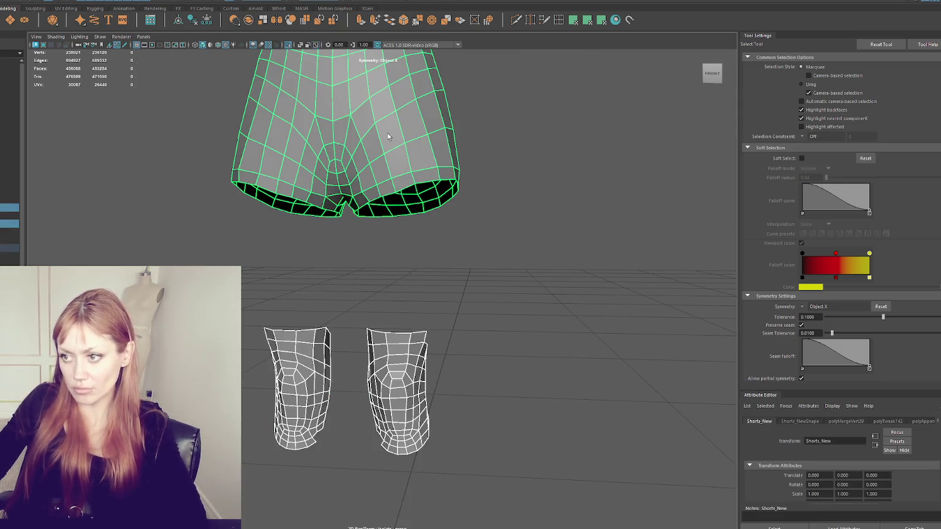
{"action": "left_click", "coordinate": [67, 2]}
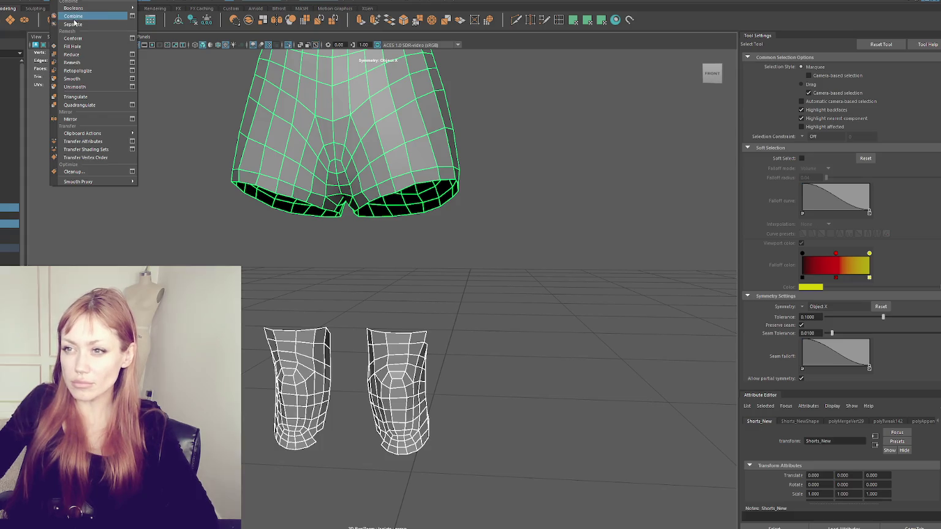
{"action": "left_click", "coordinate": [86, 22]}
{"action": "left_click", "coordinate": [148, 216]}
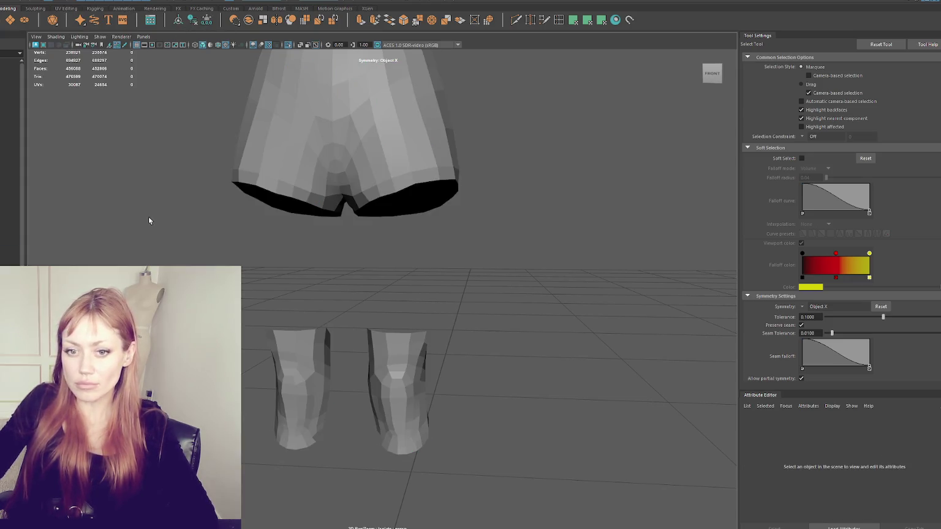
{"action": "key", "text": "ctrl+1"}
{"action": "key", "text": "ctrl+z"}
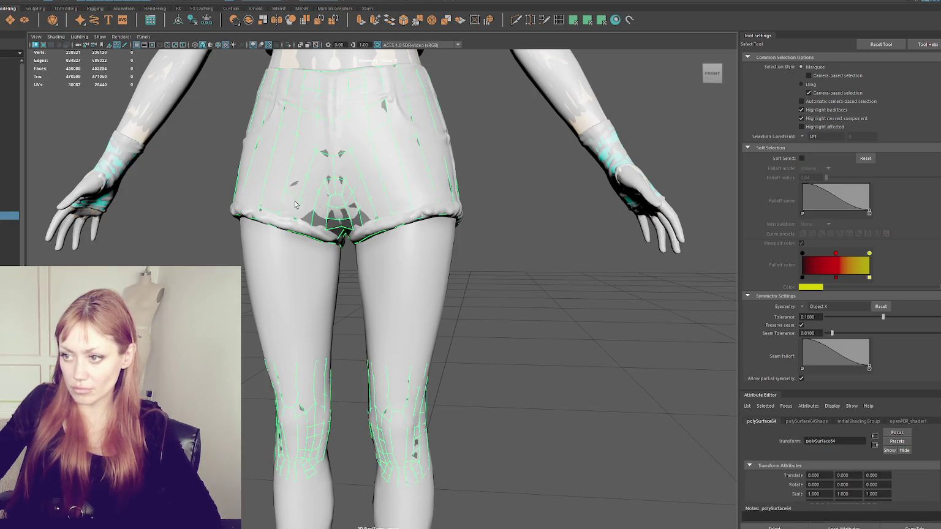
Resume Quad Draw and create quad strips from the thigh dots down to the knees, narrowing their ends
{"action": "left_click", "coordinate": [548, 20]}
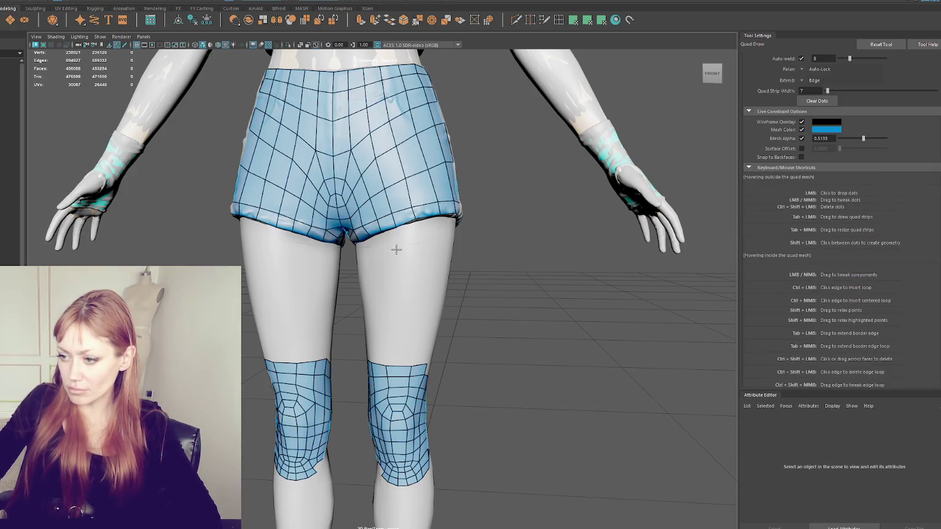
{"action": "left_click", "coordinate": [401, 291], "text": "shift"}
{"action": "mouse_move", "coordinate": [402, 221]}
{"action": "left_mouse_down", "text": "alt"}
{"action": "mouse_move", "coordinate": [431, 221]}
{"action": "mouse_move", "coordinate": [407, 230]}
{"action": "left_mouse_up", "text": "alt"}
{"action": "left_click_drag", "start_coordinate": [385, 341], "coordinate": [402, 242], "text": "shift"}
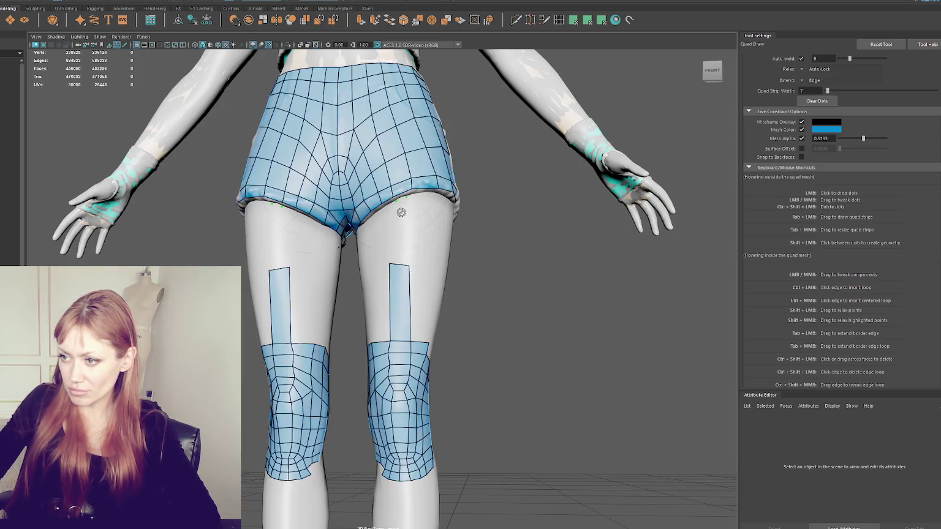
Bridge the shorts hem to the thigh strip tops with straight quads and remove the middle edge loop
{"action": "left_click", "coordinate": [398, 232], "text": "shift"}
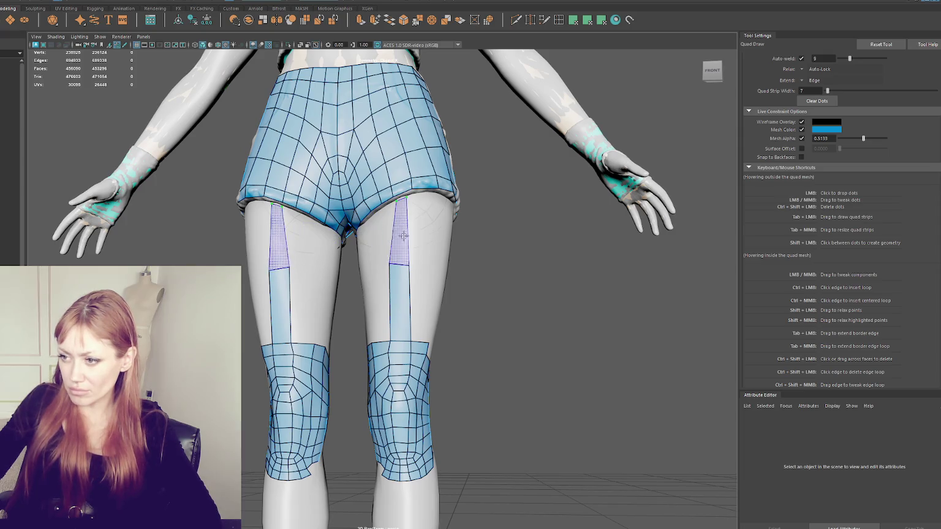
{"action": "mouse_move", "coordinate": [401, 232]}
{"action": "left_mouse_down", "text": "shift"}
{"action": "mouse_move", "coordinate": [394, 204]}
{"action": "mouse_move", "coordinate": [411, 196]}
{"action": "mouse_move", "coordinate": [409, 233]}
{"action": "mouse_move", "coordinate": [424, 264]}
{"action": "left_mouse_up", "text": "shift"}
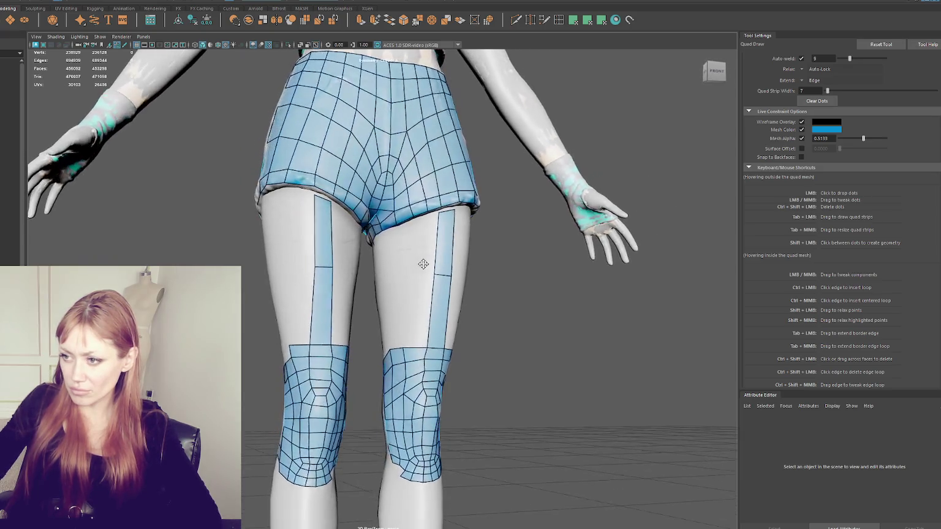
{"action": "left_click", "coordinate": [442, 275], "text": "ctrl+shift"}
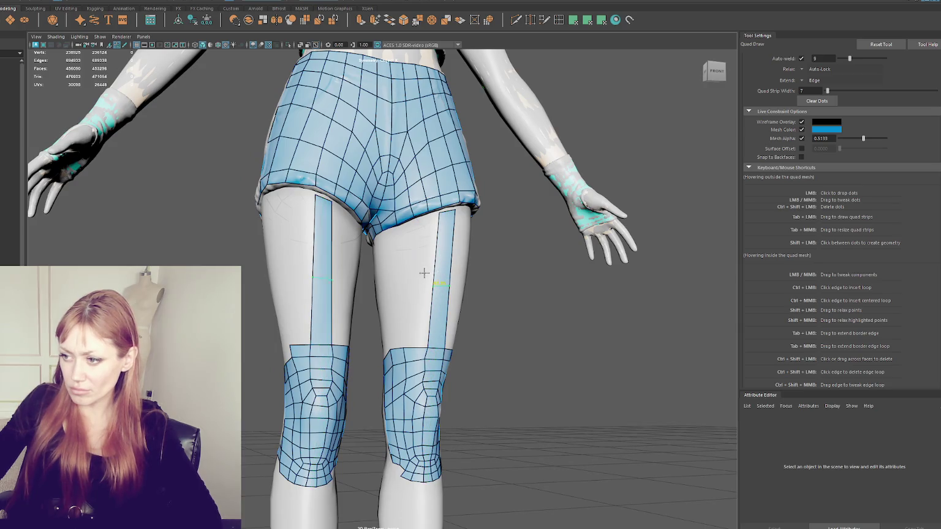
{"action": "mouse_move", "coordinate": [421, 226]}
{"action": "left_mouse_down", "text": "alt"}
{"action": "mouse_move", "coordinate": [410, 248]}
{"action": "mouse_move", "coordinate": [407, 214]}
{"action": "left_mouse_up", "text": "alt"}
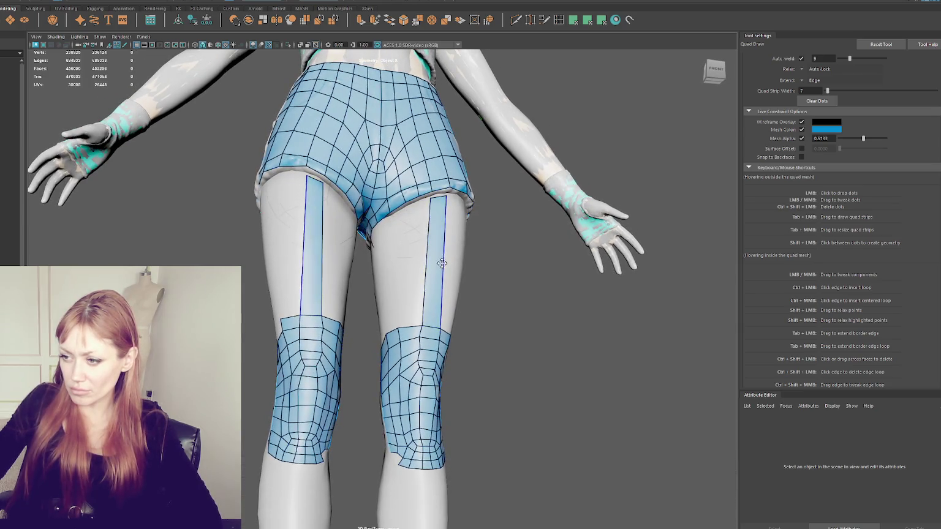
{"action": "left_click_drag", "start_coordinate": [442, 263], "coordinate": [254, 279], "text": "alt"}
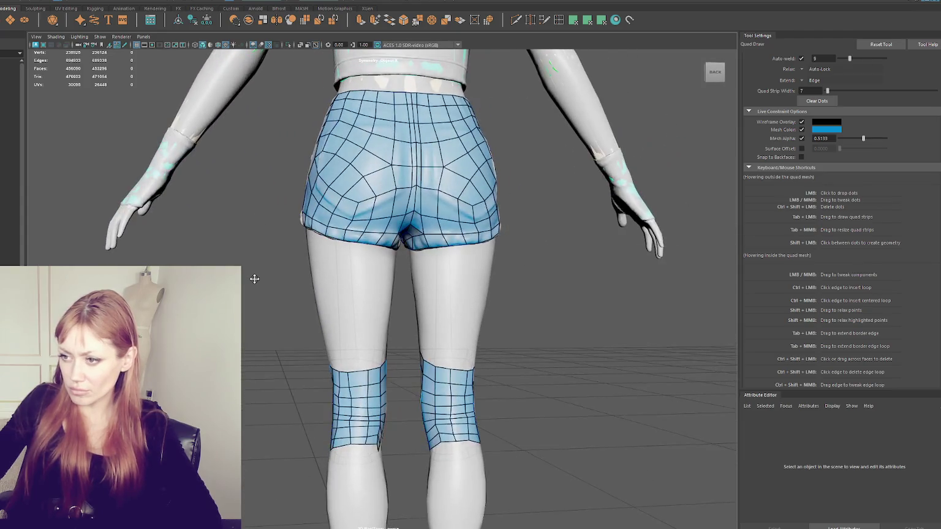
Place dots on the back thigh, then undo them along with the upper back thigh strips
{"action": "left_click", "coordinate": [364, 261]}
{"action": "mouse_move", "coordinate": [396, 339]}
{"action": "left_mouse_down", "text": "alt"}
{"action": "mouse_move", "coordinate": [380, 344]}
{"action": "mouse_move", "coordinate": [356, 261]}
{"action": "mouse_move", "coordinate": [377, 264]}
{"action": "left_mouse_up", "text": "alt"}
{"action": "left_click", "coordinate": [351, 318]}
{"action": "left_click", "coordinate": [379, 265]}
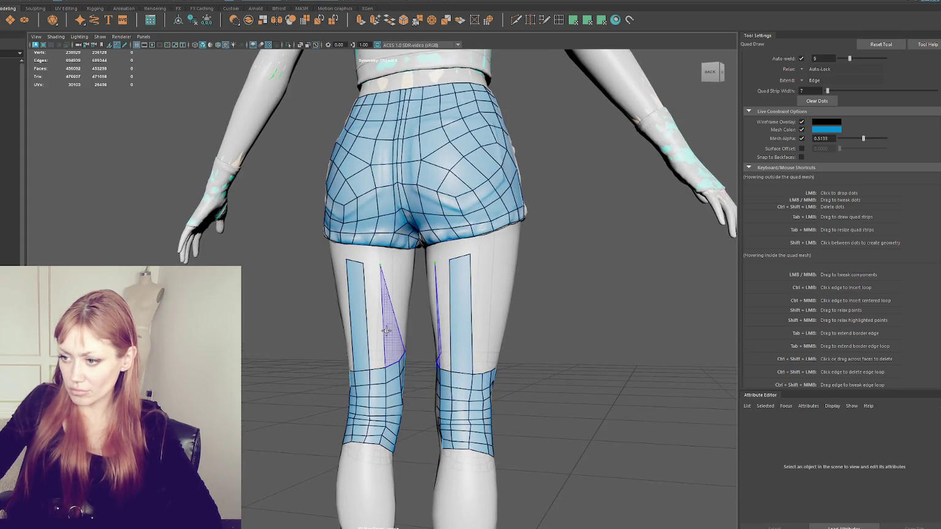
{"action": "key", "text": "ctrl+z"}
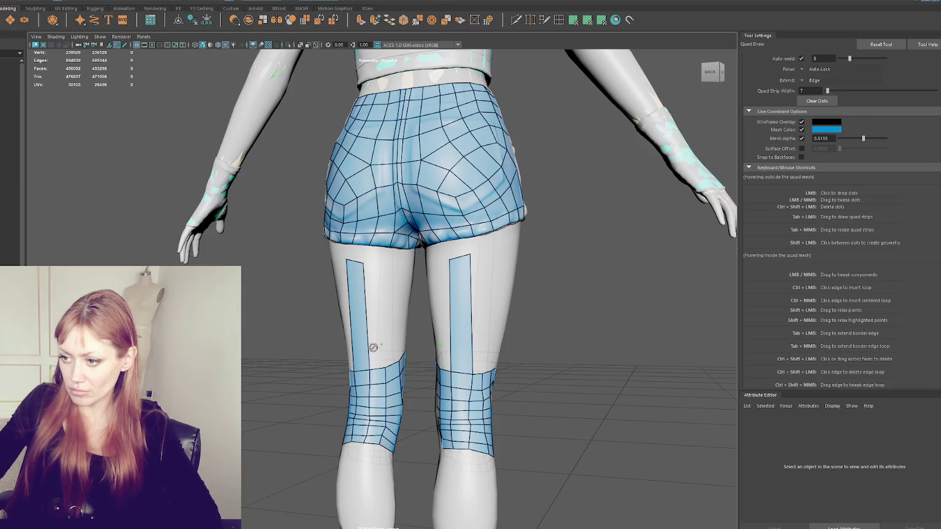
{"action": "key", "text": "ctrl+z"}
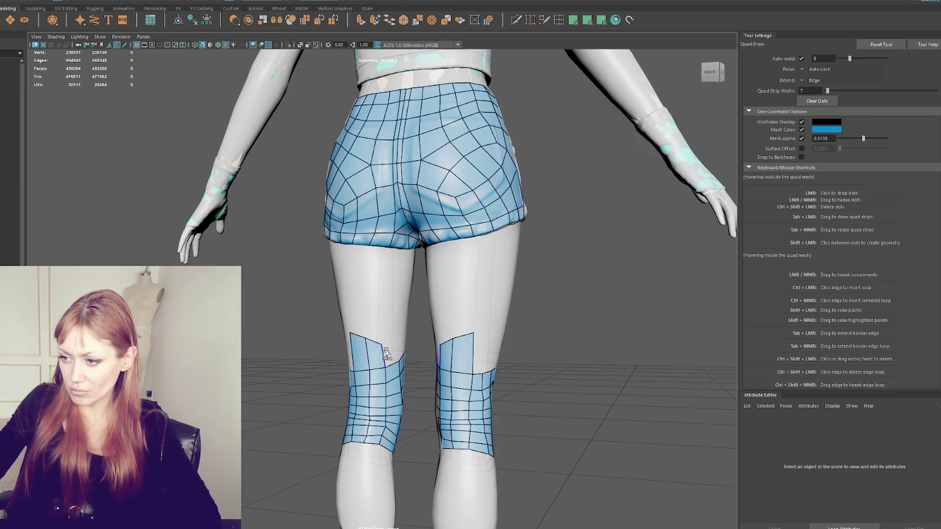
Fill the inner-thigh gaps beside the knee patch and around the wedge with new quads
{"action": "left_click_drag", "start_coordinate": [386, 354], "coordinate": [403, 334], "text": "alt"}
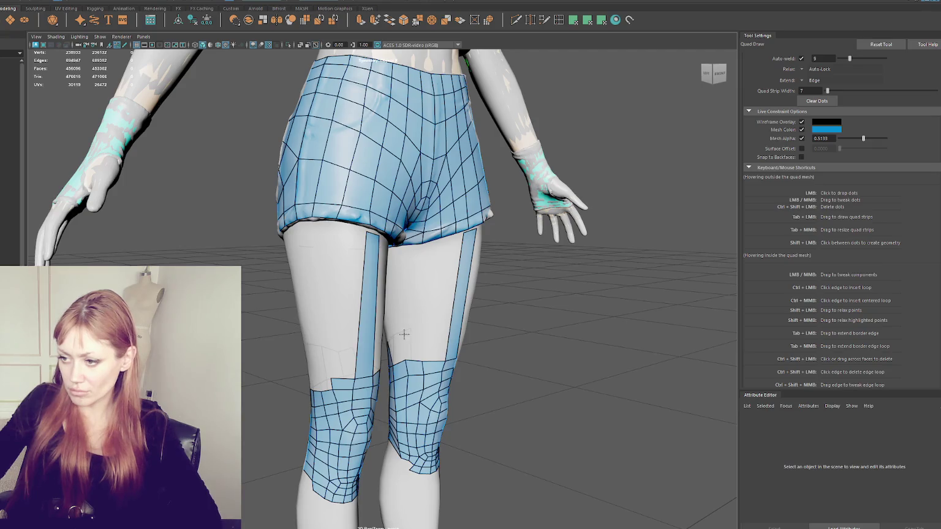
{"action": "left_click", "coordinate": [442, 337], "text": "shift"}
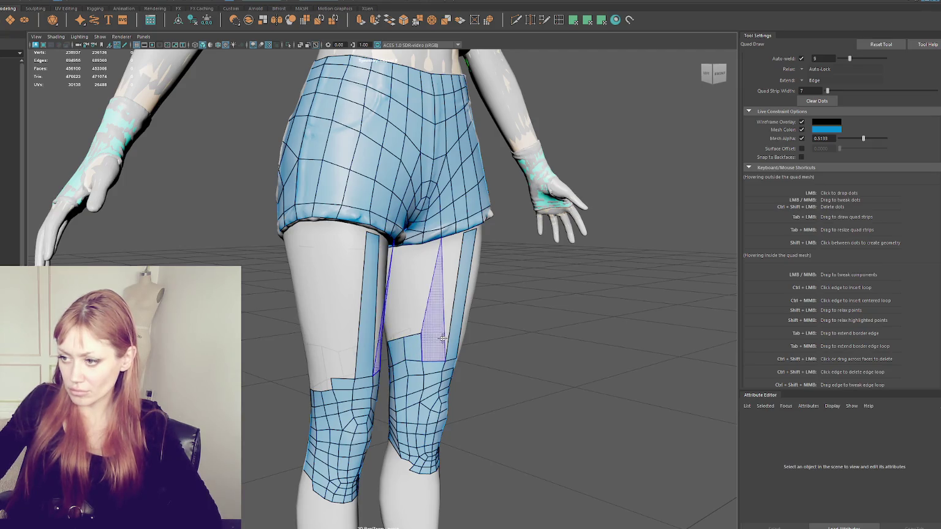
{"action": "left_click", "coordinate": [429, 319], "text": "shift"}
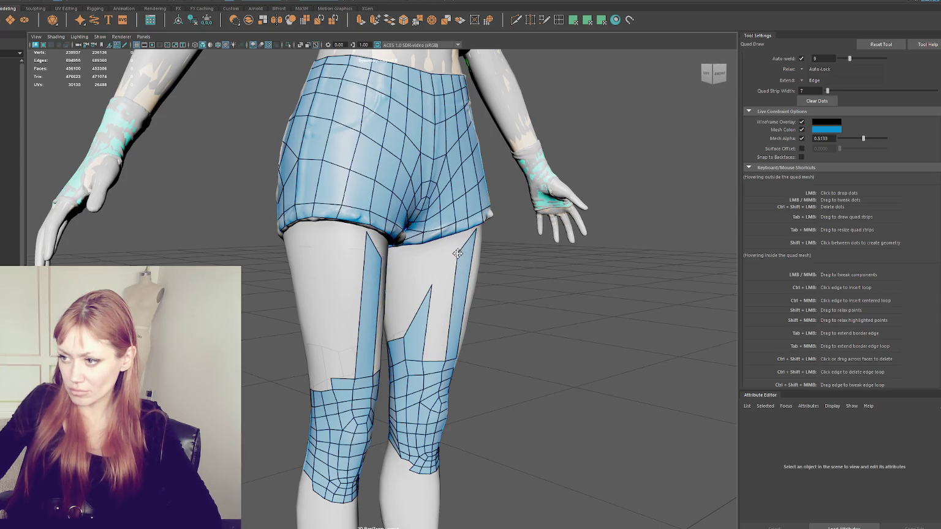
{"action": "left_click", "coordinate": [446, 294], "text": "shift"}
{"action": "left_click", "coordinate": [414, 278], "text": "shift"}
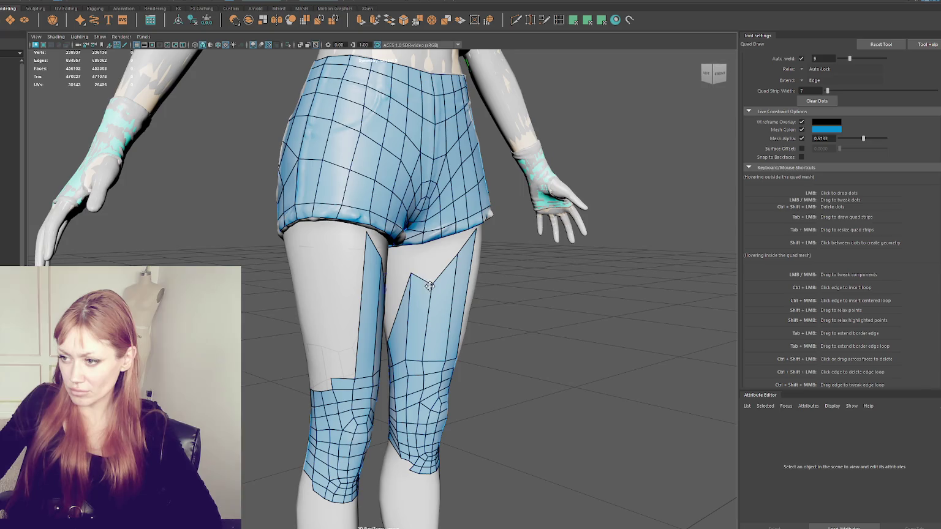
Fill the back-thigh gap above the knee, extending the patch up toward the shorts
{"action": "left_click_drag", "start_coordinate": [414, 278], "coordinate": [536, 281], "text": "alt"}
{"action": "left_click", "coordinate": [404, 336], "text": "shift"}
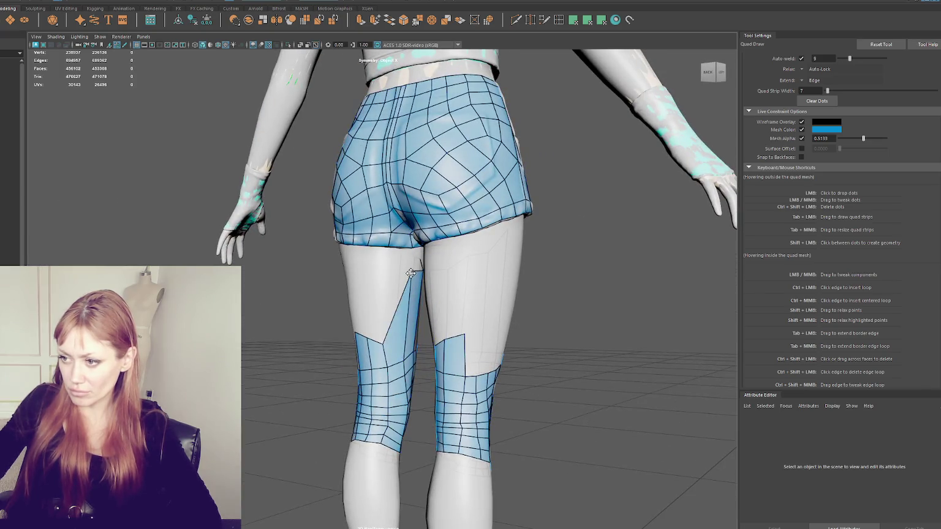
{"action": "left_click", "coordinate": [375, 315], "text": "shift"}
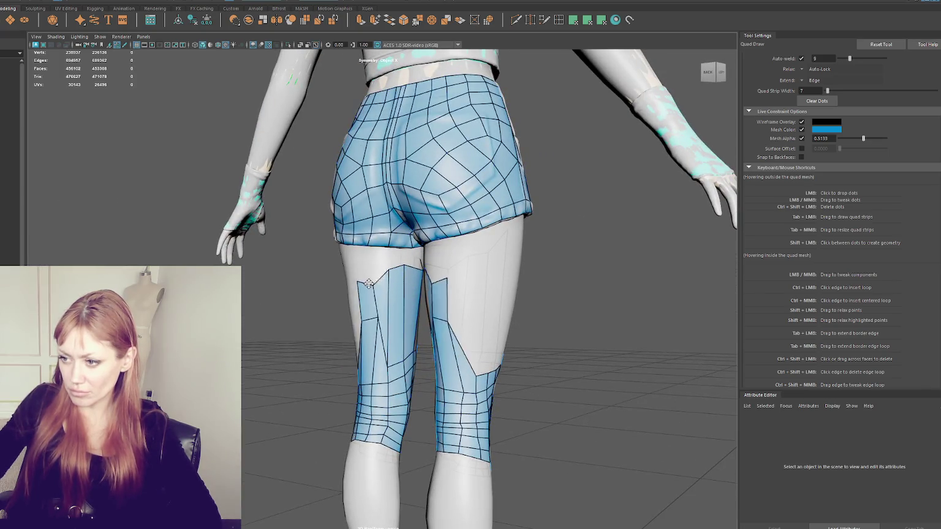
{"action": "mouse_move", "coordinate": [361, 334]}
{"action": "left_mouse_down", "text": "alt"}
{"action": "mouse_move", "coordinate": [369, 280]}
{"action": "mouse_move", "coordinate": [358, 268]}
{"action": "left_mouse_up", "text": "alt"}
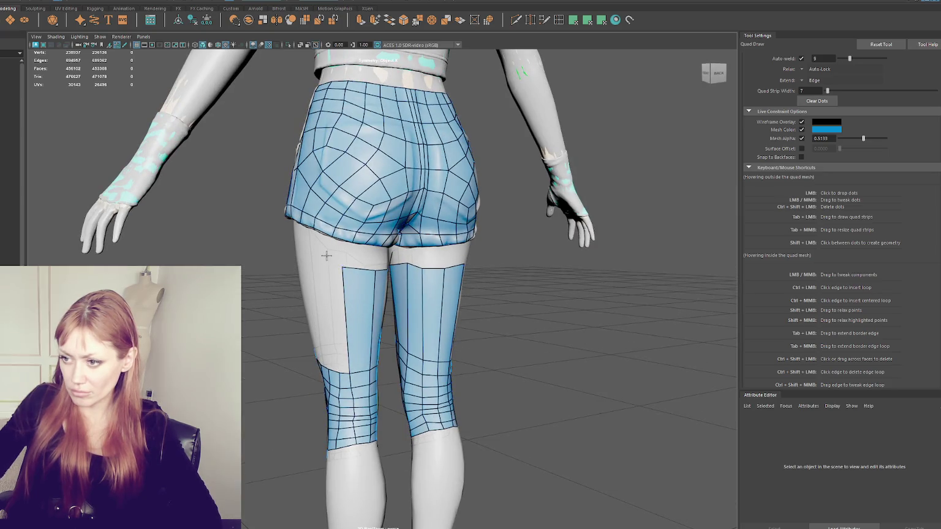
{"action": "mouse_move", "coordinate": [338, 293]}
{"action": "left_mouse_down", "text": "alt"}
{"action": "mouse_move", "coordinate": [344, 342]}
{"action": "mouse_move", "coordinate": [441, 337]}
{"action": "left_mouse_up", "text": "alt"}
{"action": "scroll", "coordinate": [403, 268], "scroll_direction": "up", "scroll_amount": 2}
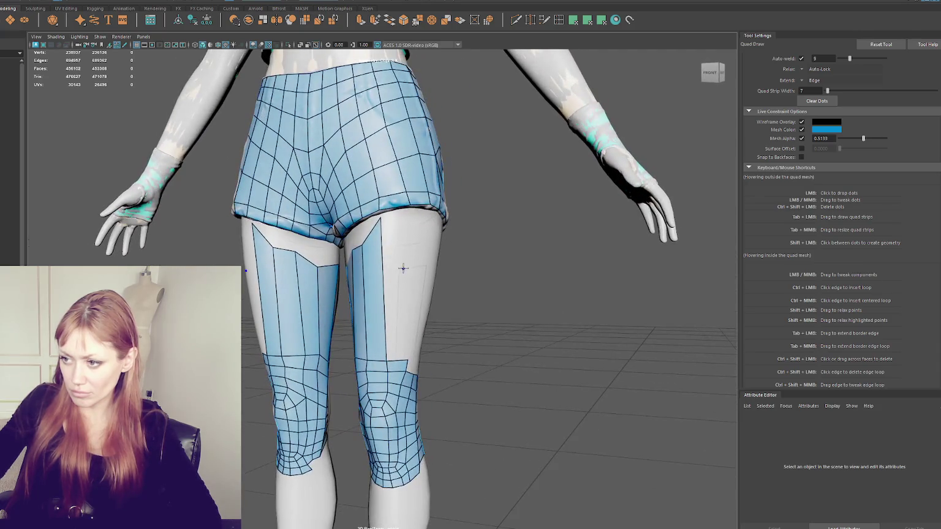
Zoom in on the knee and delete the stray narrow faces at its outer side
{"action": "mouse_move", "coordinate": [392, 274]}
{"action": "left_mouse_down", "text": "alt"}
{"action": "mouse_move", "coordinate": [346, 358]}
{"action": "mouse_move", "coordinate": [290, 363]}
{"action": "mouse_move", "coordinate": [500, 366]}
{"action": "mouse_move", "coordinate": [284, 364]}
{"action": "mouse_move", "coordinate": [642, 374]}
{"action": "mouse_move", "coordinate": [725, 361]}
{"action": "mouse_move", "coordinate": [412, 369]}
{"action": "mouse_move", "coordinate": [573, 368]}
{"action": "mouse_move", "coordinate": [475, 357]}
{"action": "mouse_move", "coordinate": [682, 372]}
{"action": "mouse_move", "coordinate": [299, 362]}
{"action": "left_mouse_up", "text": "alt"}
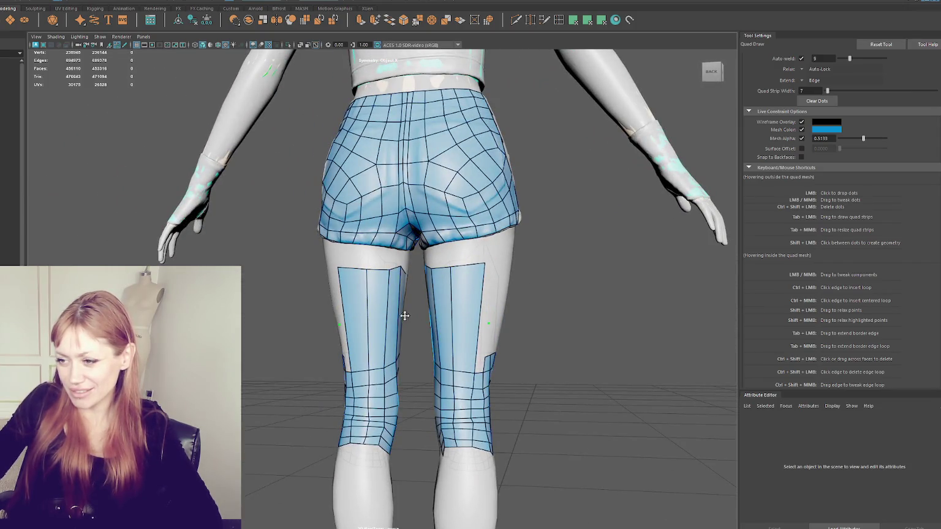
{"action": "scroll", "coordinate": [413, 316], "scroll_direction": "up", "scroll_amount": 3}
{"action": "mouse_move", "coordinate": [413, 316]}
{"action": "left_mouse_down", "text": "alt"}
{"action": "mouse_move", "coordinate": [407, 380]}
{"action": "mouse_move", "coordinate": [329, 381]}
{"action": "mouse_move", "coordinate": [404, 306]}
{"action": "mouse_move", "coordinate": [462, 311]}
{"action": "mouse_move", "coordinate": [435, 310]}
{"action": "left_mouse_up", "text": "alt"}
{"action": "mouse_move", "coordinate": [431, 362]}
{"action": "left_mouse_down", "text": "alt"}
{"action": "mouse_move", "coordinate": [386, 370]}
{"action": "mouse_move", "coordinate": [460, 389]}
{"action": "left_mouse_up", "text": "alt"}
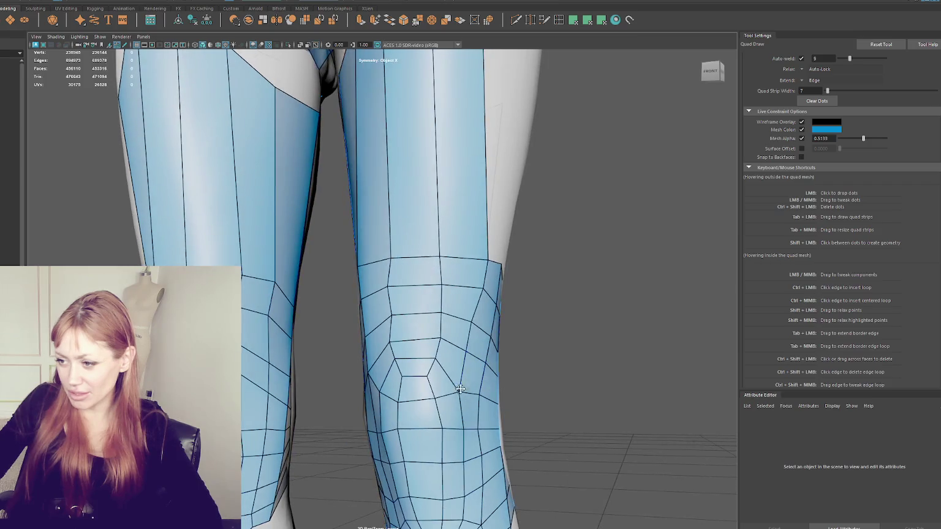
{"action": "left_click", "coordinate": [484, 312], "text": "ctrl+shift"}
{"action": "left_click", "coordinate": [487, 324], "text": "ctrl+shift"}
{"action": "left_click", "coordinate": [493, 285], "text": "ctrl+shift"}
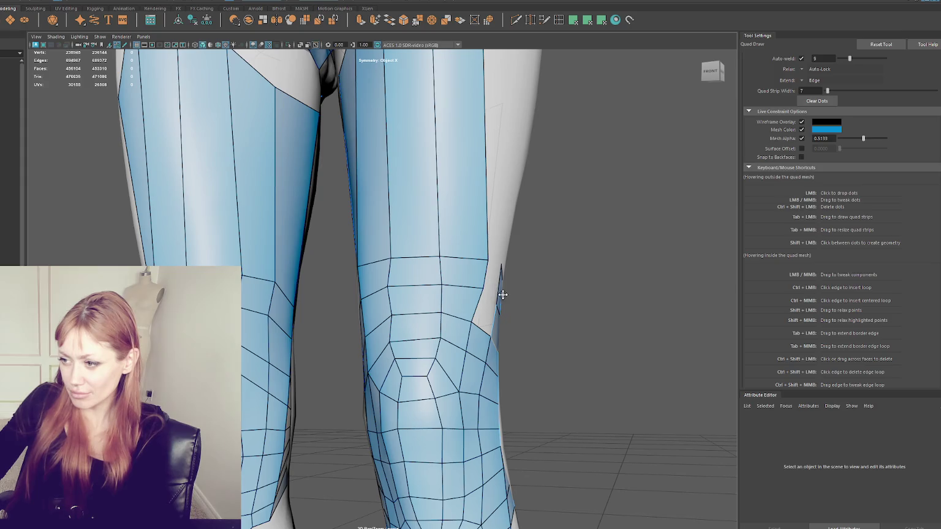
Pull the protruding knee vertex back into line and fill the gap above the knee with a quad
{"action": "left_click_drag", "start_coordinate": [417, 339], "coordinate": [394, 341], "text": "alt"}
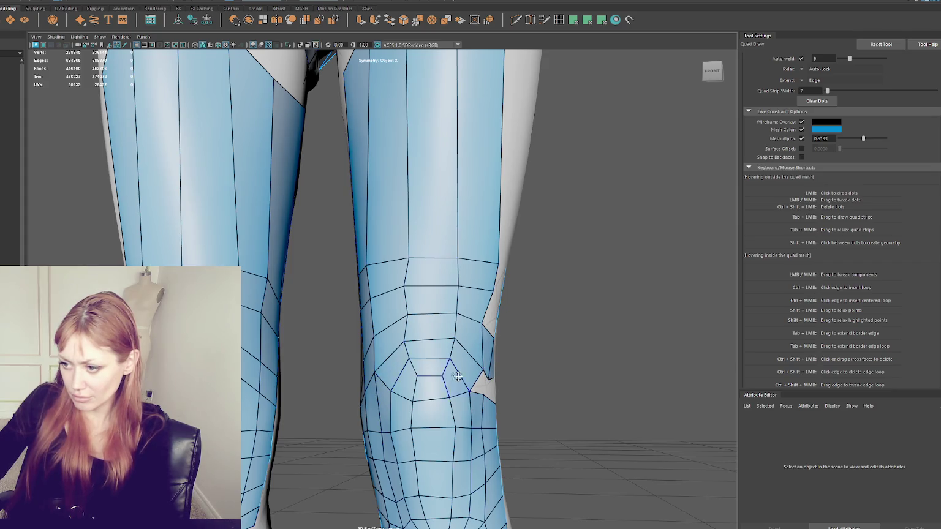
{"action": "left_click_drag", "start_coordinate": [483, 395], "coordinate": [484, 379]}
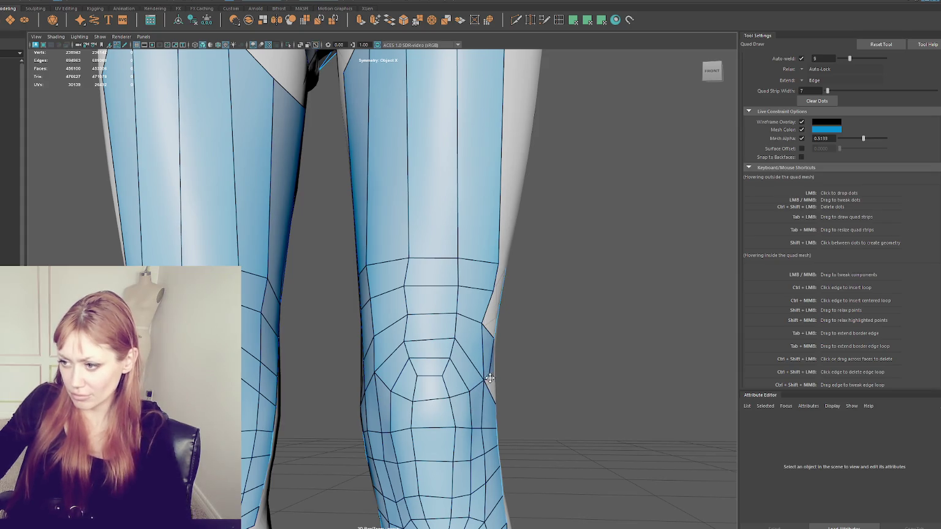
{"action": "mouse_move", "coordinate": [493, 379]}
{"action": "left_mouse_down", "text": "alt"}
{"action": "mouse_move", "coordinate": [451, 376]}
{"action": "mouse_move", "coordinate": [470, 315]}
{"action": "mouse_move", "coordinate": [383, 333]}
{"action": "mouse_move", "coordinate": [426, 334]}
{"action": "mouse_move", "coordinate": [398, 321]}
{"action": "left_mouse_up", "text": "alt"}
{"action": "left_click", "coordinate": [444, 314], "text": "shift"}
Fill the gaps between the outer thigh strip and the knee patch with quads
{"action": "left_click", "coordinate": [391, 331], "text": "shift"}
{"action": "left_click", "coordinate": [429, 344], "text": "shift"}
{"action": "scroll", "coordinate": [398, 315], "scroll_direction": "down", "scroll_amount": 2}
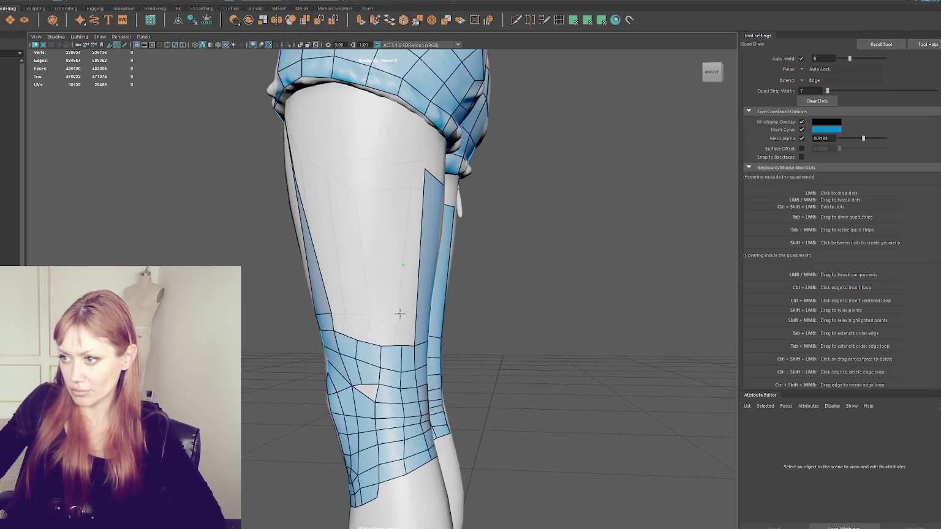
{"action": "mouse_move", "coordinate": [425, 167]}
{"action": "left_mouse_down", "text": "alt"}
{"action": "mouse_move", "coordinate": [359, 270]}
{"action": "mouse_move", "coordinate": [413, 290]}
{"action": "left_mouse_up", "text": "alt"}
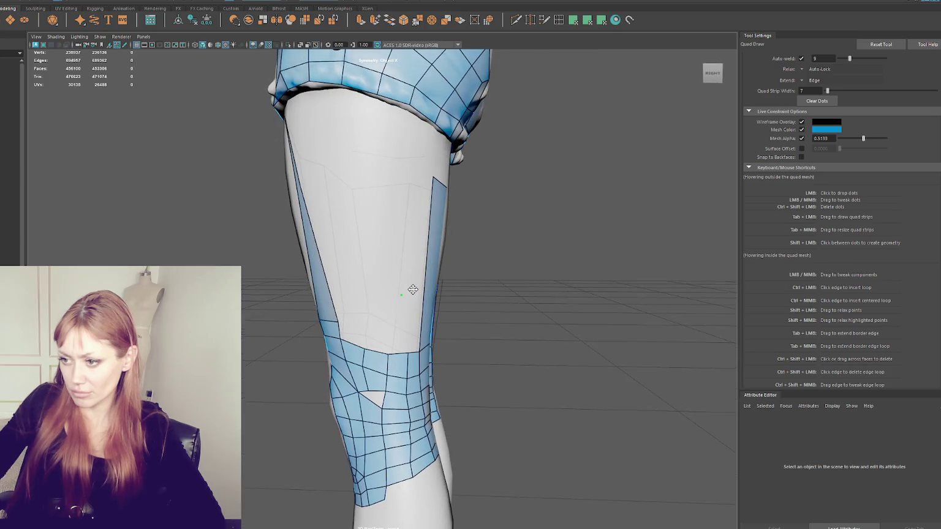
{"action": "left_click", "coordinate": [370, 311], "text": "shift"}
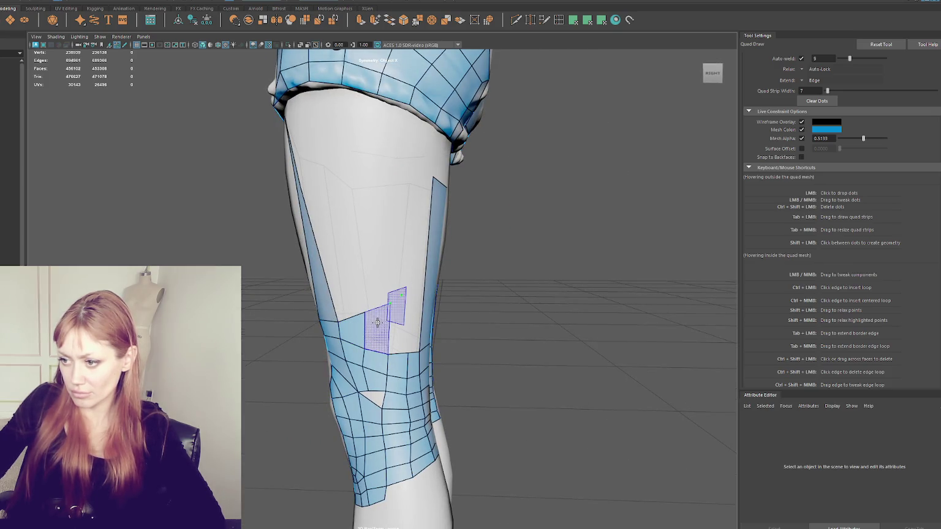
{"action": "left_click", "coordinate": [402, 324], "text": "shift"}
{"action": "left_click_drag", "start_coordinate": [406, 298], "coordinate": [372, 303], "text": "alt"}
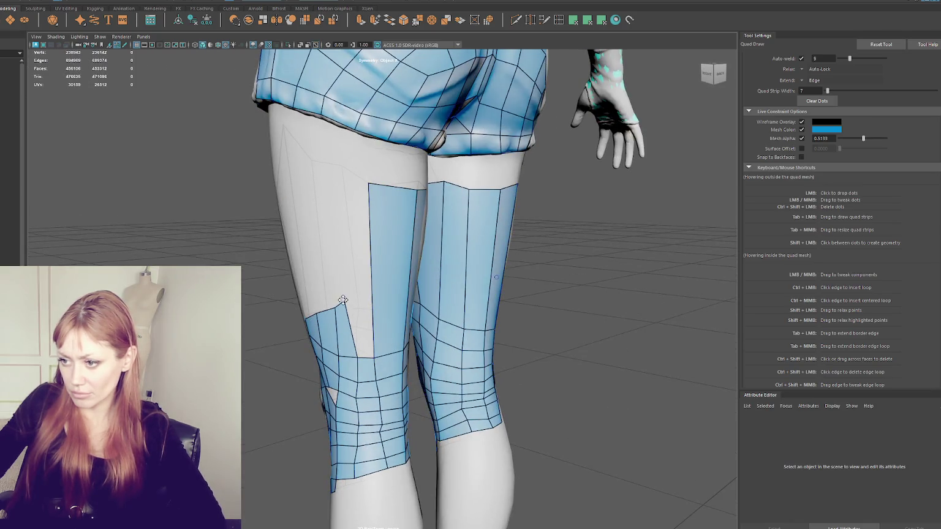
Join the thigh strip's left edge to the knee patch, widen it leftward, and relax the knee quads
{"action": "left_click", "coordinate": [350, 288], "text": "shift"}
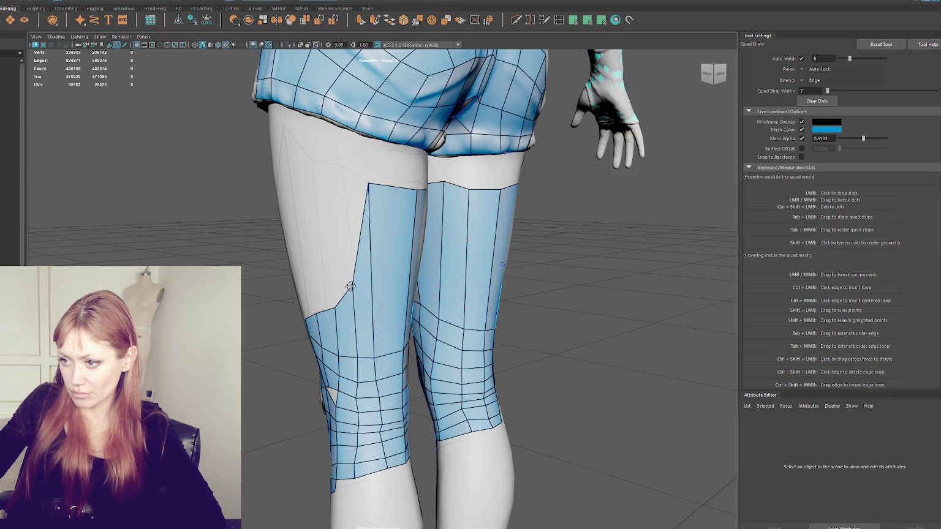
{"action": "left_click_drag", "start_coordinate": [368, 184], "coordinate": [351, 184]}
{"action": "left_click_drag", "start_coordinate": [334, 305], "coordinate": [315, 304]}
{"action": "mouse_move", "coordinate": [472, 322]}
{"action": "left_mouse_down", "text": "alt"}
{"action": "mouse_move", "coordinate": [392, 320]}
{"action": "mouse_move", "coordinate": [394, 297]}
{"action": "left_mouse_up", "text": "alt"}
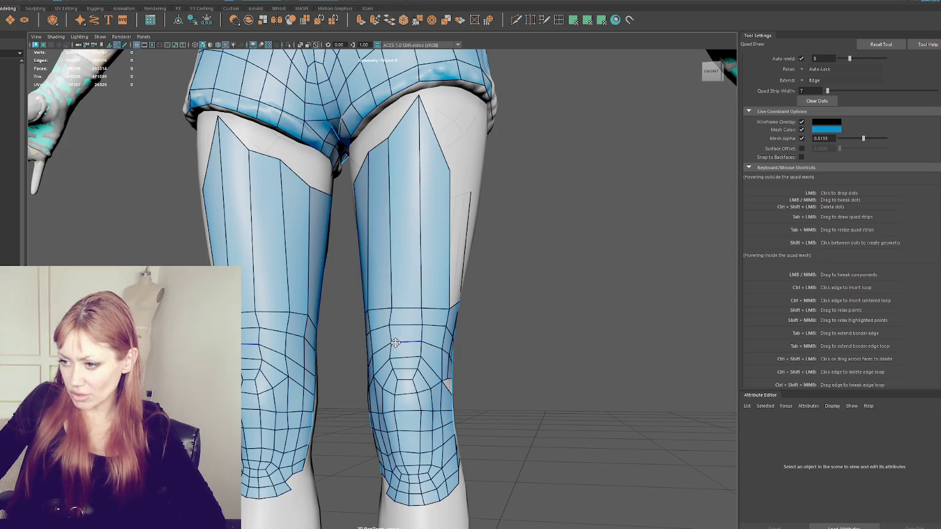
{"action": "mouse_move", "coordinate": [387, 339]}
{"action": "left_mouse_down", "text": "alt"}
{"action": "mouse_move", "coordinate": [430, 392]}
{"action": "mouse_move", "coordinate": [381, 367]}
{"action": "left_mouse_up", "text": "alt"}
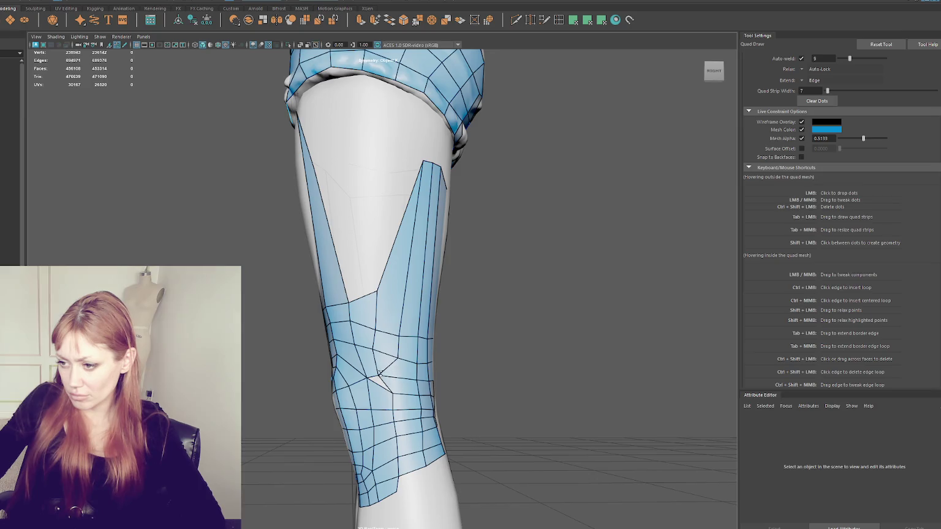
{"action": "mouse_move", "coordinate": [394, 373]}
{"action": "left_mouse_down", "text": "shift"}
{"action": "mouse_move", "coordinate": [400, 379]}
{"action": "mouse_move", "coordinate": [382, 356]}
{"action": "left_mouse_up", "text": "shift"}
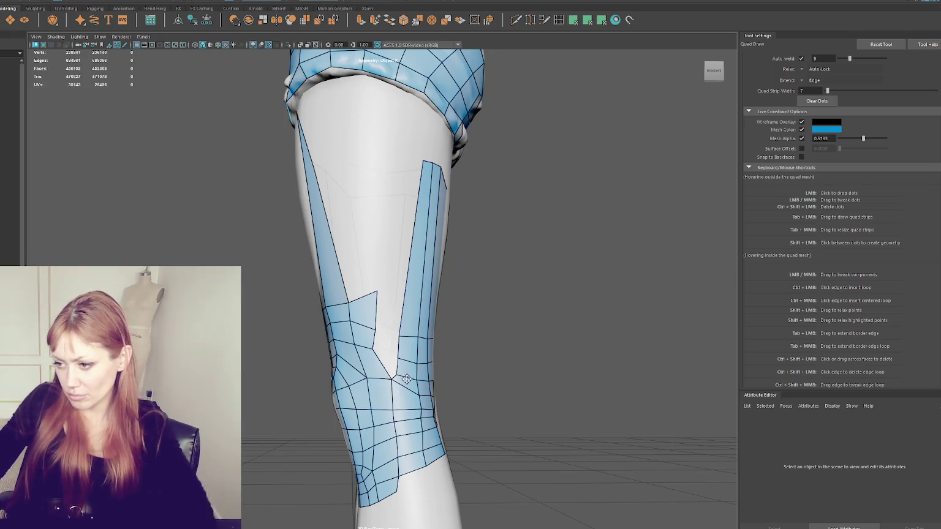
{"action": "left_click_drag", "start_coordinate": [390, 376], "coordinate": [368, 382], "text": "alt"}
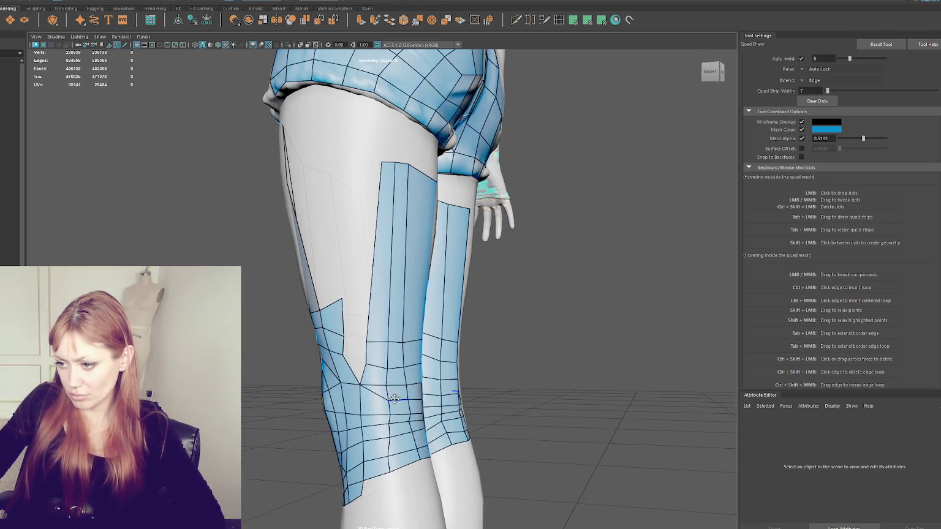
Delete the quad strip and stray edge above the right knee, adjusting a knee vertex
{"action": "left_click_drag", "start_coordinate": [418, 388], "coordinate": [310, 382], "text": "alt"}
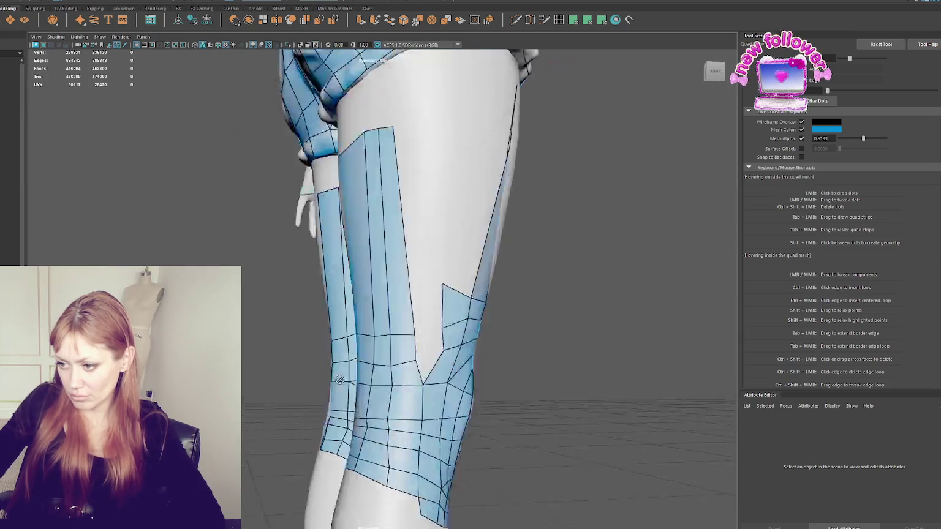
{"action": "left_click", "coordinate": [368, 374], "text": "ctrl+shift"}
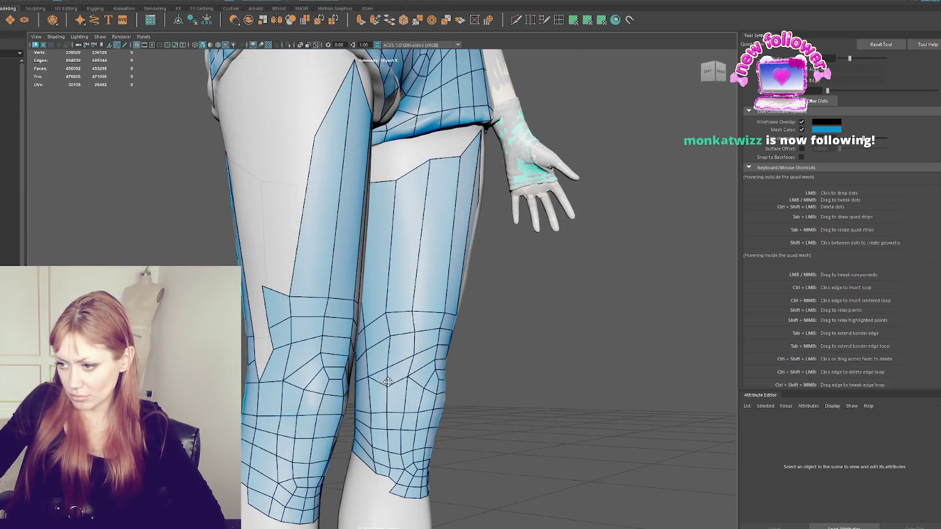
{"action": "left_click_drag", "start_coordinate": [387, 382], "coordinate": [390, 372], "text": "alt"}
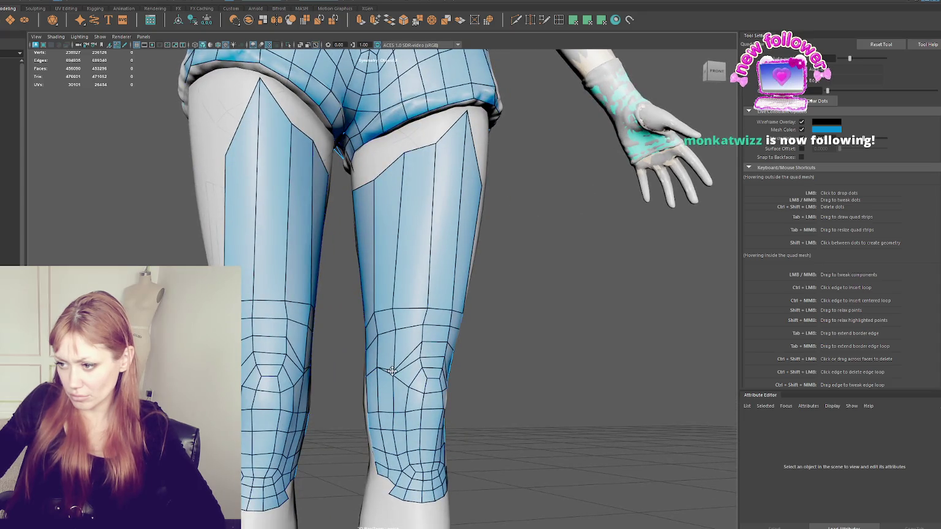
{"action": "mouse_move", "coordinate": [432, 355]}
{"action": "left_mouse_down", "text": "alt"}
{"action": "mouse_move", "coordinate": [404, 357]}
{"action": "mouse_move", "coordinate": [420, 339]}
{"action": "mouse_move", "coordinate": [489, 351]}
{"action": "left_mouse_up", "text": "alt"}
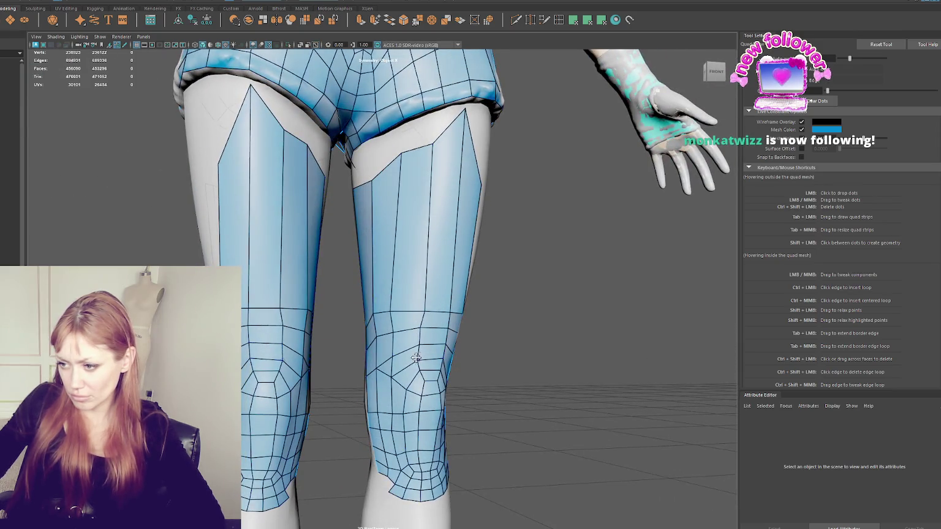
{"action": "left_click", "coordinate": [390, 360], "text": "ctrl+shift"}
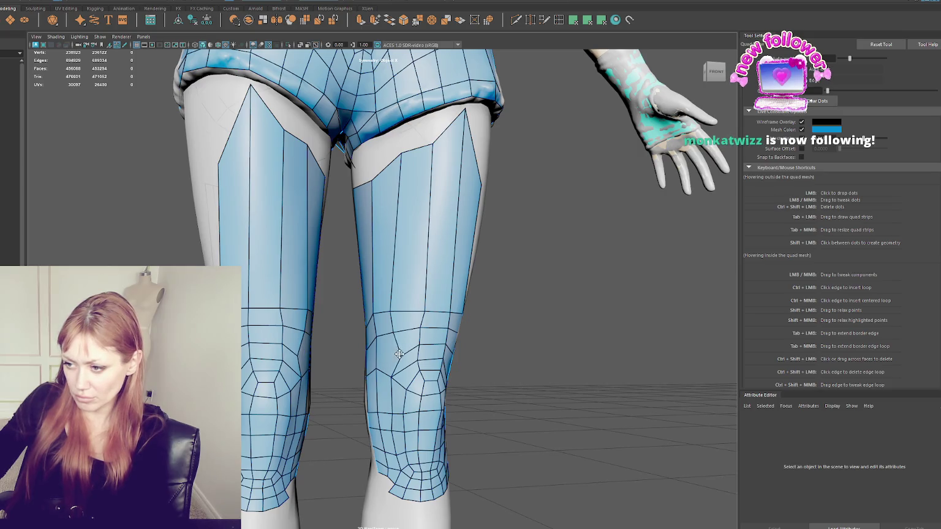
{"action": "left_click_drag", "start_coordinate": [395, 321], "coordinate": [406, 331]}
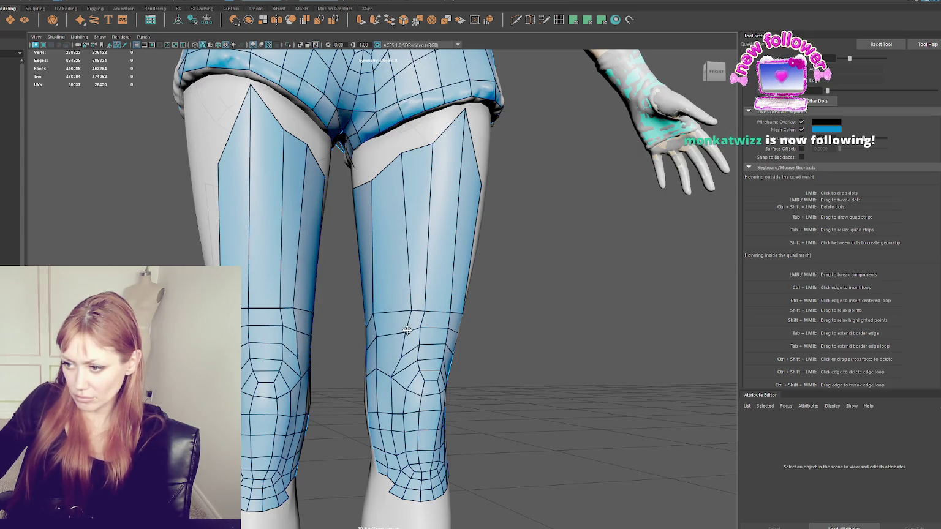
{"action": "left_click", "coordinate": [391, 336], "text": "ctrl+shift"}
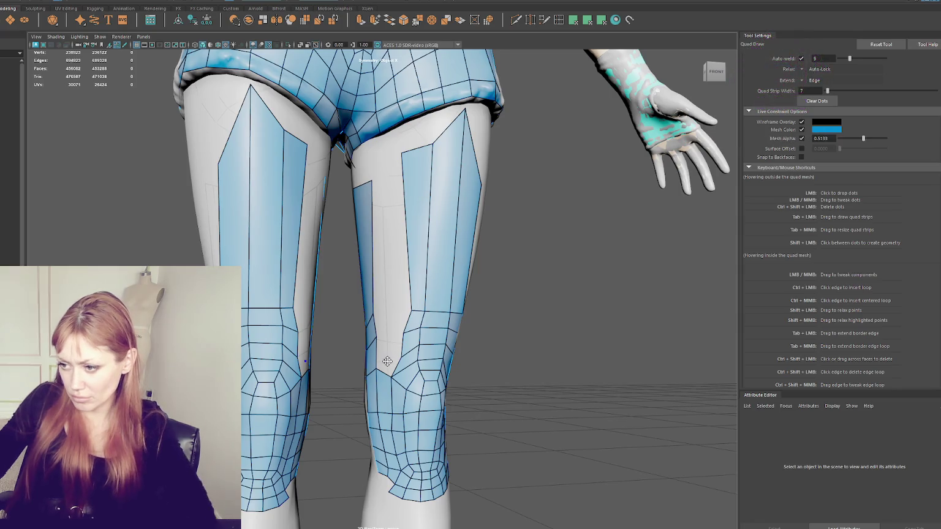
Add a new quad above the knee, pull its corners into place, and fill the gap below the thigh strip
{"action": "left_click", "coordinate": [383, 325], "text": "shift"}
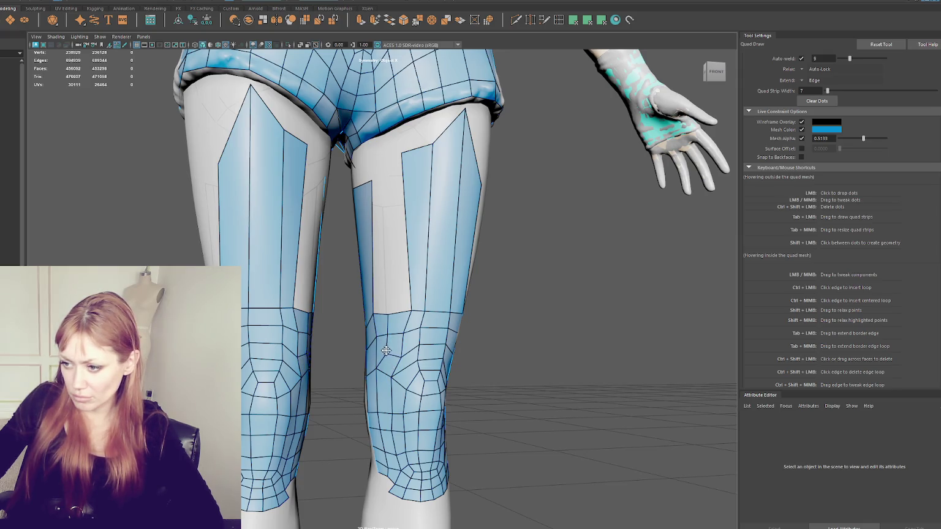
{"action": "mouse_move", "coordinate": [464, 363]}
{"action": "left_mouse_down", "text": "alt"}
{"action": "mouse_move", "coordinate": [382, 365]}
{"action": "mouse_move", "coordinate": [465, 361]}
{"action": "mouse_move", "coordinate": [396, 357]}
{"action": "left_mouse_up", "text": "alt"}
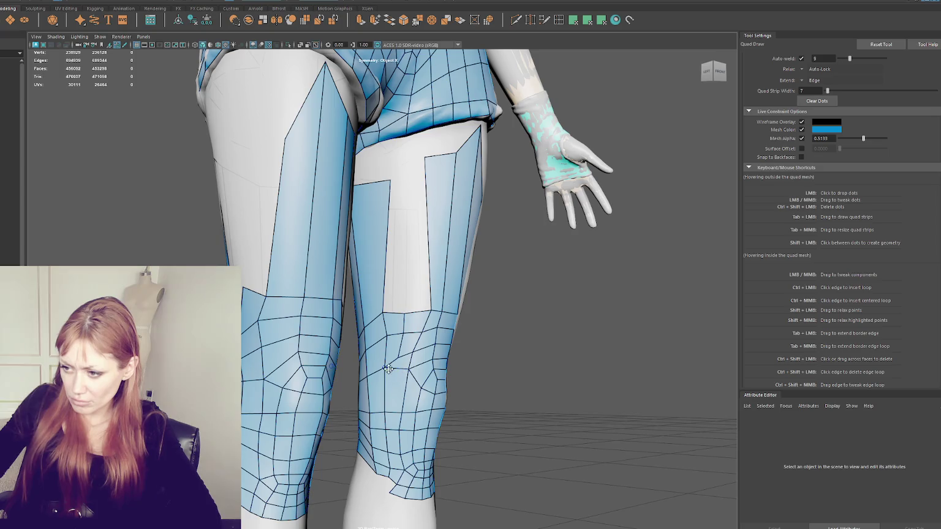
{"action": "left_click_drag", "start_coordinate": [388, 369], "coordinate": [355, 357], "text": "alt"}
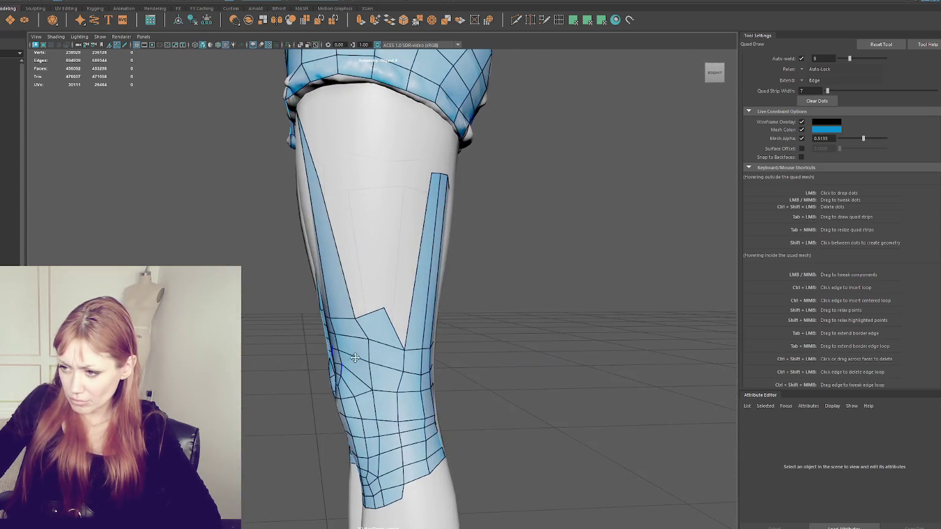
{"action": "mouse_move", "coordinate": [385, 308]}
{"action": "left_mouse_down"}
{"action": "mouse_move", "coordinate": [444, 372]}
{"action": "mouse_move", "coordinate": [392, 352]}
{"action": "left_mouse_up"}
{"action": "scroll", "coordinate": [444, 372], "scroll_direction": "up", "scroll_amount": 3}
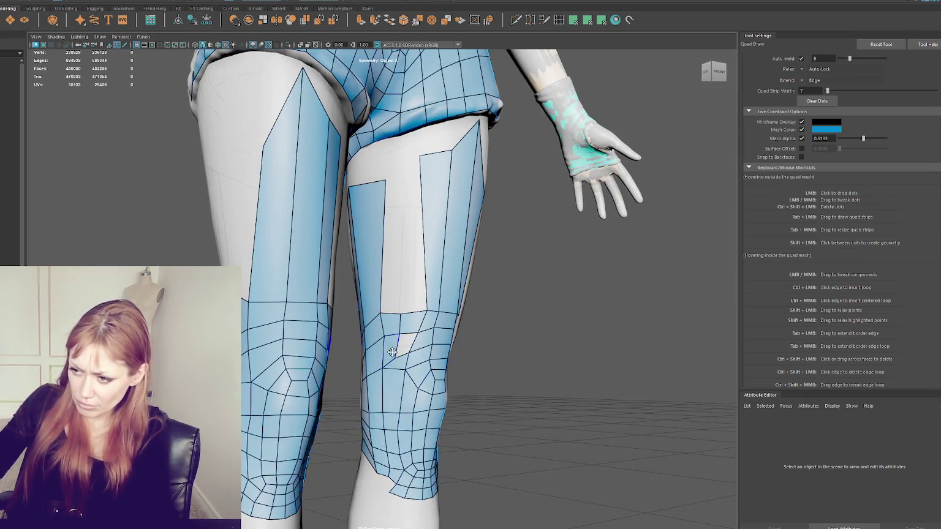
{"action": "mouse_move", "coordinate": [396, 360]}
{"action": "left_mouse_down"}
{"action": "mouse_move", "coordinate": [388, 322]}
{"action": "mouse_move", "coordinate": [397, 352]}
{"action": "mouse_move", "coordinate": [415, 349]}
{"action": "left_mouse_up"}
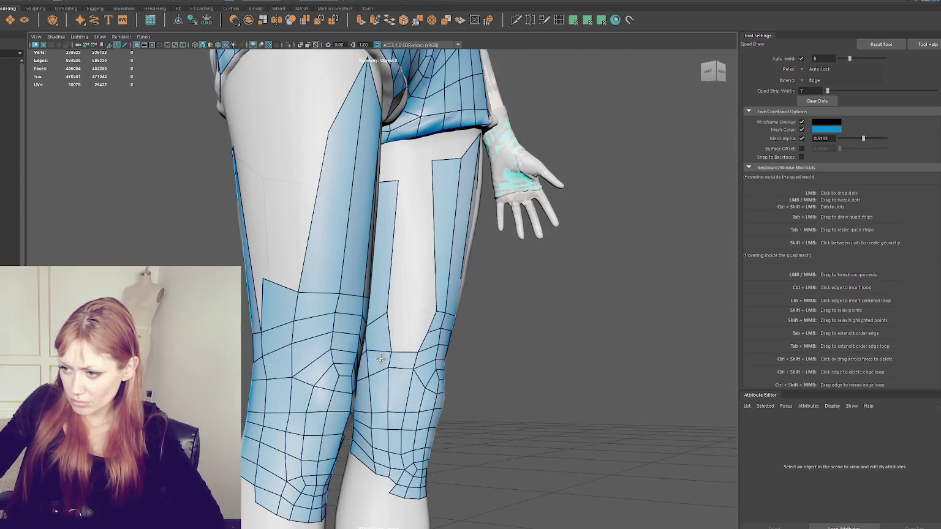
{"action": "mouse_move", "coordinate": [391, 351]}
{"action": "left_mouse_down"}
{"action": "mouse_move", "coordinate": [434, 330]}
{"action": "mouse_move", "coordinate": [385, 315]}
{"action": "mouse_move", "coordinate": [380, 331]}
{"action": "mouse_move", "coordinate": [392, 321]}
{"action": "mouse_move", "coordinate": [426, 179]}
{"action": "mouse_move", "coordinate": [377, 263]}
{"action": "mouse_move", "coordinate": [454, 259]}
{"action": "left_mouse_up"}
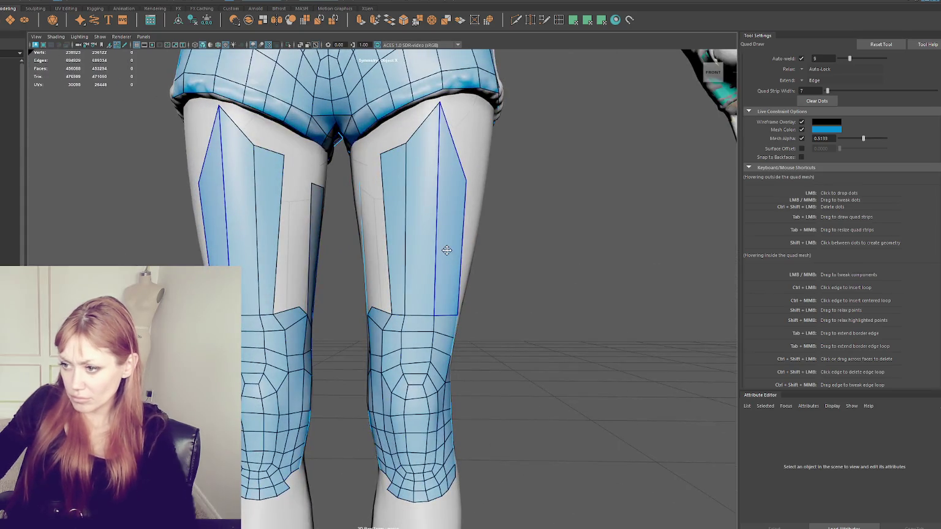
Undo the inner-knee vertex move and fill the thigh gap with a quad strip
{"action": "mouse_move", "coordinate": [400, 337]}
{"action": "left_mouse_down", "text": "alt"}
{"action": "mouse_move", "coordinate": [405, 293]}
{"action": "mouse_move", "coordinate": [387, 184]}
{"action": "mouse_move", "coordinate": [355, 294]}
{"action": "mouse_move", "coordinate": [407, 298]}
{"action": "mouse_move", "coordinate": [391, 268]}
{"action": "left_mouse_up", "text": "alt"}
{"action": "key", "text": "ctrl+z"}
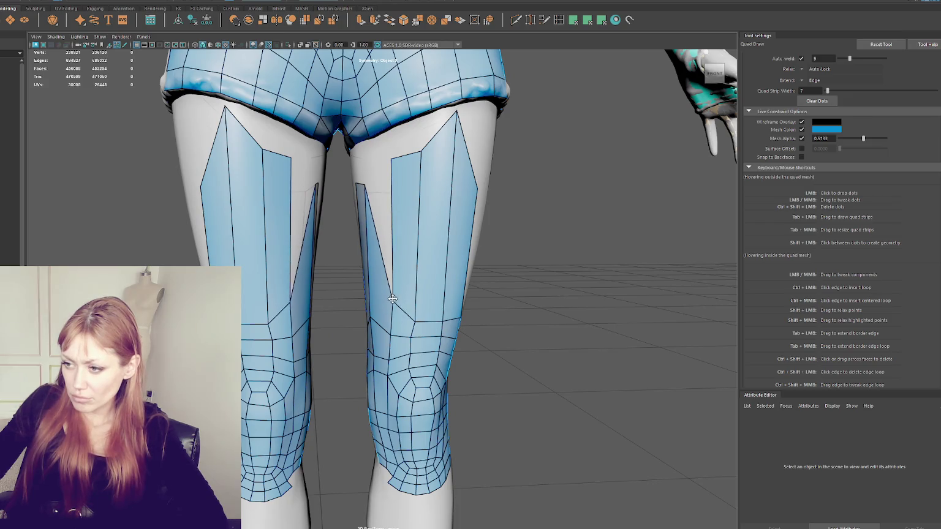
{"action": "mouse_move", "coordinate": [438, 312]}
{"action": "left_mouse_down", "text": "alt"}
{"action": "mouse_move", "coordinate": [409, 312]}
{"action": "mouse_move", "coordinate": [392, 288]}
{"action": "mouse_move", "coordinate": [443, 258]}
{"action": "left_mouse_up", "text": "alt"}
{"action": "left_click", "coordinate": [421, 267], "text": "shift"}
Even out the thigh-strip inner edges and raise one vertex toward the shorts hem
{"action": "scroll", "coordinate": [443, 258], "scroll_direction": "down", "scroll_amount": 3}
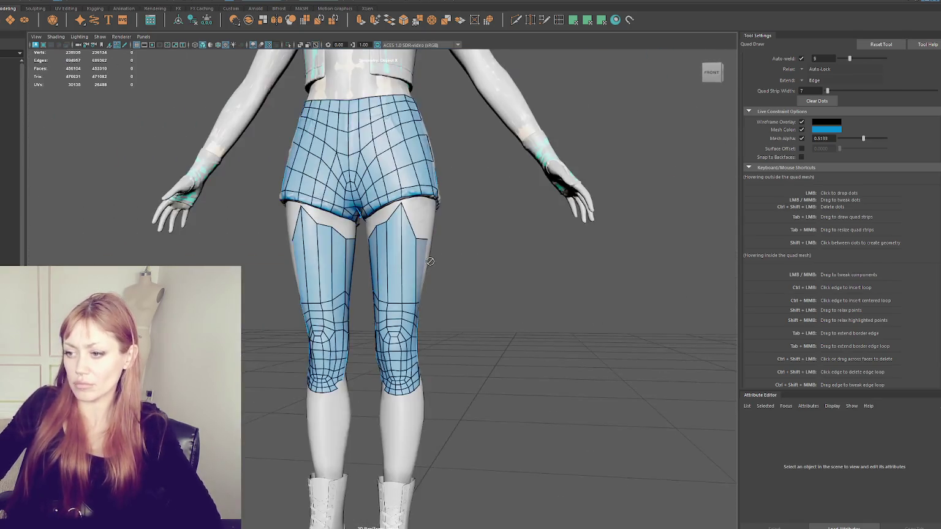
{"action": "scroll", "coordinate": [445, 263], "scroll_direction": "up", "scroll_amount": 1}
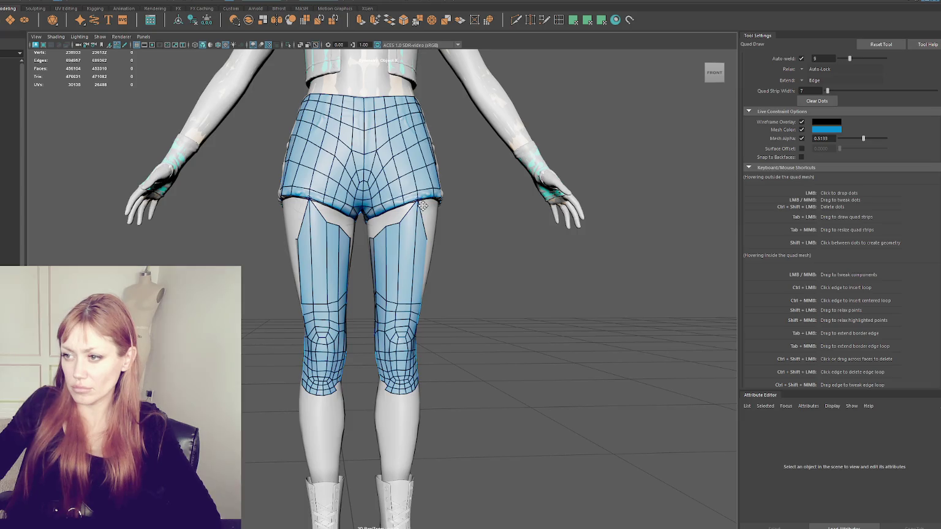
{"action": "scroll", "coordinate": [422, 205], "scroll_direction": "up", "scroll_amount": 1}
{"action": "scroll", "coordinate": [432, 213], "scroll_direction": "up", "scroll_amount": 1}
{"action": "scroll", "coordinate": [441, 220], "scroll_direction": "up", "scroll_amount": 1}
{"action": "mouse_move", "coordinate": [448, 226]}
{"action": "left_mouse_down", "text": "shift"}
{"action": "mouse_move", "coordinate": [406, 251]}
{"action": "mouse_move", "coordinate": [384, 280]}
{"action": "mouse_move", "coordinate": [430, 279]}
{"action": "mouse_move", "coordinate": [389, 268]}
{"action": "left_mouse_up", "text": "shift"}
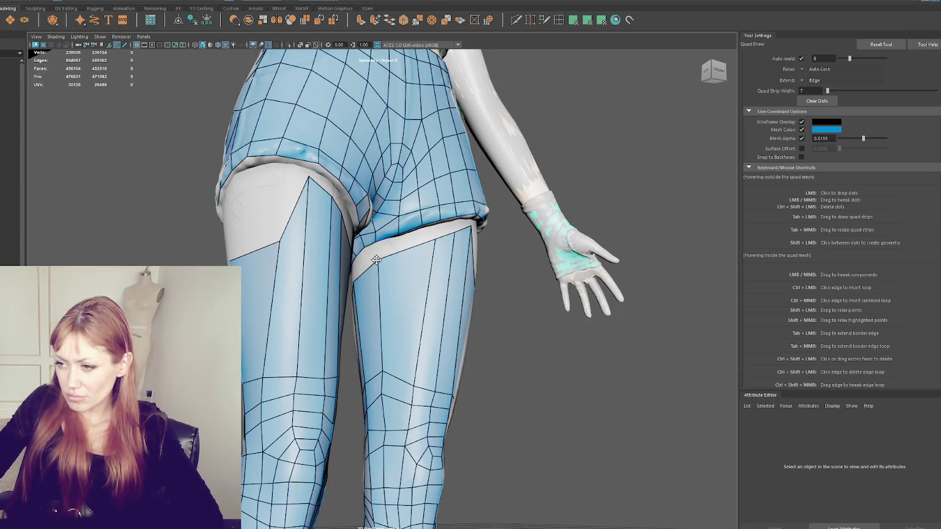
{"action": "left_click_drag", "start_coordinate": [439, 240], "coordinate": [400, 247]}
{"action": "mouse_move", "coordinate": [474, 244]}
{"action": "left_mouse_down", "text": "alt"}
{"action": "mouse_move", "coordinate": [429, 233]}
{"action": "mouse_move", "coordinate": [425, 216]}
{"action": "left_mouse_up", "text": "alt"}
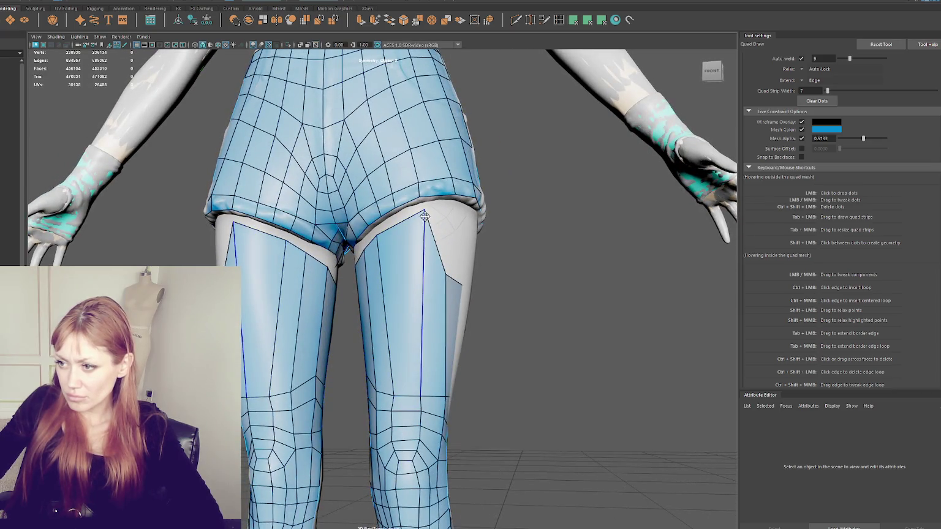
Orbit to inspect the legs from the rear, then from the side of the thigh
{"action": "mouse_move", "coordinate": [497, 259]}
{"action": "left_mouse_down", "text": "alt"}
{"action": "mouse_move", "coordinate": [301, 262]}
{"action": "mouse_move", "coordinate": [622, 265]}
{"action": "left_mouse_up", "text": "alt"}
{"action": "scroll", "coordinate": [586, 273], "scroll_direction": "down", "scroll_amount": 3}
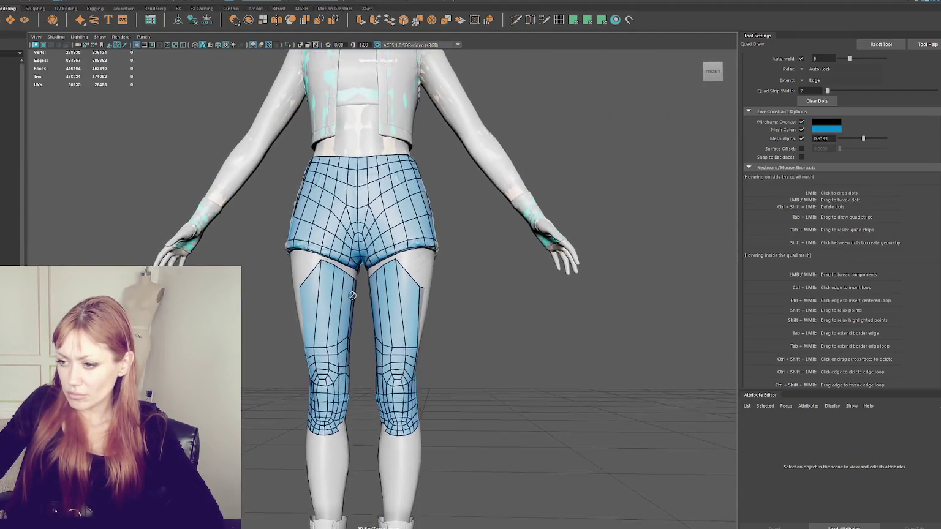
{"action": "scroll", "coordinate": [353, 296], "scroll_direction": "up", "scroll_amount": 2}
{"action": "mouse_move", "coordinate": [352, 296]}
{"action": "left_mouse_down", "text": "alt"}
{"action": "mouse_move", "coordinate": [408, 270]}
{"action": "mouse_move", "coordinate": [404, 251]}
{"action": "left_mouse_up", "text": "alt"}
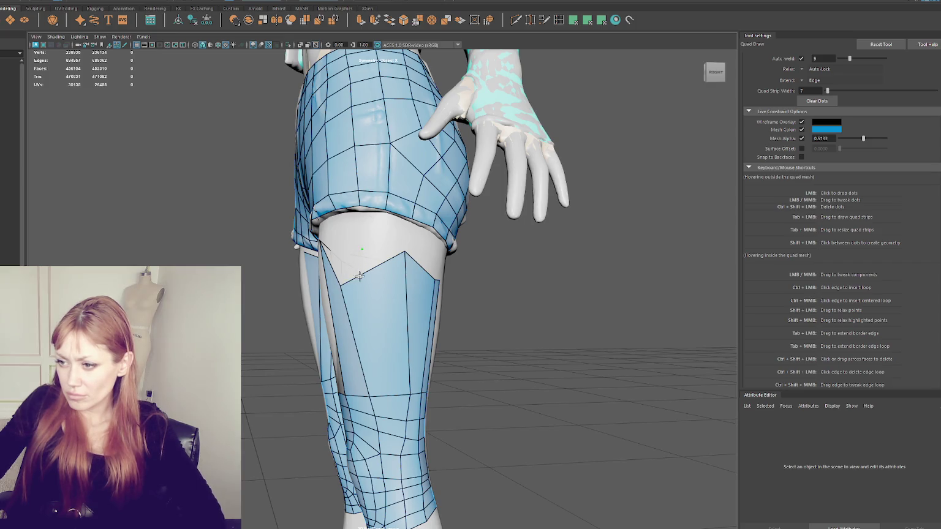
Raise the strip's inner top corner to close the notch and nudge a lower vertex right
{"action": "mouse_move", "coordinate": [342, 286]}
{"action": "left_mouse_down"}
{"action": "mouse_move", "coordinate": [362, 247]}
{"action": "mouse_move", "coordinate": [406, 243]}
{"action": "mouse_move", "coordinate": [361, 237]}
{"action": "left_mouse_up"}
{"action": "mouse_move", "coordinate": [371, 395]}
{"action": "left_mouse_down"}
{"action": "mouse_move", "coordinate": [408, 399]}
{"action": "mouse_move", "coordinate": [375, 399]}
{"action": "mouse_move", "coordinate": [386, 410]}
{"action": "left_mouse_up"}
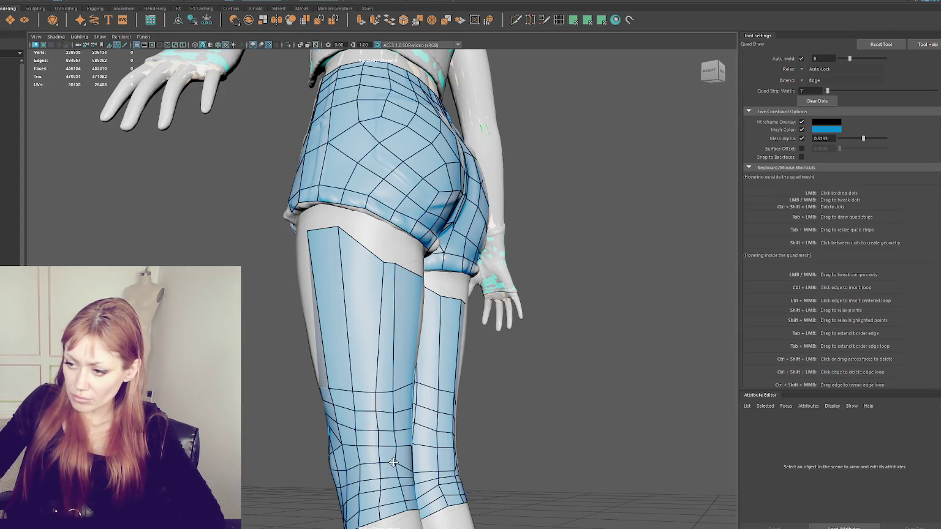
{"action": "left_click_drag", "start_coordinate": [398, 463], "coordinate": [365, 474], "text": "alt"}
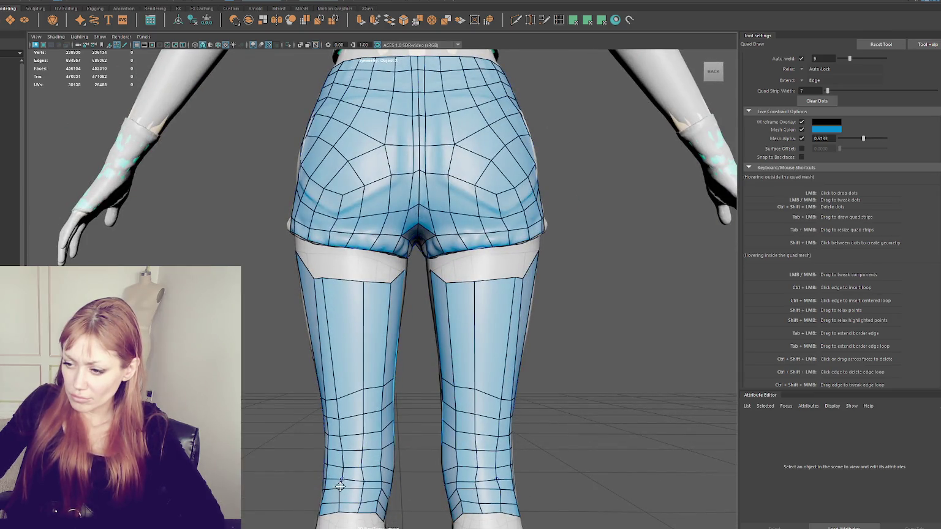
Insert an edge loop near the lower-leg bottoms and pull the knee edge loop slightly down
{"action": "left_click", "coordinate": [378, 490], "text": "ctrl"}
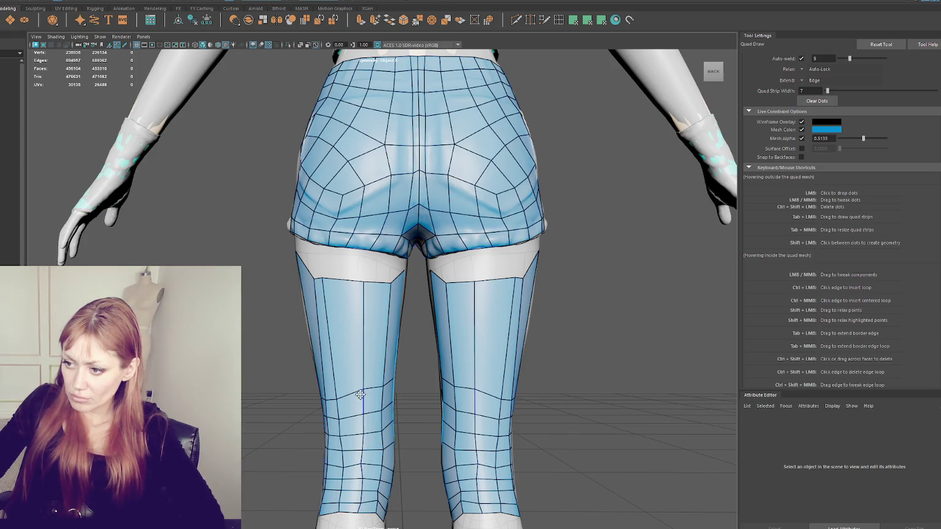
{"action": "left_click_drag", "start_coordinate": [371, 393], "coordinate": [395, 392], "text": "alt"}
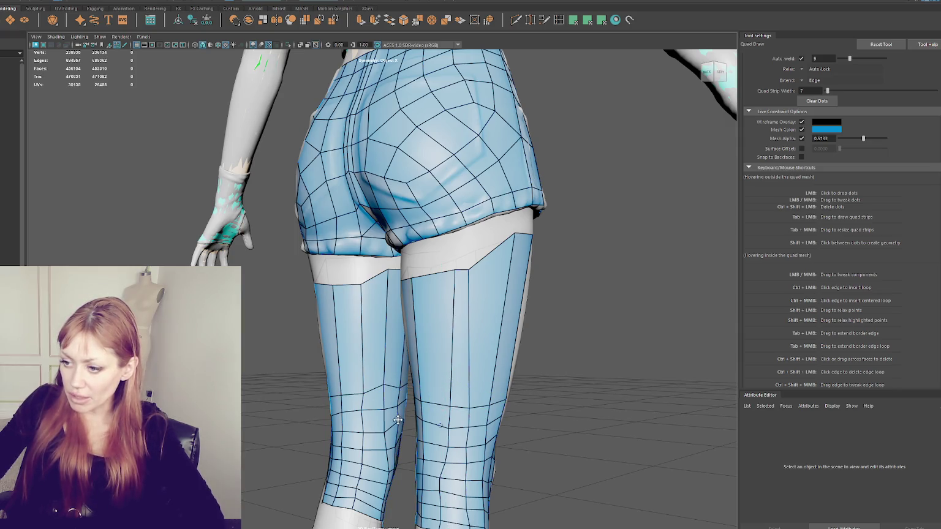
{"action": "mouse_move", "coordinate": [382, 388]}
{"action": "left_mouse_down"}
{"action": "mouse_move", "coordinate": [385, 414]}
{"action": "mouse_move", "coordinate": [602, 427]}
{"action": "left_mouse_up"}
{"action": "left_click_drag", "start_coordinate": [391, 384], "coordinate": [388, 413]}
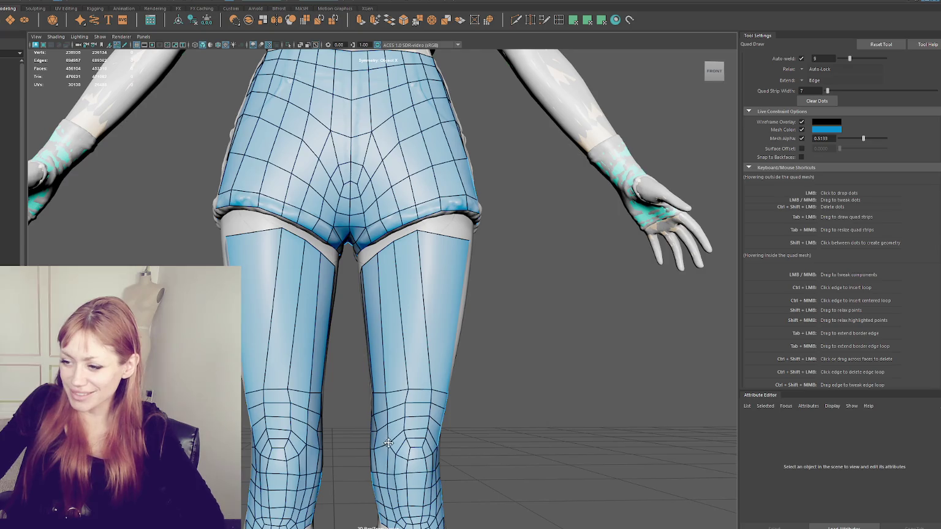
Flatten the thigh strips' top edges from the front view, then check from the back
{"action": "left_click_drag", "start_coordinate": [391, 436], "coordinate": [394, 425], "text": "alt"}
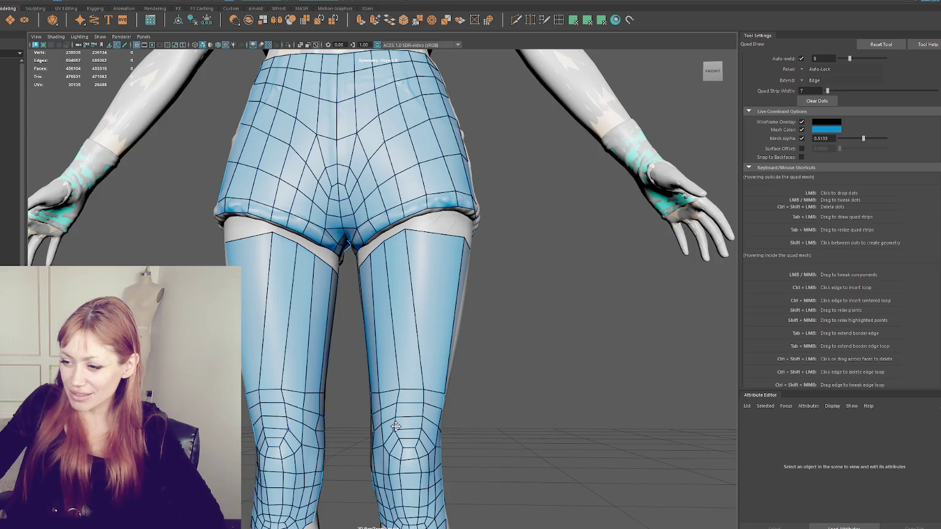
{"action": "left_click_drag", "start_coordinate": [376, 449], "coordinate": [373, 450], "text": "alt"}
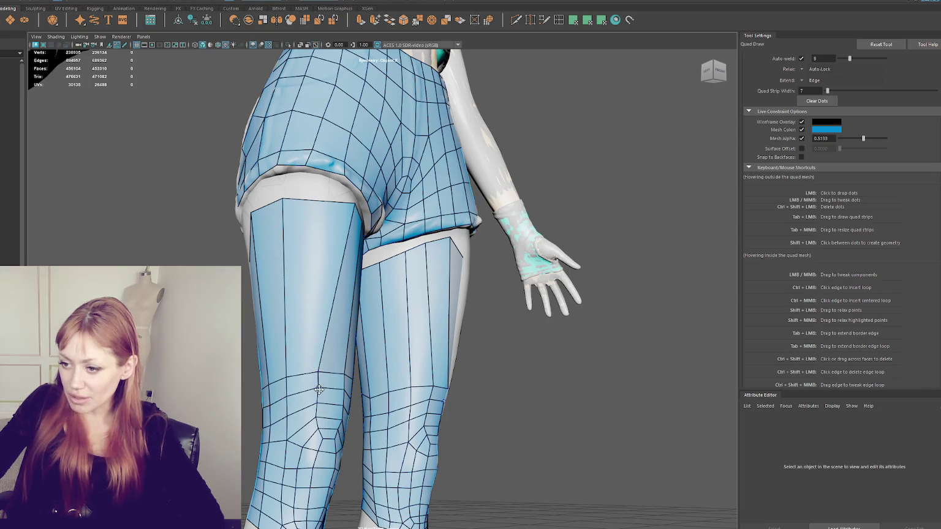
{"action": "mouse_move", "coordinate": [317, 389]}
{"action": "left_mouse_down", "text": "alt"}
{"action": "mouse_move", "coordinate": [347, 393]}
{"action": "mouse_move", "coordinate": [299, 423]}
{"action": "left_mouse_up", "text": "alt"}
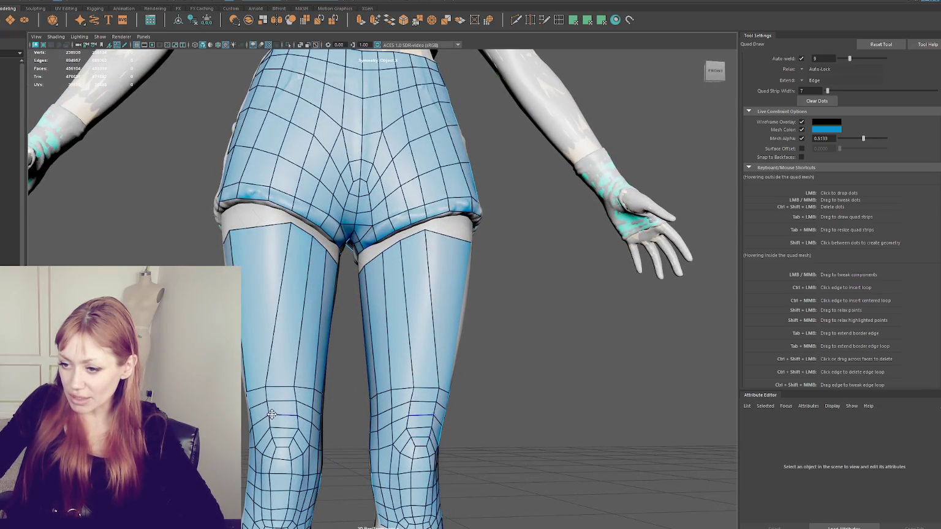
{"action": "left_click_drag", "start_coordinate": [291, 221], "coordinate": [294, 384], "text": "shift"}
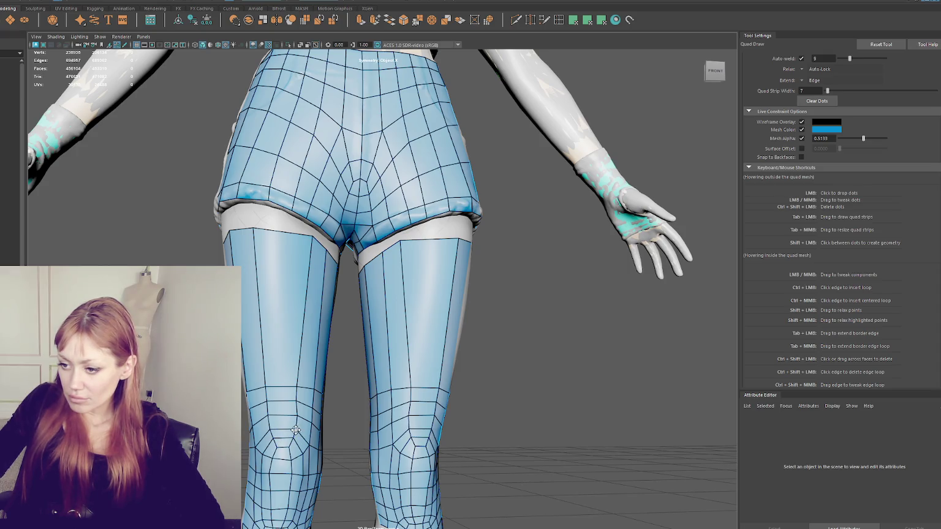
{"action": "scroll", "coordinate": [295, 416], "scroll_direction": "down", "scroll_amount": 3}
{"action": "left_click_drag", "start_coordinate": [295, 416], "coordinate": [437, 403], "text": "alt"}
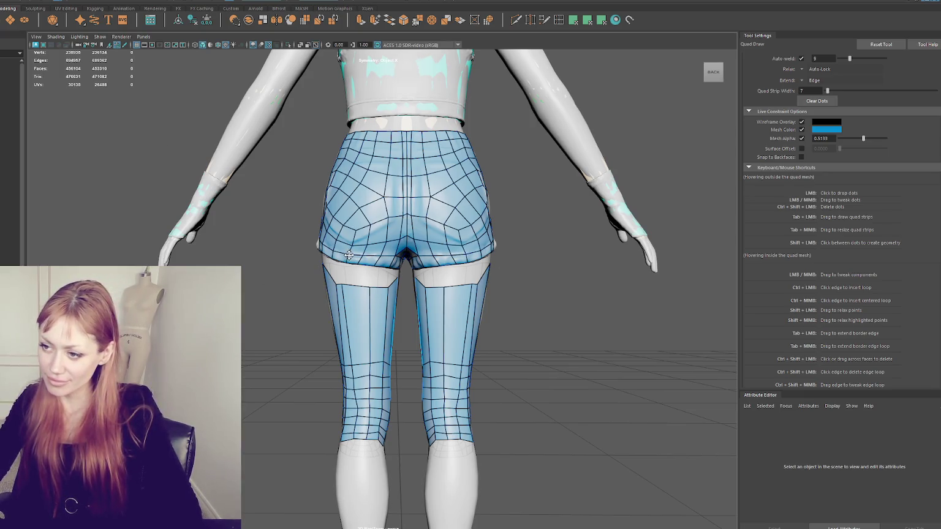
Nudge a back-of-shorts vertex down and insert a vertical edge loop through the thigh strips
{"action": "left_click_drag", "start_coordinate": [370, 226], "coordinate": [364, 211]}
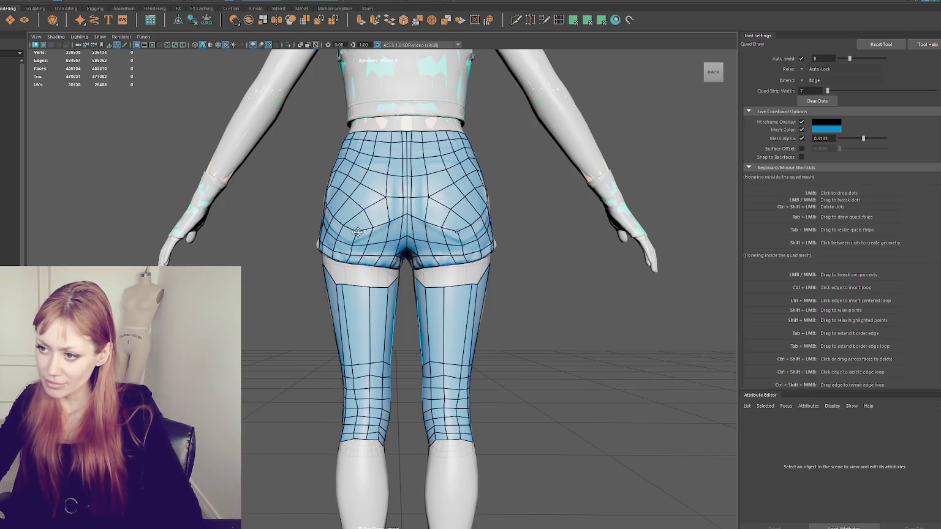
{"action": "mouse_move", "coordinate": [409, 244]}
{"action": "left_mouse_down", "text": "alt"}
{"action": "mouse_move", "coordinate": [377, 251]}
{"action": "mouse_move", "coordinate": [571, 254]}
{"action": "mouse_move", "coordinate": [564, 253]}
{"action": "left_mouse_up", "text": "alt"}
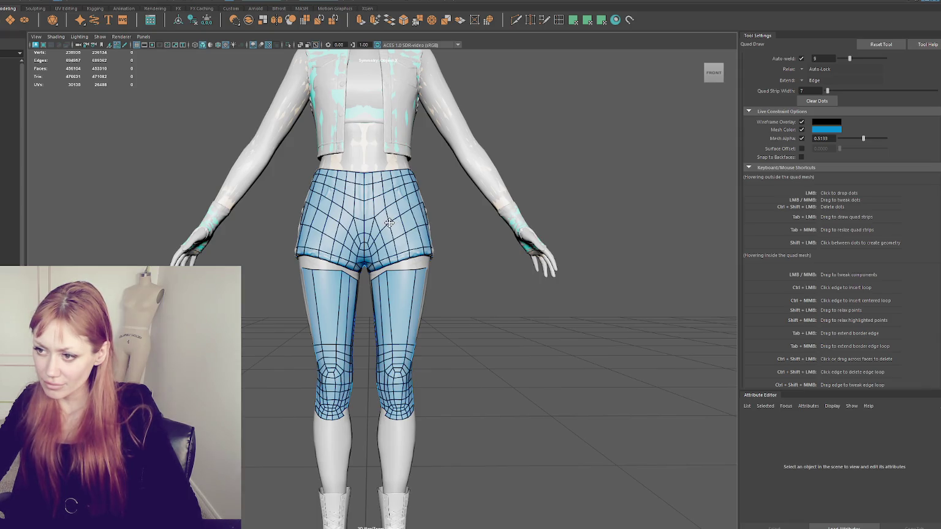
{"action": "scroll", "coordinate": [447, 286], "scroll_direction": "up", "scroll_amount": 1}
{"action": "scroll", "coordinate": [452, 286], "scroll_direction": "up", "scroll_amount": 2}
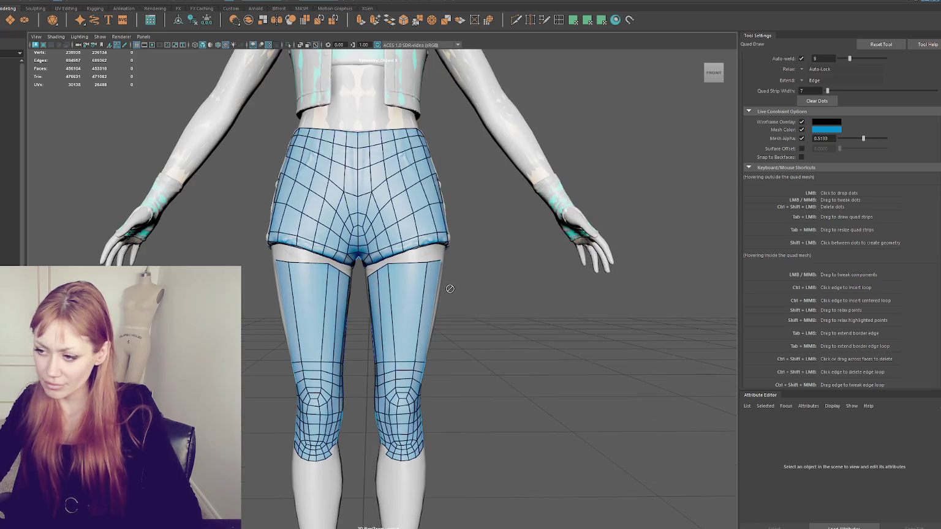
{"action": "left_click", "coordinate": [402, 360], "text": "ctrl"}
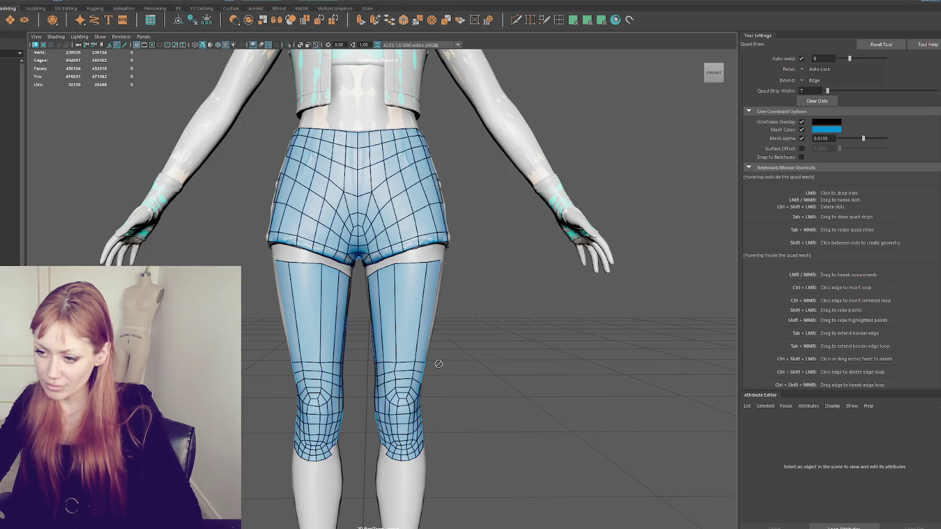
{"action": "left_click_drag", "start_coordinate": [439, 347], "coordinate": [377, 261], "text": "alt"}
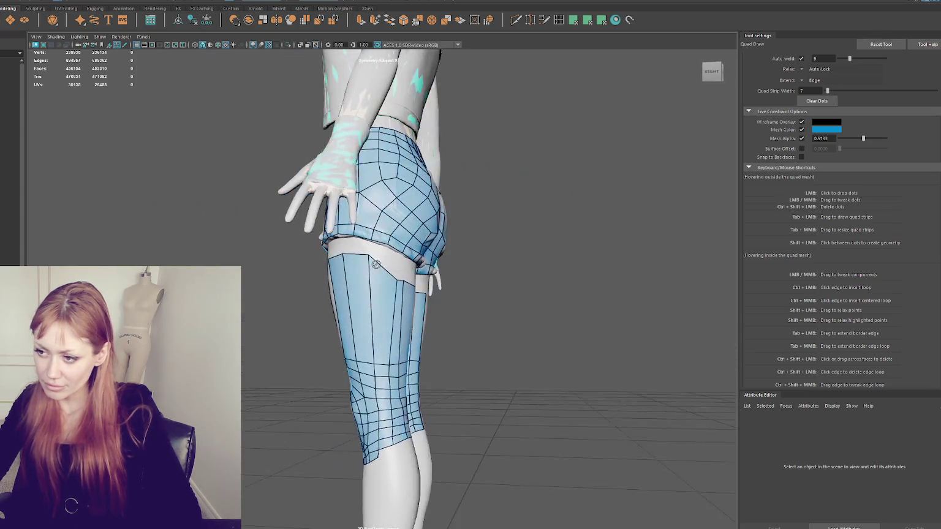
Pull the upper strip's top corners up to the hem, filling a quad in between
{"action": "scroll", "coordinate": [378, 252], "scroll_direction": "up", "scroll_amount": 3}
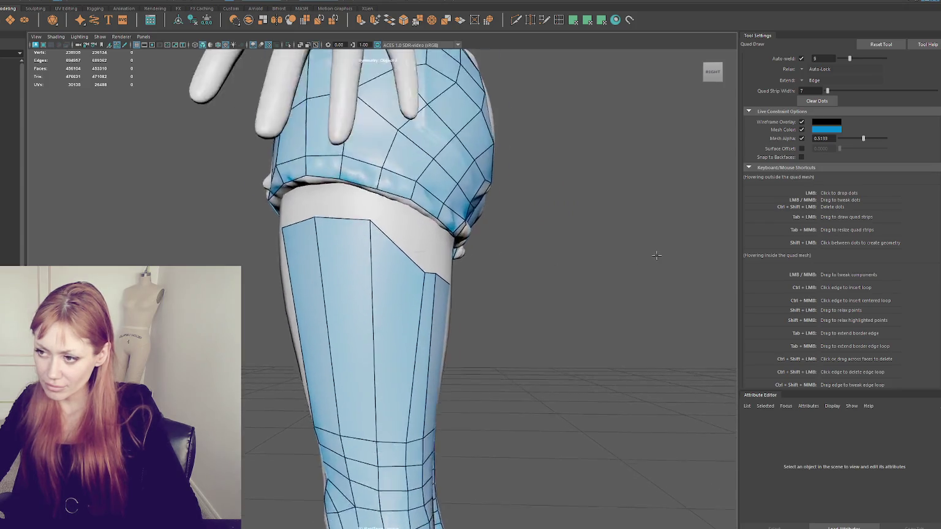
{"action": "scroll", "coordinate": [381, 227], "scroll_direction": "up", "scroll_amount": 3}
{"action": "scroll", "coordinate": [382, 201], "scroll_direction": "up", "scroll_amount": 3}
{"action": "left_click_drag", "start_coordinate": [383, 201], "coordinate": [465, 143], "text": "alt"}
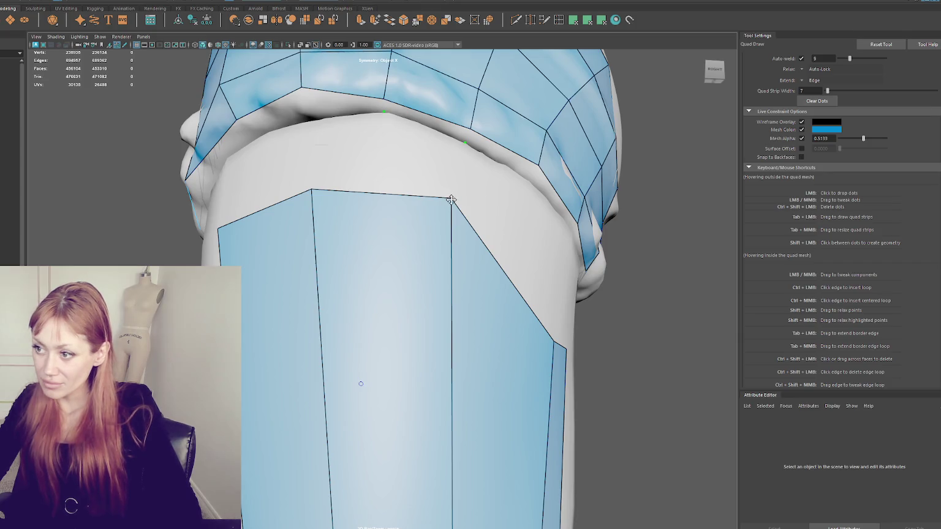
{"action": "left_click_drag", "start_coordinate": [452, 198], "coordinate": [459, 181]}
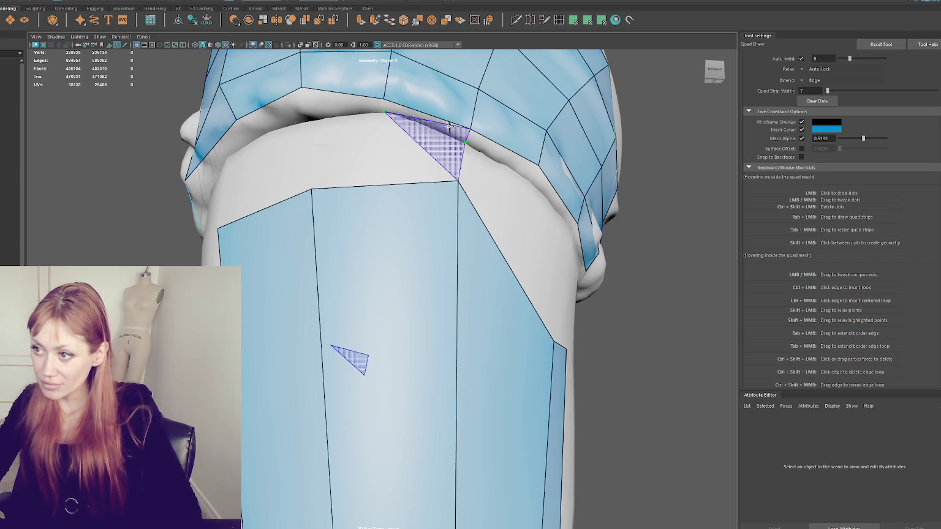
{"action": "left_click", "coordinate": [422, 118], "text": "shift"}
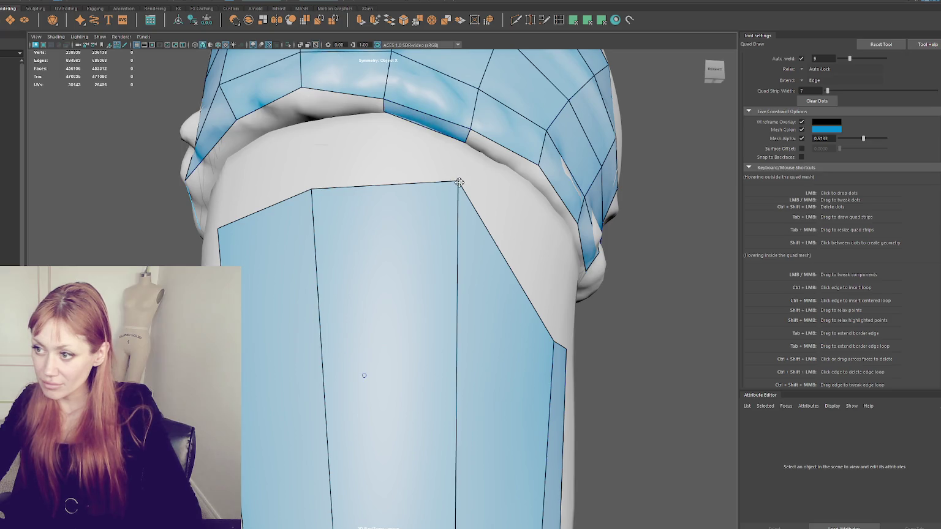
{"action": "left_click_drag", "start_coordinate": [459, 182], "coordinate": [465, 143]}
{"action": "left_click_drag", "start_coordinate": [312, 188], "coordinate": [383, 113]}
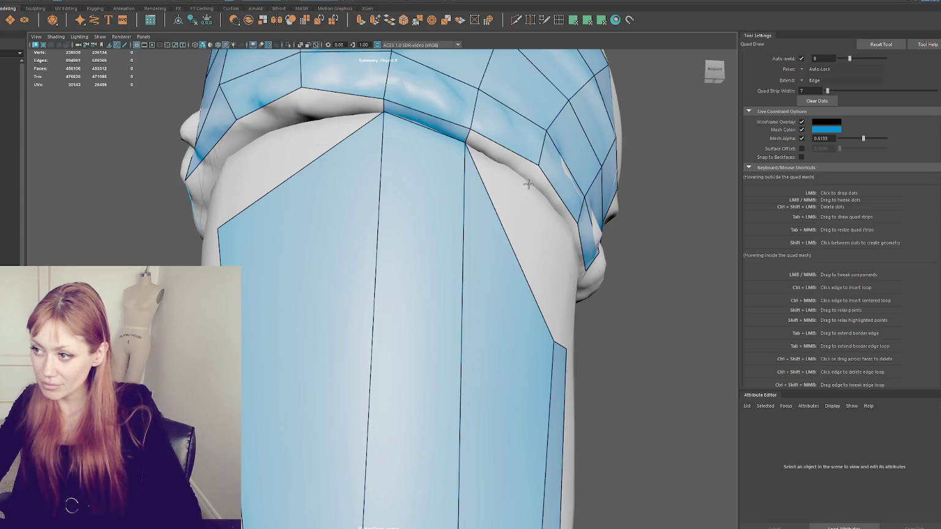
Fill two more quads between hem and strip and weld their new vertices onto the hem
{"action": "left_click_drag", "start_coordinate": [538, 201], "coordinate": [460, 182], "text": "alt"}
{"action": "left_click", "coordinate": [365, 134], "text": "shift"}
{"action": "left_click", "coordinate": [418, 157], "text": "shift"}
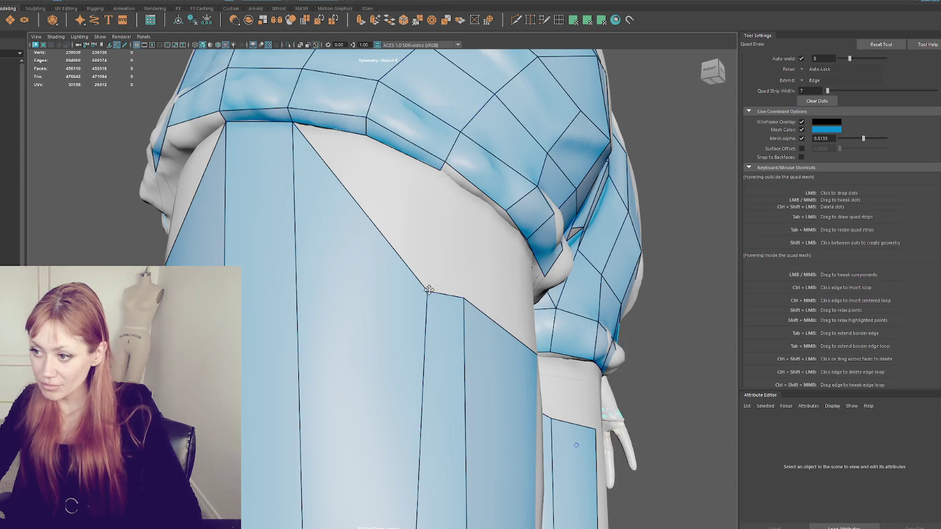
{"action": "left_click_drag", "start_coordinate": [429, 289], "coordinate": [364, 136]}
{"action": "left_click_drag", "start_coordinate": [468, 304], "coordinate": [440, 169]}
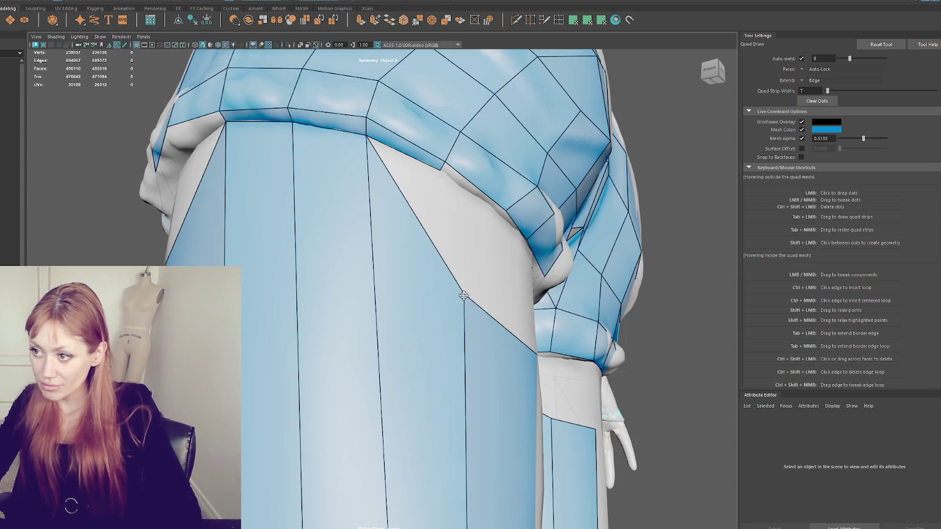
{"action": "left_click_drag", "start_coordinate": [534, 211], "coordinate": [390, 192], "text": "alt"}
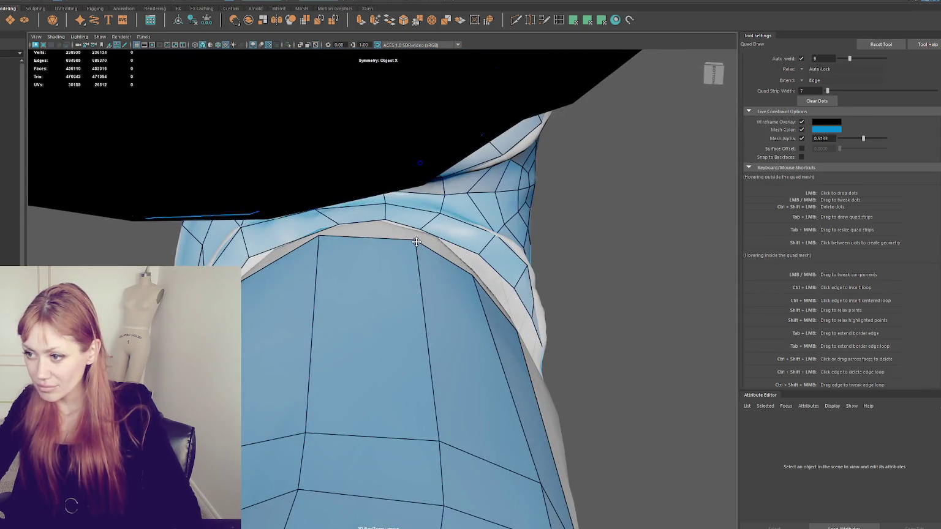
Pull the hem border vertices upward to reshape the hem near the thigh
{"action": "mouse_move", "coordinate": [388, 237]}
{"action": "left_mouse_down", "text": "alt"}
{"action": "mouse_move", "coordinate": [265, 131]}
{"action": "mouse_move", "coordinate": [302, 139]}
{"action": "left_mouse_up", "text": "alt"}
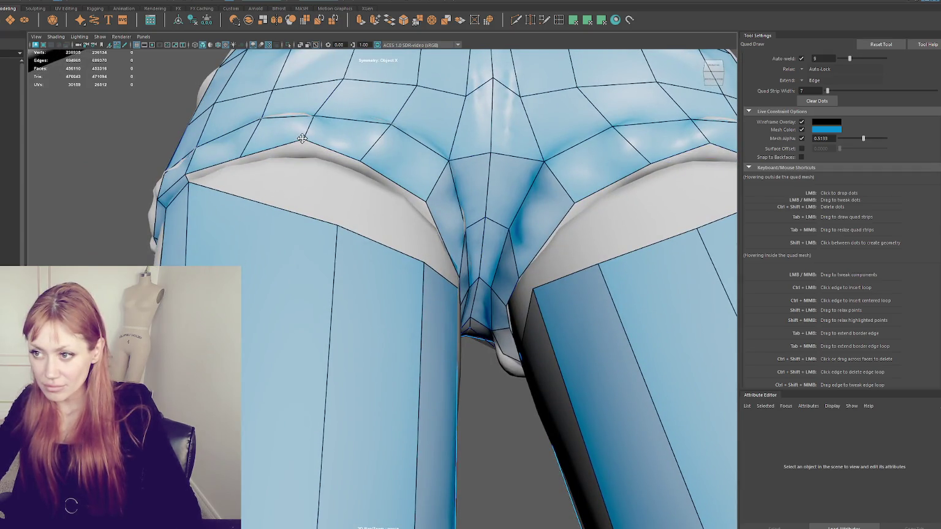
{"action": "left_click_drag", "start_coordinate": [242, 159], "coordinate": [250, 144]}
{"action": "left_click_drag", "start_coordinate": [369, 165], "coordinate": [386, 156]}
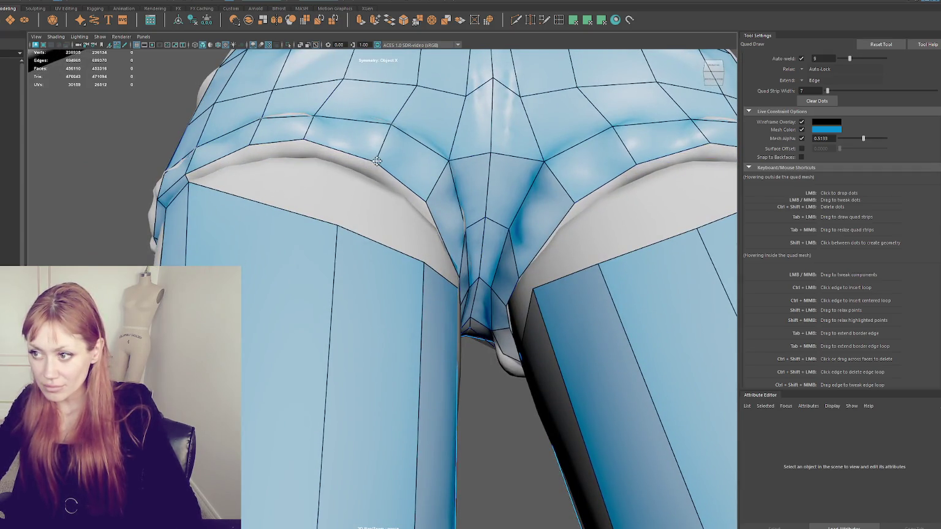
{"action": "scroll", "coordinate": [407, 201], "scroll_direction": "up", "scroll_amount": 5}
{"action": "scroll", "coordinate": [407, 200], "scroll_direction": "down", "scroll_amount": 5}
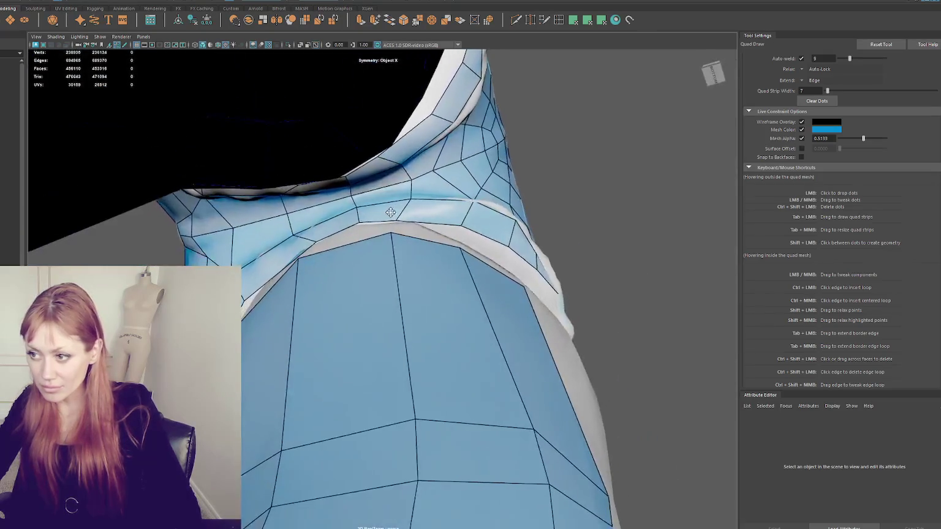
{"action": "mouse_move", "coordinate": [362, 222]}
{"action": "left_mouse_down"}
{"action": "mouse_move", "coordinate": [362, 211]}
{"action": "mouse_move", "coordinate": [323, 237]}
{"action": "left_mouse_up"}
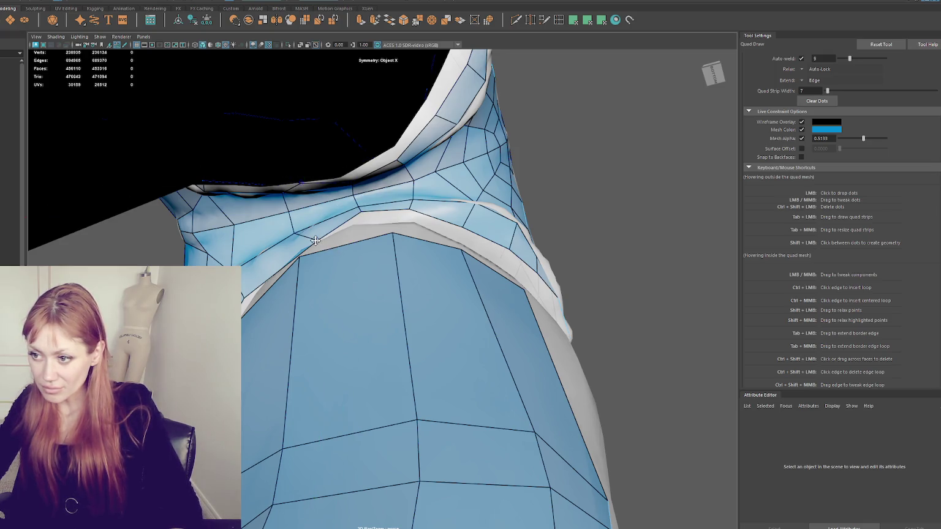
Place dots and create the first quads between the thigh strip and the hem edge
{"action": "left_click", "coordinate": [306, 248]}
{"action": "left_click", "coordinate": [360, 225], "text": "shift"}
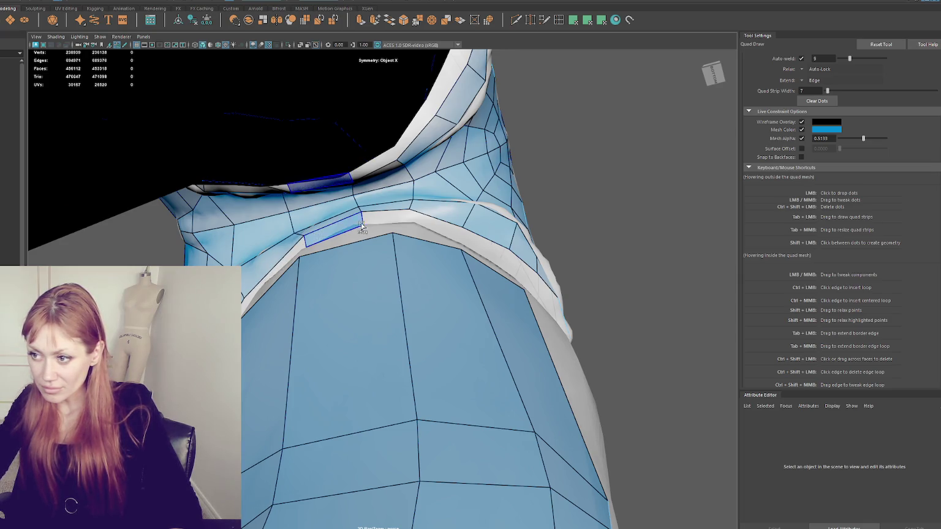
{"action": "left_click_drag", "start_coordinate": [404, 220], "coordinate": [390, 235], "text": "alt"}
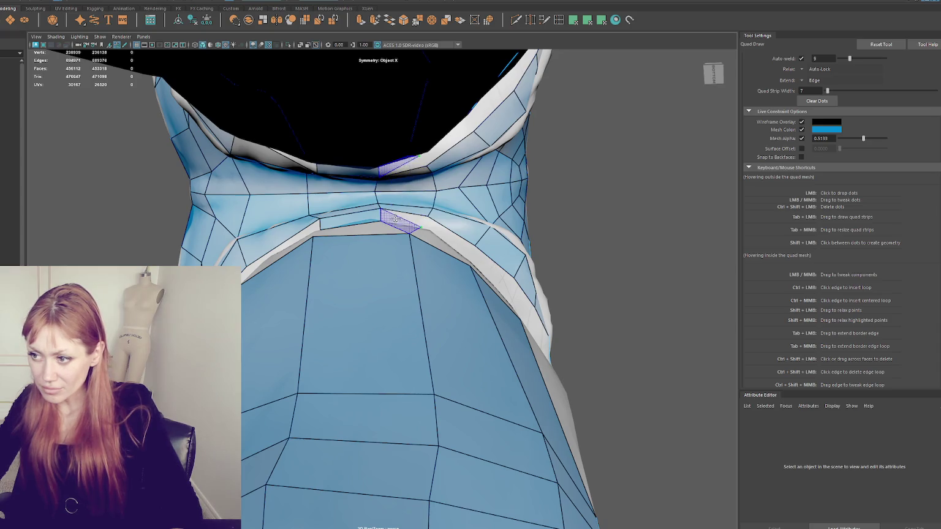
{"action": "left_click", "coordinate": [412, 220], "text": "shift"}
{"action": "left_click_drag", "start_coordinate": [412, 220], "coordinate": [443, 244], "text": "alt"}
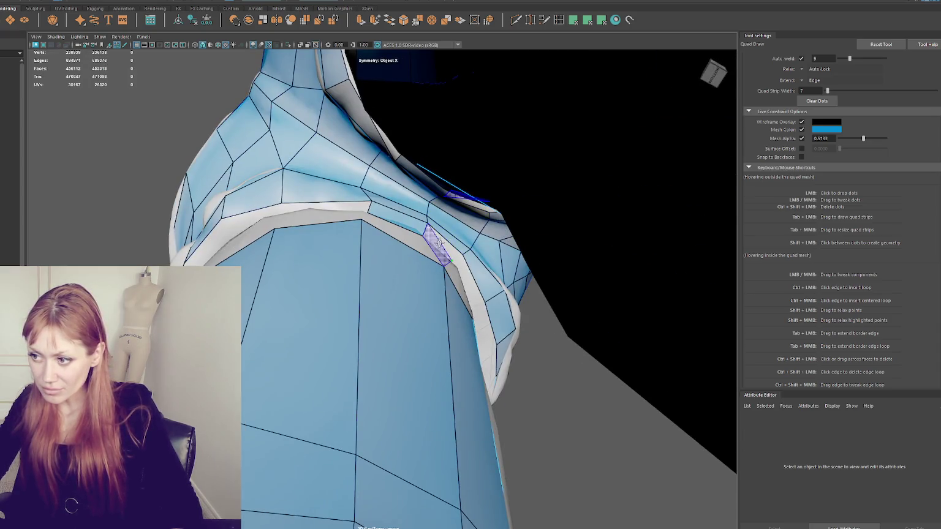
{"action": "left_click", "coordinate": [404, 238], "text": "shift"}
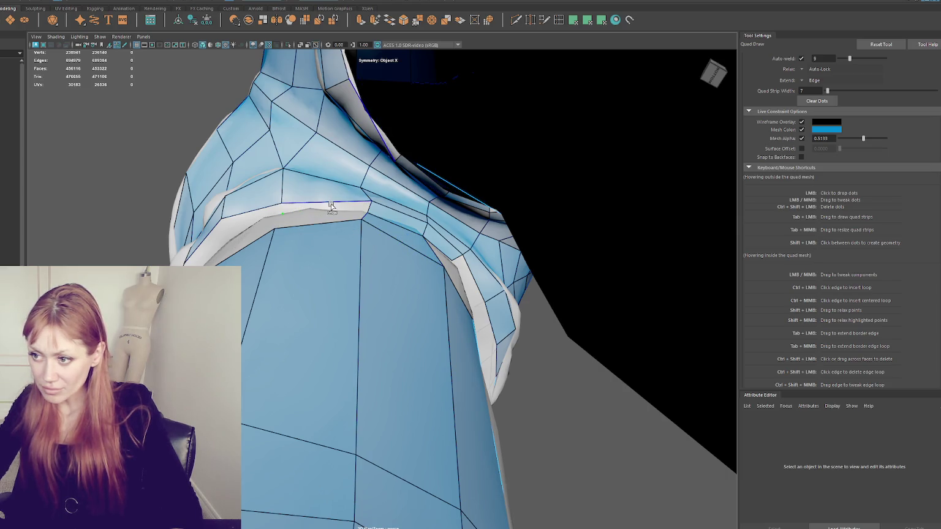
Fill the triangular gap at the hem and another quad beneath it
{"action": "left_click_drag", "start_coordinate": [330, 207], "coordinate": [347, 209], "text": "alt"}
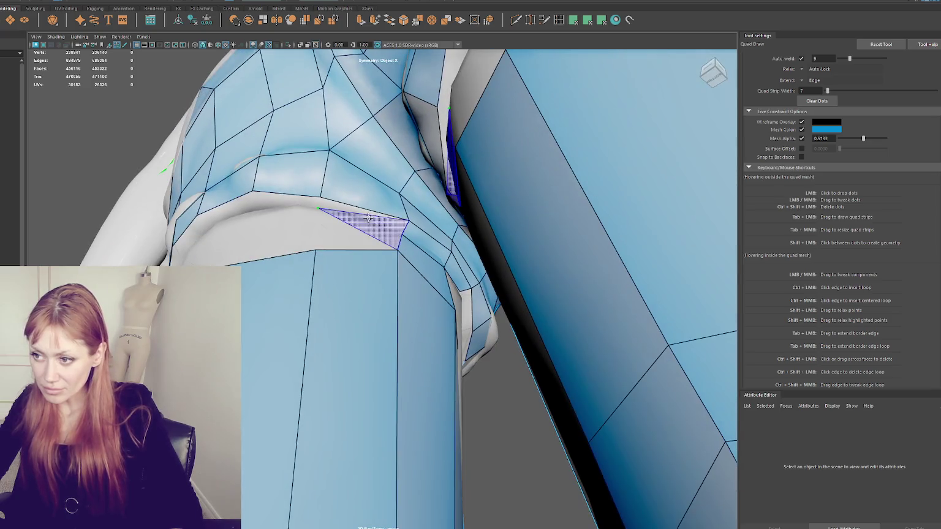
{"action": "left_click", "coordinate": [344, 215], "text": "shift"}
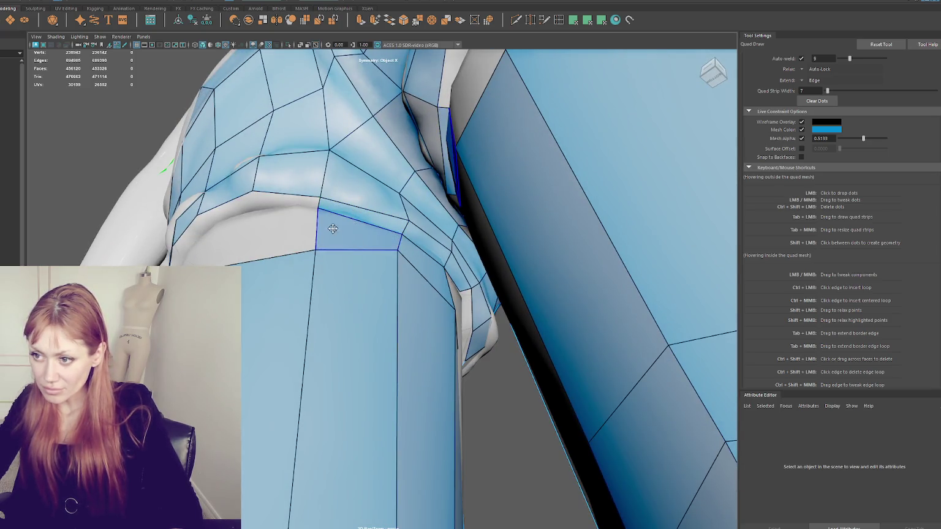
{"action": "left_click_drag", "start_coordinate": [330, 225], "coordinate": [278, 190], "text": "alt"}
{"action": "left_click", "coordinate": [307, 213], "text": "shift"}
{"action": "left_click_drag", "start_coordinate": [319, 216], "coordinate": [369, 230], "text": "alt"}
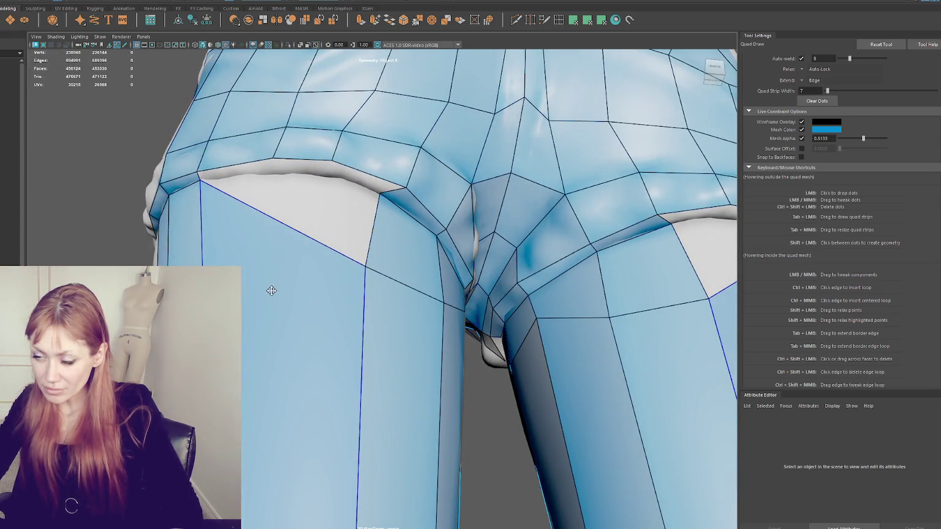
Delete the oversized left-thigh quad, extend the hem border down, and fill two new quads
{"action": "left_click", "coordinate": [271, 291], "text": "ctrl+shift"}
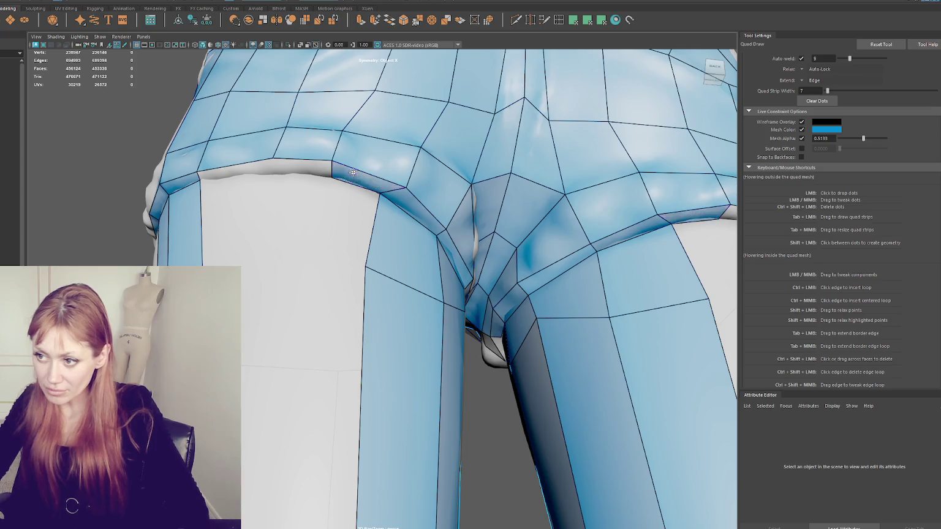
{"action": "left_click", "coordinate": [285, 169], "text": "shift"}
{"action": "left_click", "coordinate": [241, 173], "text": "shift"}
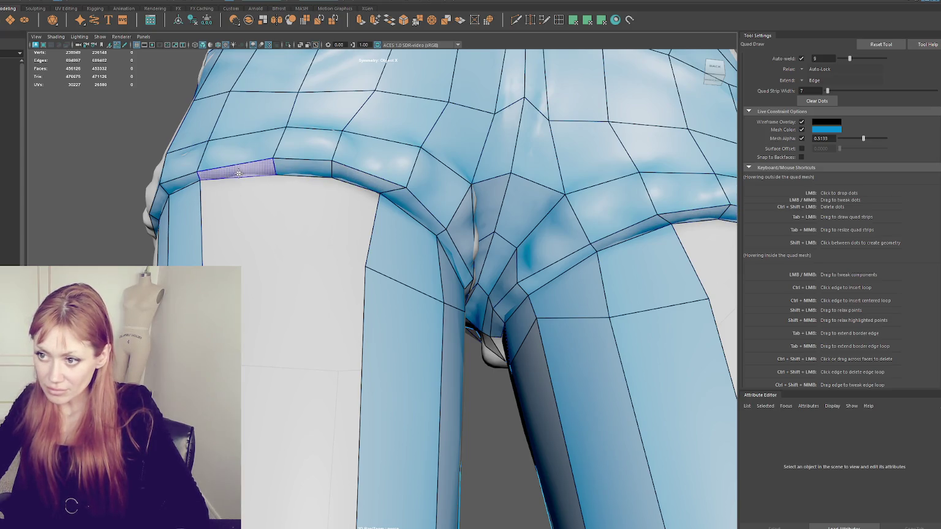
{"action": "left_click", "coordinate": [272, 228]}
{"action": "left_click", "coordinate": [342, 250]}
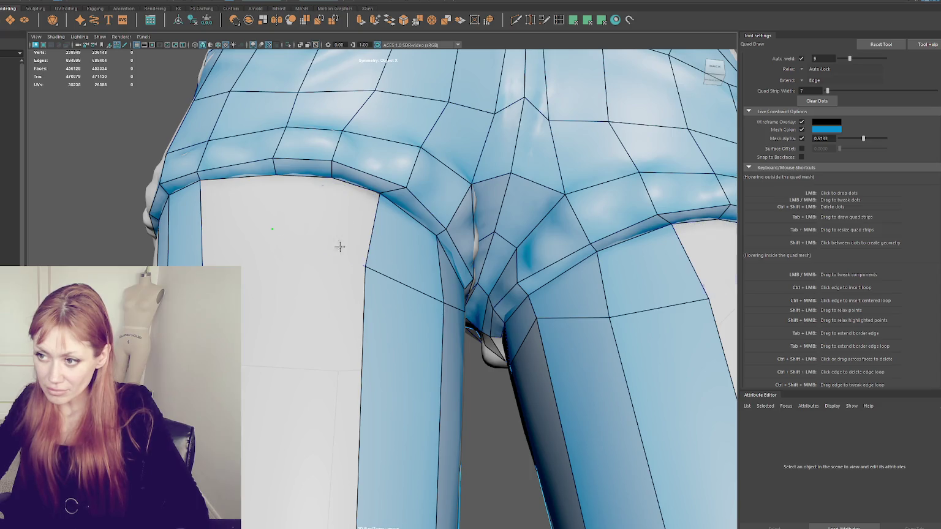
{"action": "left_click", "coordinate": [354, 218], "text": "shift"}
{"action": "left_click", "coordinate": [307, 215], "text": "shift"}
Fill three more quads between the placed dots and the hem border
{"action": "mouse_move", "coordinate": [306, 215]}
{"action": "left_mouse_down", "text": "alt"}
{"action": "mouse_move", "coordinate": [380, 217]}
{"action": "mouse_move", "coordinate": [393, 279]}
{"action": "left_mouse_up", "text": "alt"}
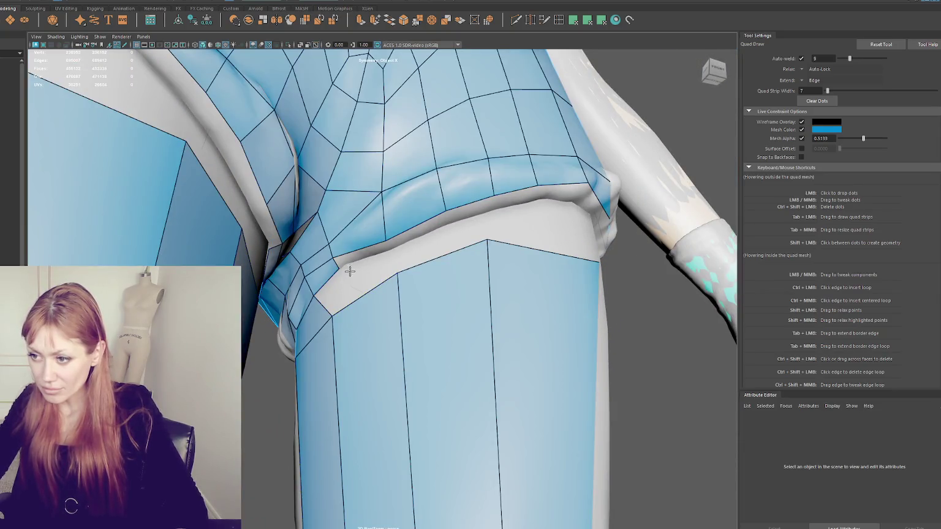
{"action": "left_click", "coordinate": [361, 254], "text": "shift"}
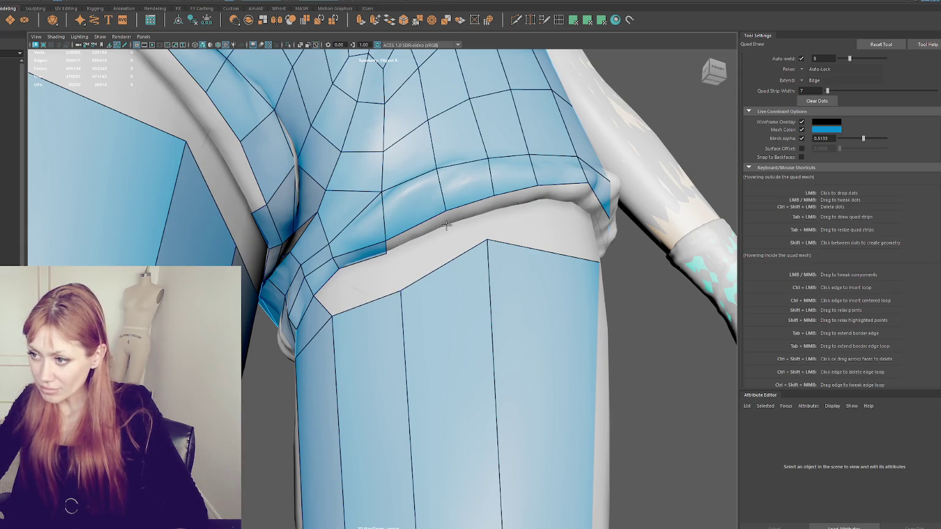
{"action": "left_click", "coordinate": [422, 236], "text": "shift"}
{"action": "left_click", "coordinate": [475, 211], "text": "shift"}
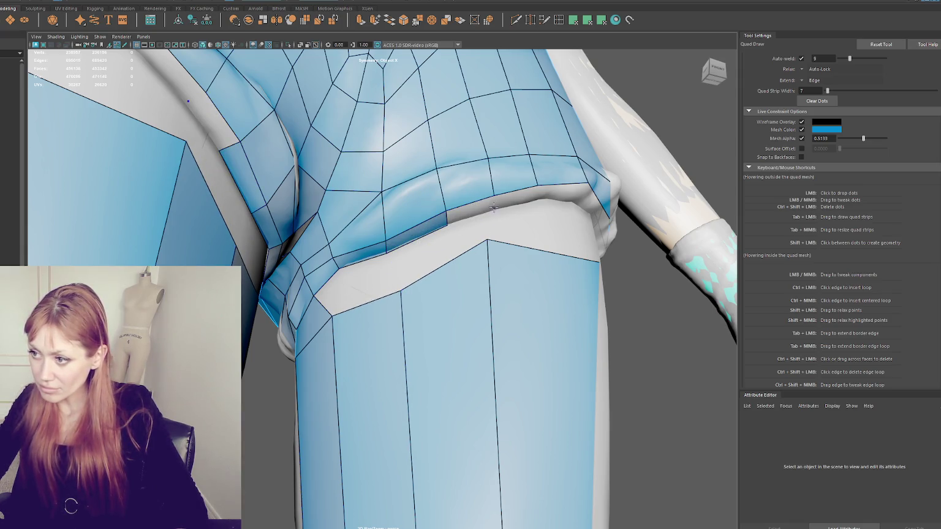
Add a quad strip along the hem seam toward the crotch and fill the last thigh gap
{"action": "left_click_drag", "start_coordinate": [477, 210], "coordinate": [439, 147], "text": "alt"}
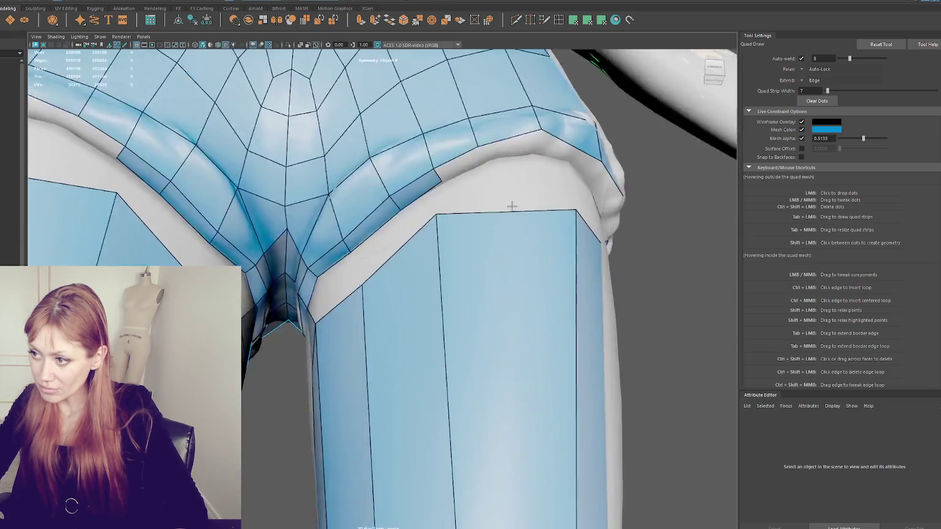
{"action": "left_click", "coordinate": [410, 151], "text": "shift"}
{"action": "left_click", "coordinate": [484, 123], "text": "shift"}
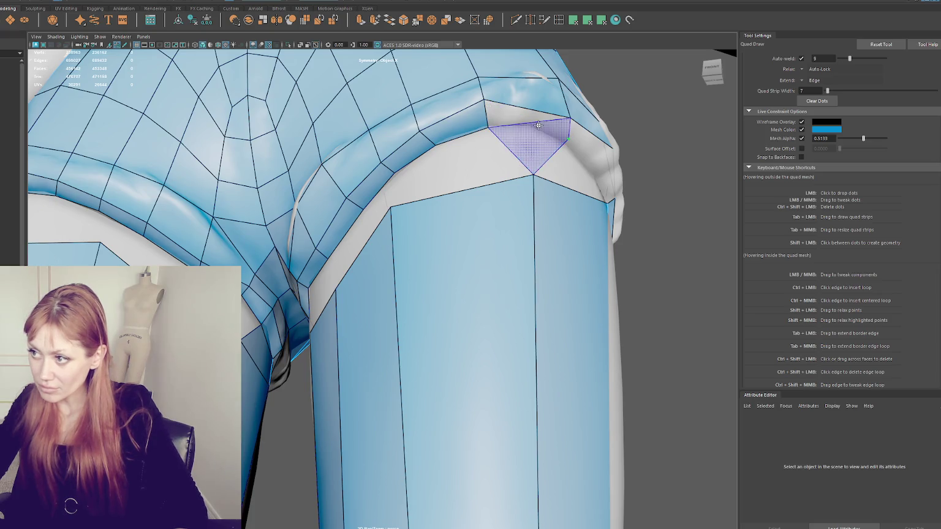
{"action": "left_click", "coordinate": [531, 116], "text": "shift"}
{"action": "left_click_drag", "start_coordinate": [531, 116], "coordinate": [319, 126], "text": "alt"}
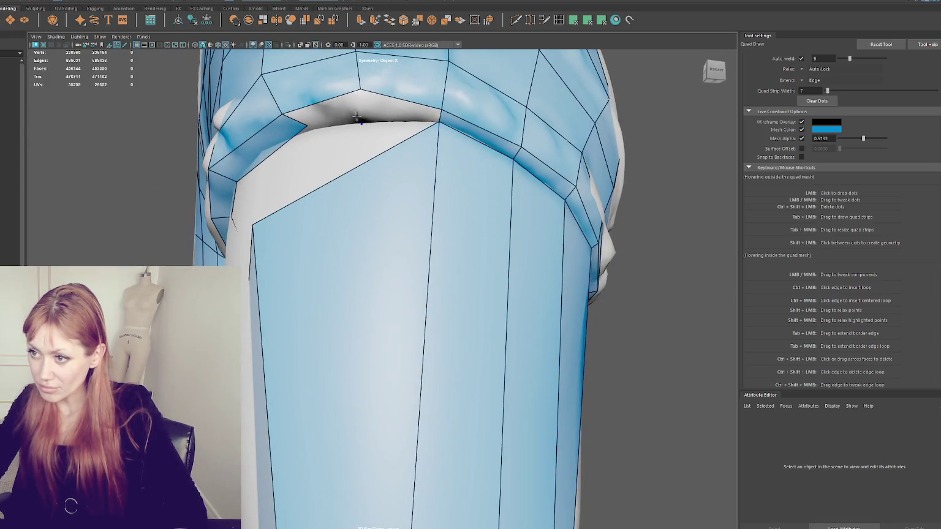
{"action": "left_click", "coordinate": [398, 110], "text": "shift"}
{"action": "scroll", "coordinate": [417, 173], "scroll_direction": "down", "scroll_amount": 5}
{"action": "mouse_move", "coordinate": [417, 173]}
{"action": "left_mouse_down", "text": "alt"}
{"action": "mouse_move", "coordinate": [443, 244]}
{"action": "mouse_move", "coordinate": [255, 227]}
{"action": "mouse_move", "coordinate": [361, 246]}
{"action": "left_mouse_up", "text": "alt"}
Fill a new quad on the upper leg and place a point on the knee band edge
{"action": "left_click", "coordinate": [343, 242], "text": "shift"}
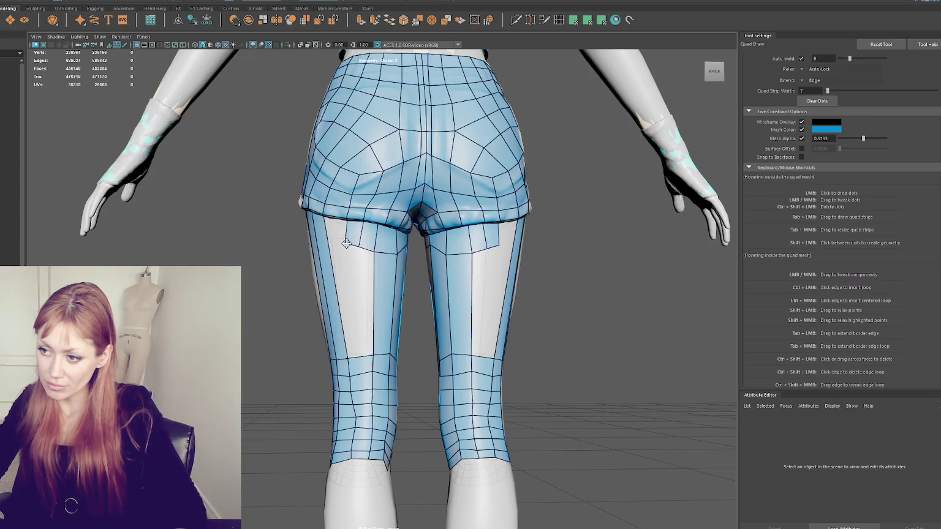
{"action": "left_click_drag", "start_coordinate": [379, 246], "coordinate": [353, 240], "text": "alt"}
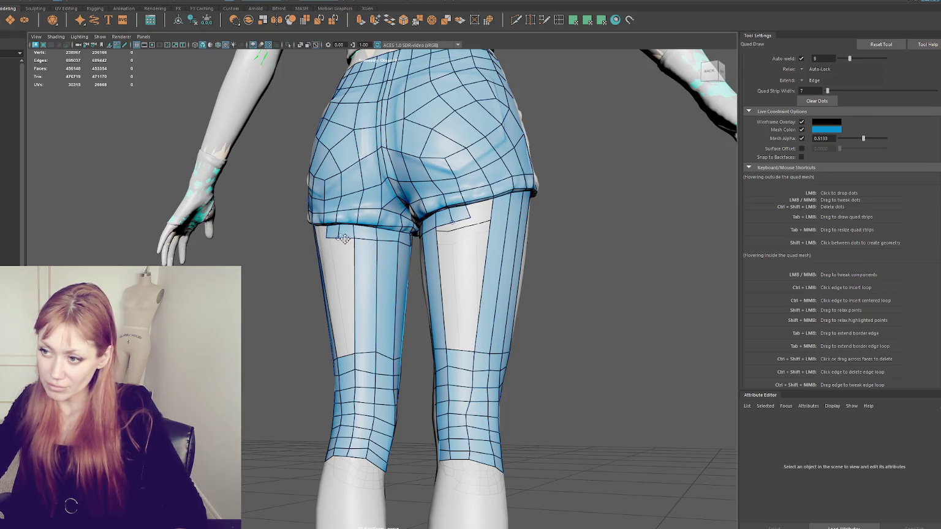
{"action": "left_click_drag", "start_coordinate": [444, 255], "coordinate": [423, 256], "text": "alt"}
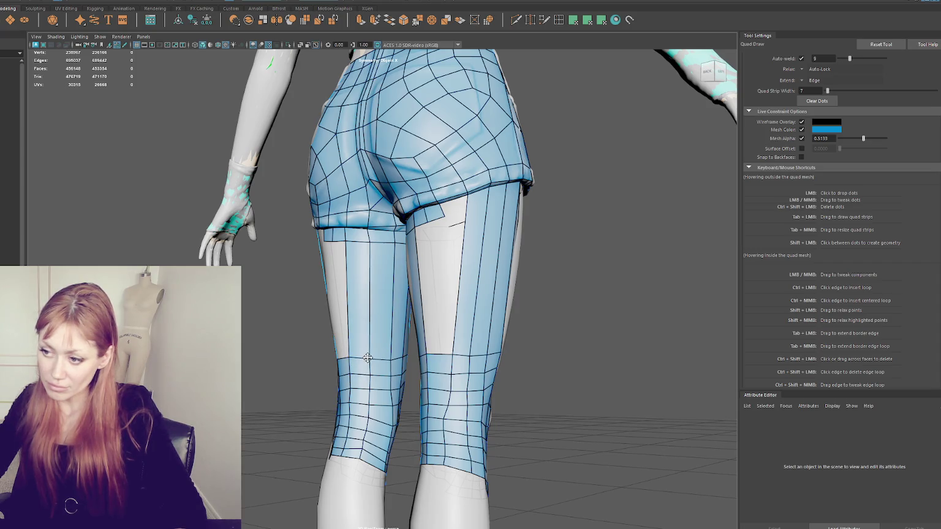
{"action": "left_click", "coordinate": [390, 359]}
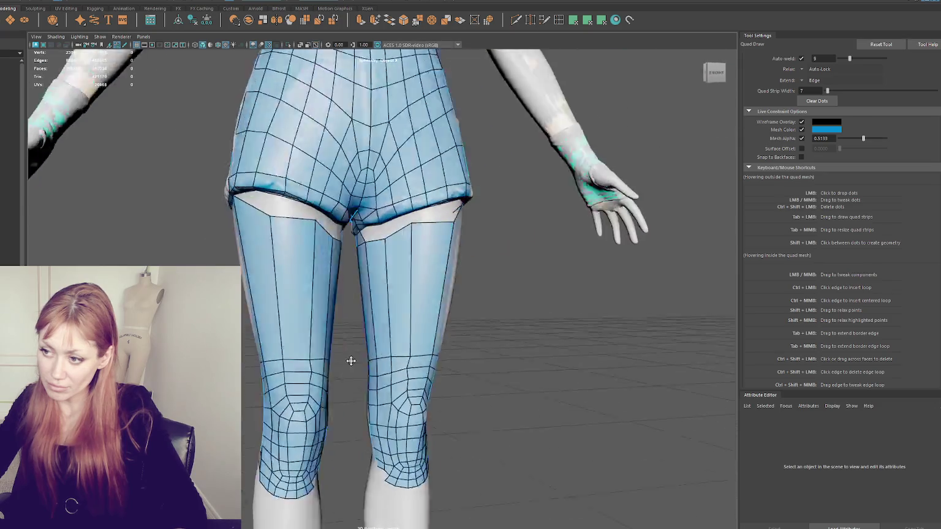
Delete the vertical face strips on the thighs and refill the gap with quads
{"action": "left_click_drag", "start_coordinate": [390, 388], "coordinate": [286, 226], "text": "alt"}
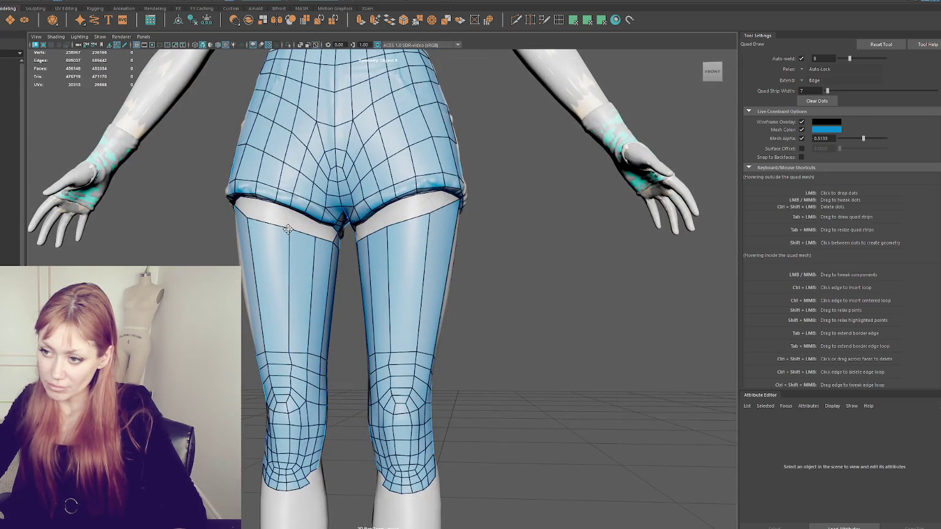
{"action": "left_click_drag", "start_coordinate": [296, 354], "coordinate": [303, 257]}
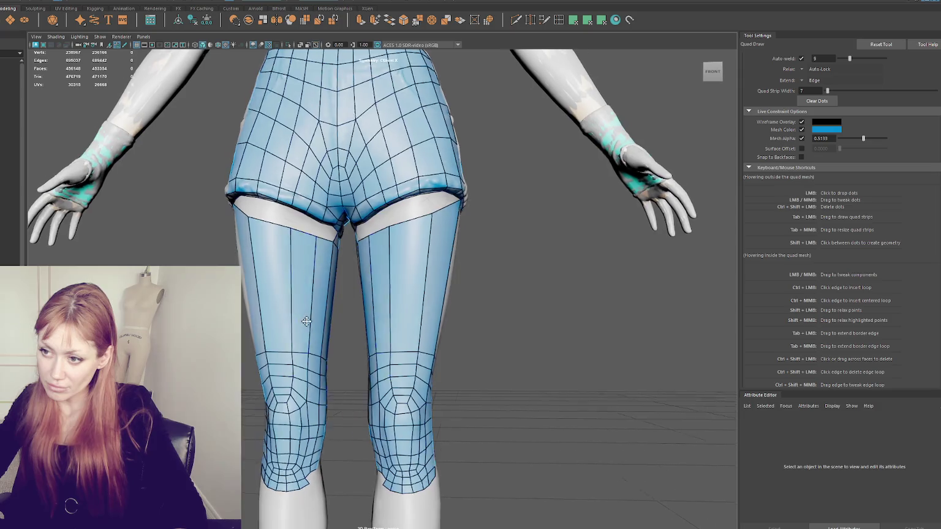
{"action": "left_click", "coordinate": [302, 258], "text": "ctrl+shift"}
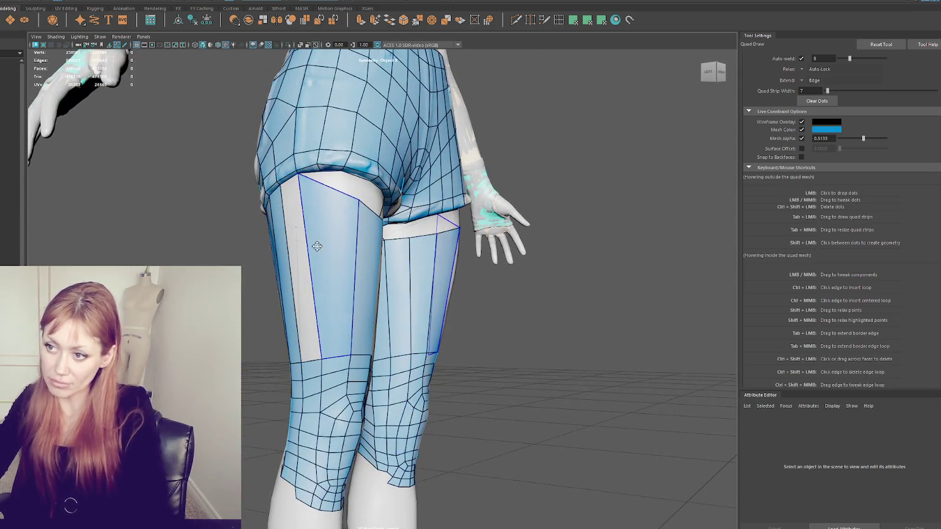
{"action": "left_click", "coordinate": [315, 248], "text": "ctrl+shift"}
{"action": "left_click_drag", "start_coordinate": [321, 204], "coordinate": [401, 215], "text": "alt"}
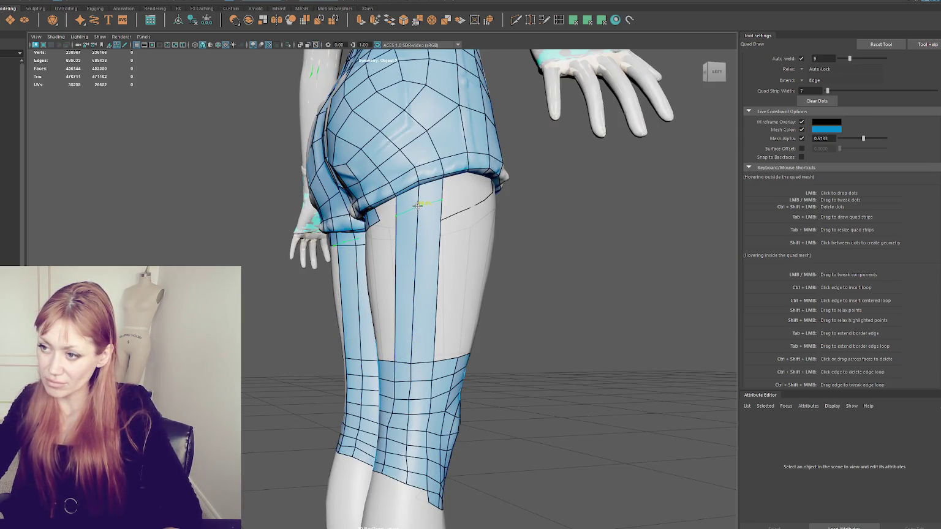
{"action": "mouse_move", "coordinate": [485, 216]}
{"action": "left_mouse_down", "text": "alt"}
{"action": "mouse_move", "coordinate": [318, 207]}
{"action": "mouse_move", "coordinate": [334, 254]}
{"action": "left_mouse_up", "text": "alt"}
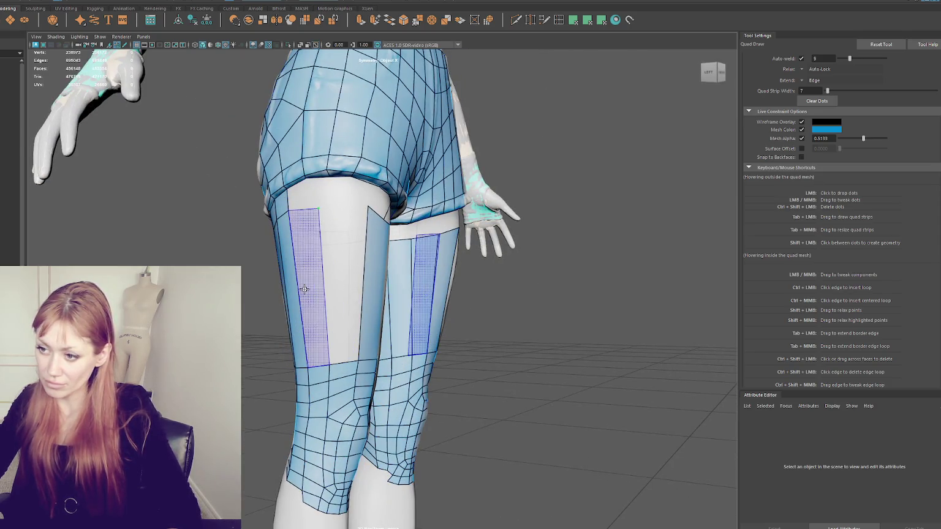
{"action": "left_click", "coordinate": [329, 238], "text": "shift"}
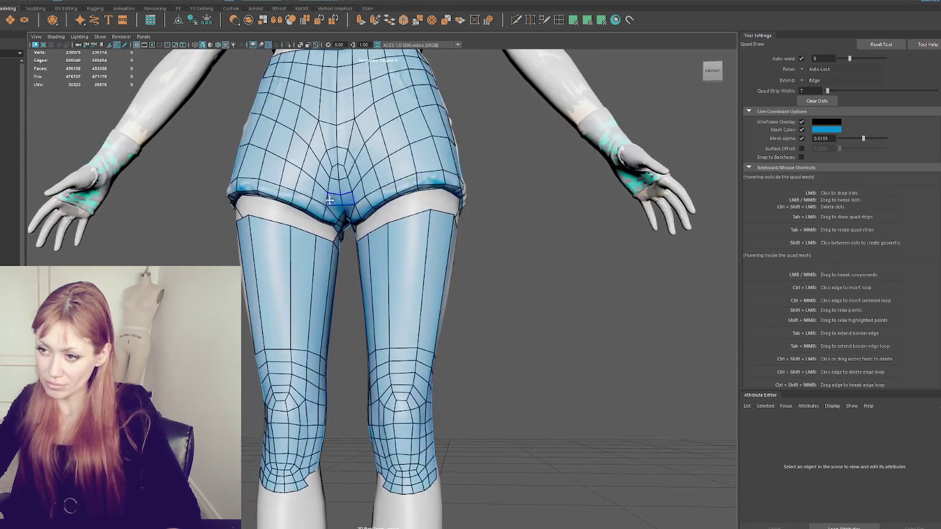
Add an edge loop across both legs just above the knees
{"action": "mouse_move", "coordinate": [234, 199]}
{"action": "left_mouse_down", "text": "alt"}
{"action": "mouse_move", "coordinate": [337, 238]}
{"action": "mouse_move", "coordinate": [352, 202]}
{"action": "mouse_move", "coordinate": [396, 205]}
{"action": "mouse_move", "coordinate": [382, 217]}
{"action": "left_mouse_up", "text": "alt"}
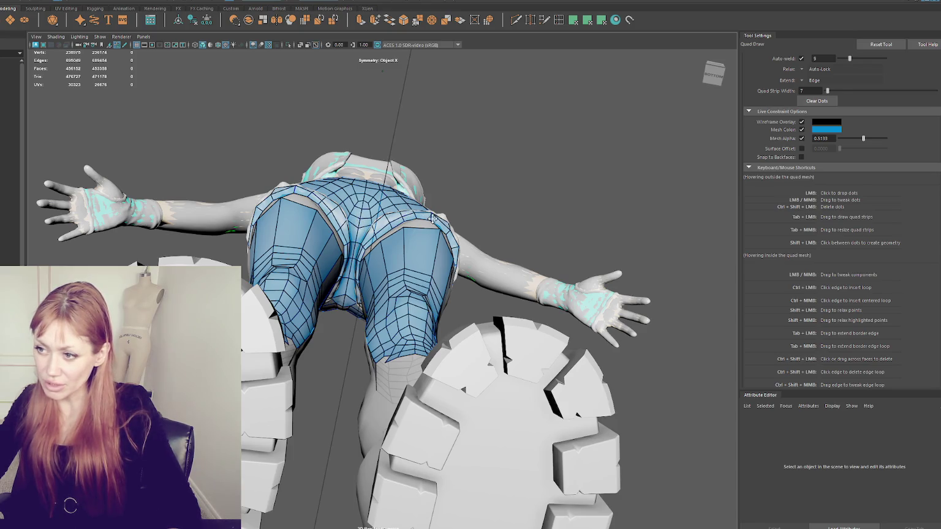
{"action": "left_click_drag", "start_coordinate": [433, 218], "coordinate": [421, 262], "text": "alt"}
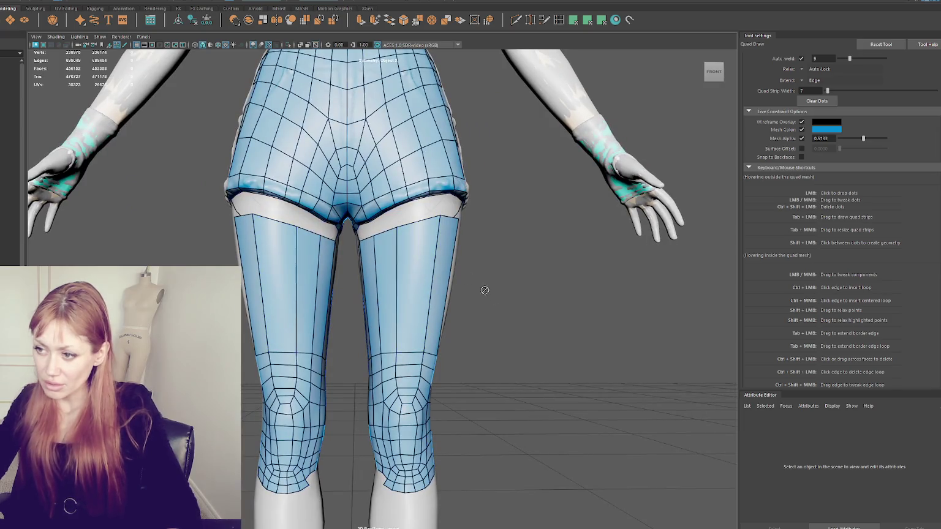
{"action": "left_click", "coordinate": [288, 363], "text": "ctrl"}
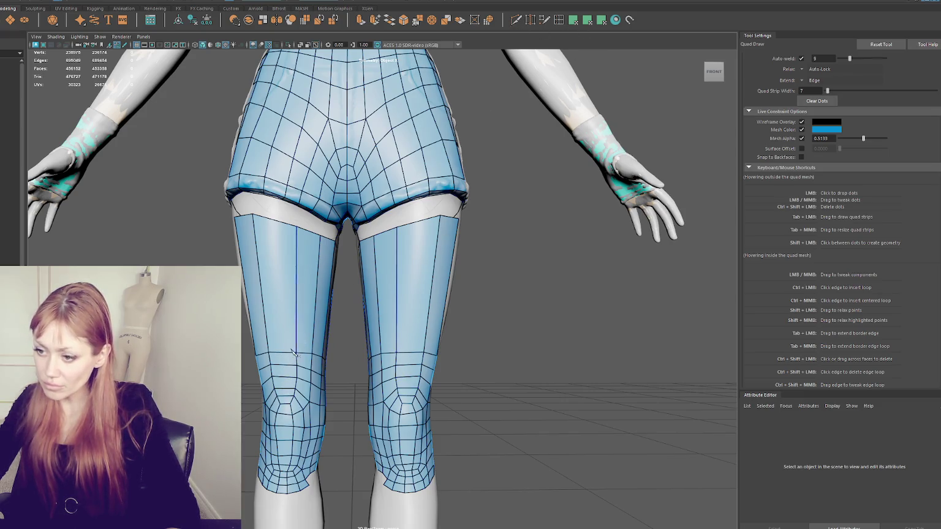
Try a Multi-Cut across both thighs, undo it, and return to the Select Tool
{"action": "key", "text": "ctrl+shift+x"}
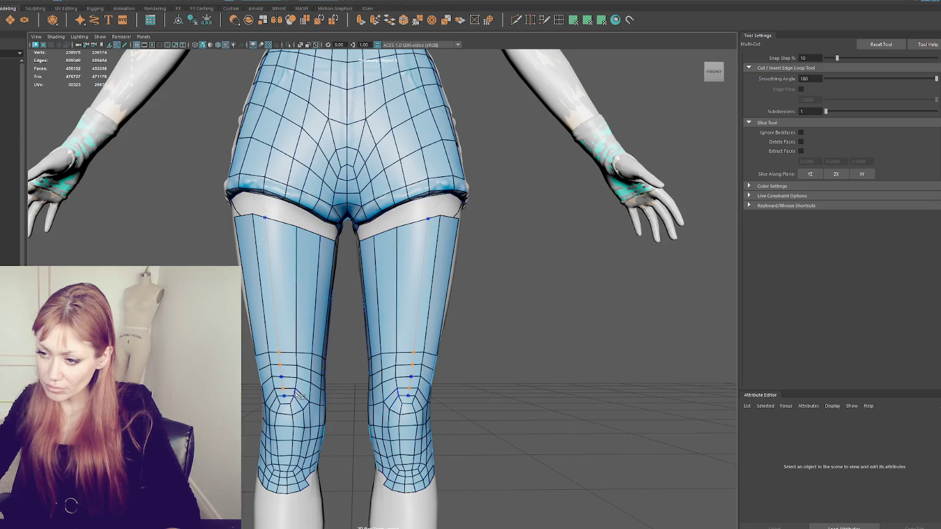
{"action": "key", "text": "Return"}
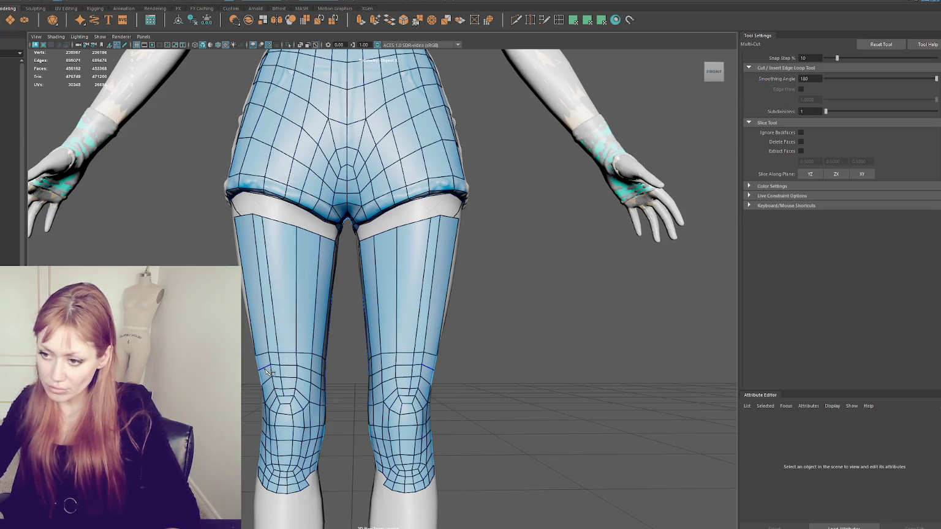
{"action": "key", "text": "ctrl+z"}
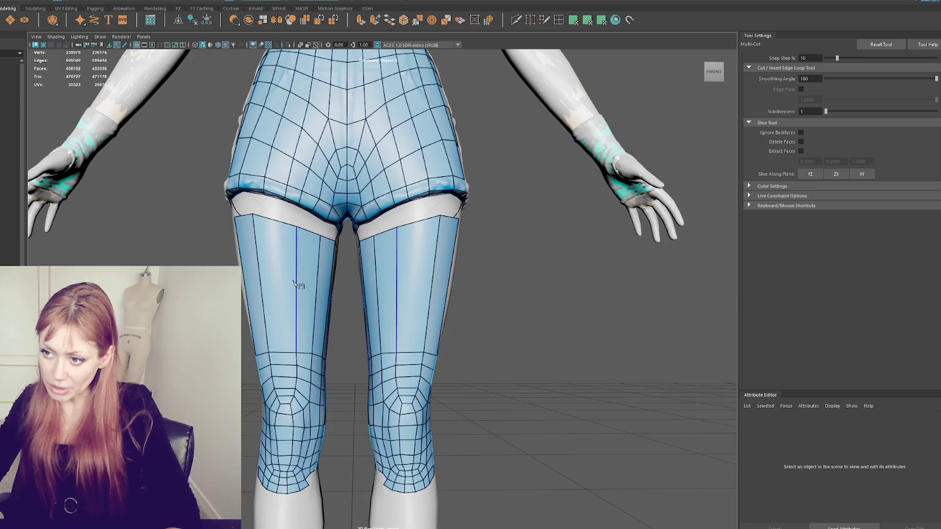
{"action": "scroll", "coordinate": [368, 282], "scroll_direction": "down", "scroll_amount": 5}
{"action": "scroll", "coordinate": [378, 277], "scroll_direction": "up", "scroll_amount": 3}
{"action": "scroll", "coordinate": [378, 277], "scroll_direction": "up", "scroll_amount": 1}
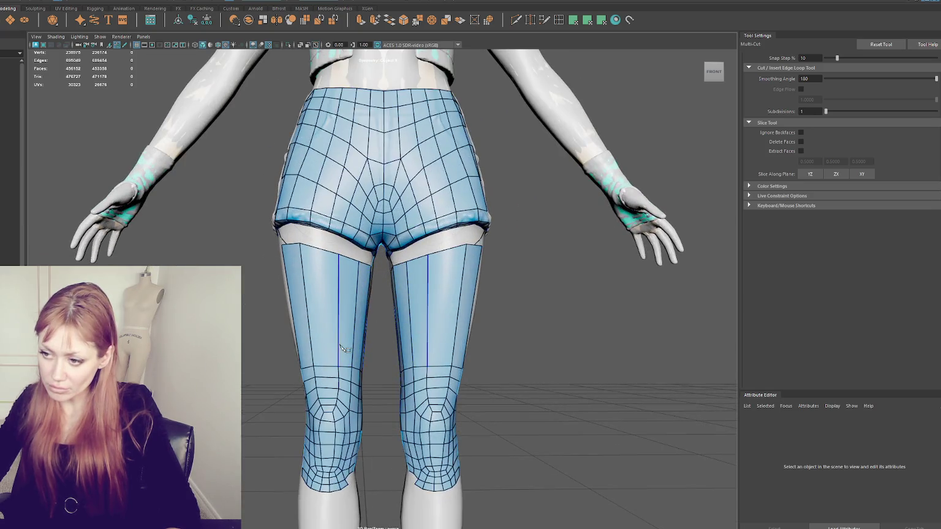
{"action": "left_click", "coordinate": [490, 20]}
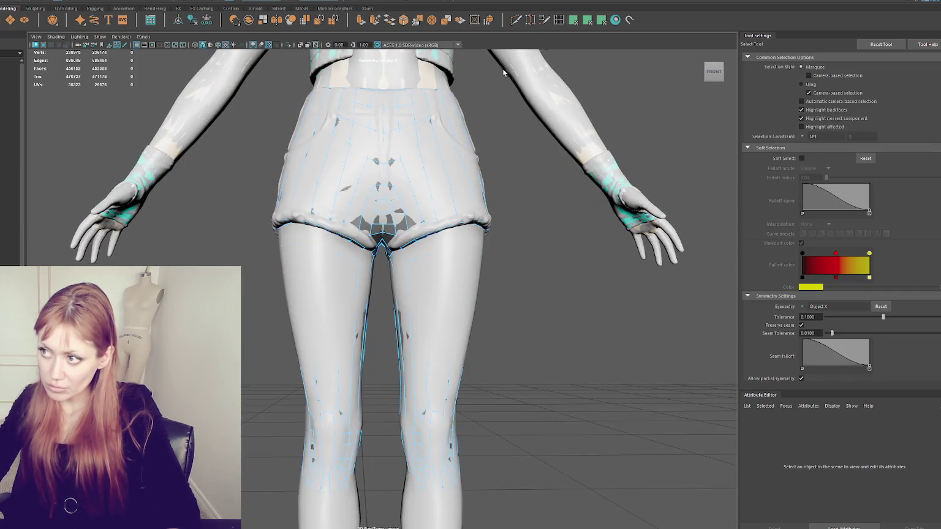
Back in Quad Draw, slide a vertical thigh edge right and reposition the knee vertices
{"action": "left_click", "coordinate": [545, 20]}
{"action": "left_click_drag", "start_coordinate": [300, 242], "coordinate": [327, 245]}
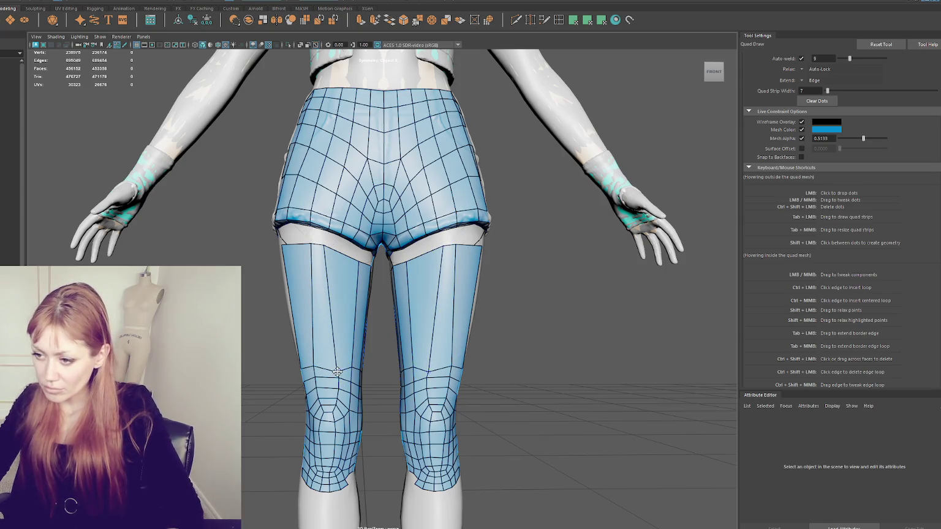
{"action": "mouse_move", "coordinate": [314, 365]}
{"action": "left_mouse_down"}
{"action": "mouse_move", "coordinate": [332, 389]}
{"action": "mouse_move", "coordinate": [321, 405]}
{"action": "mouse_move", "coordinate": [337, 407]}
{"action": "left_mouse_up"}
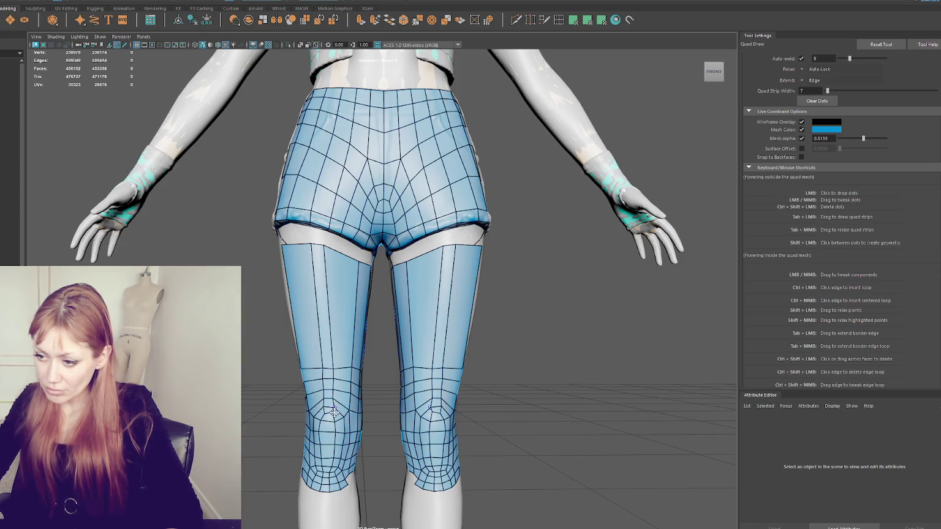
{"action": "left_click_drag", "start_coordinate": [353, 411], "coordinate": [335, 408]}
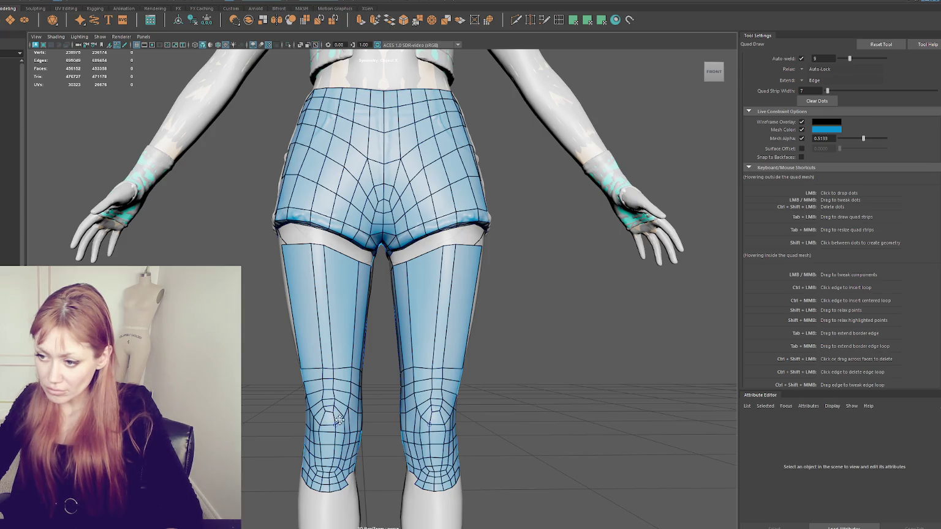
{"action": "left_click_drag", "start_coordinate": [344, 416], "coordinate": [350, 411]}
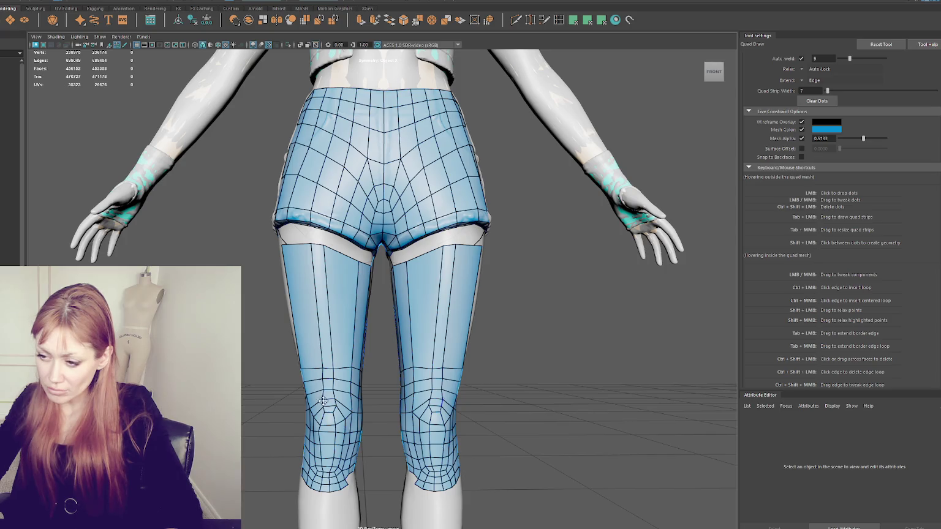
Insert edge loops down both thighs and around the knees, filling the inner-thigh tops
{"action": "left_click", "coordinate": [343, 366], "text": "ctrl"}
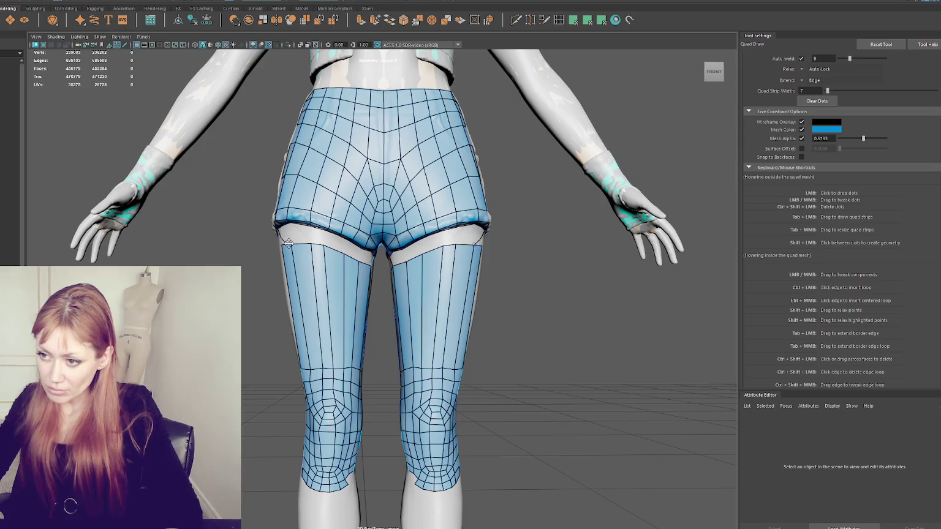
{"action": "left_click", "coordinate": [331, 238], "text": "shift"}
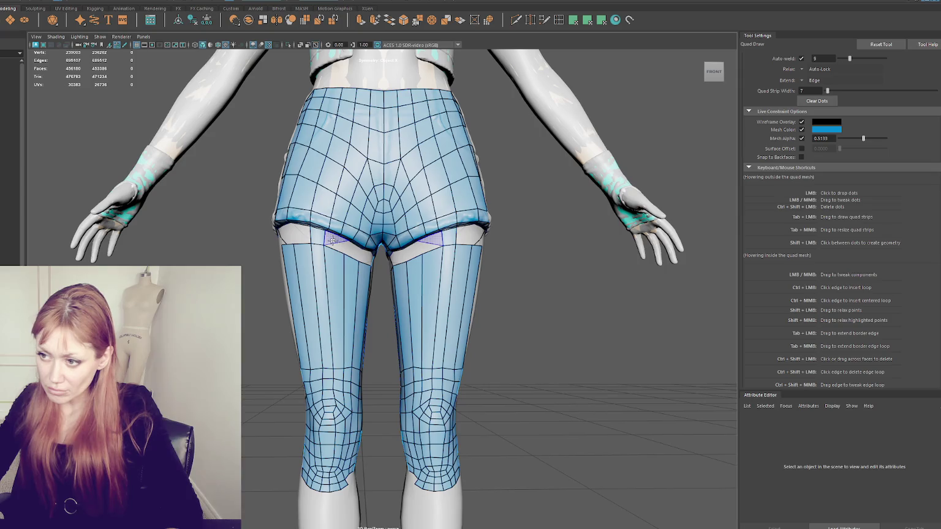
{"action": "left_click_drag", "start_coordinate": [332, 240], "coordinate": [379, 277], "text": "alt"}
{"action": "key", "text": "ctrl"}
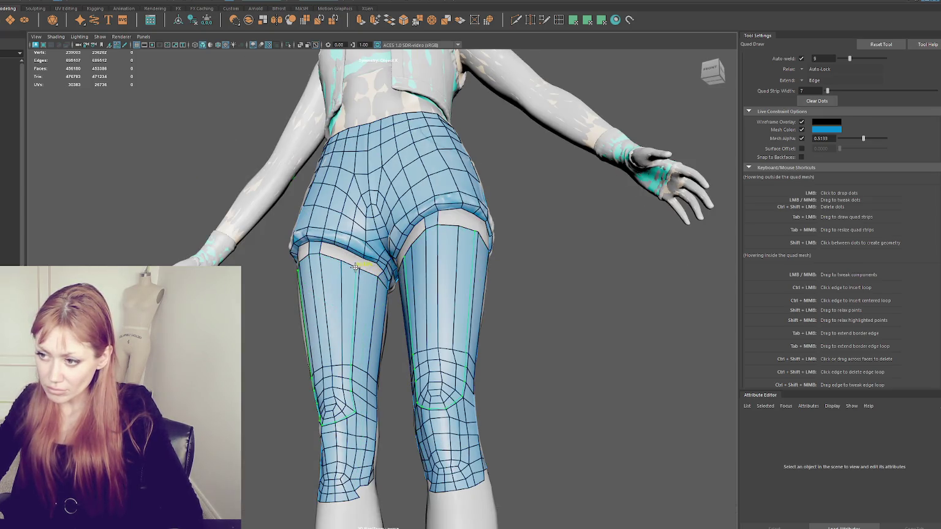
{"action": "left_click", "coordinate": [349, 264], "text": "ctrl"}
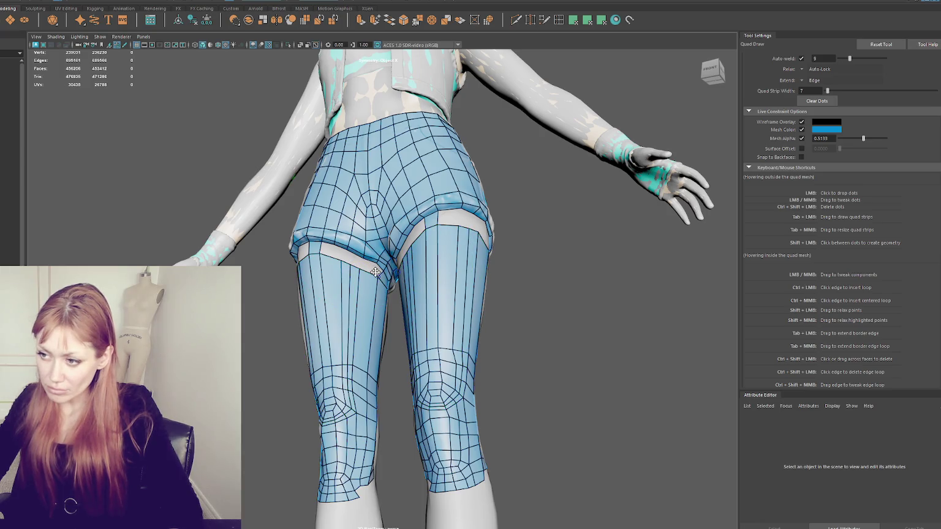
Fill the crotch gaps between the thigh strips and shorts hem with bridging faces
{"action": "left_click", "coordinate": [373, 271], "text": "shift"}
{"action": "left_click", "coordinate": [351, 256], "text": "shift"}
{"action": "mouse_move", "coordinate": [351, 256]}
{"action": "left_mouse_down", "text": "alt"}
{"action": "mouse_move", "coordinate": [307, 213]}
{"action": "mouse_move", "coordinate": [350, 214]}
{"action": "mouse_move", "coordinate": [344, 232]}
{"action": "left_mouse_up", "text": "alt"}
{"action": "left_click", "coordinate": [351, 214], "text": "shift"}
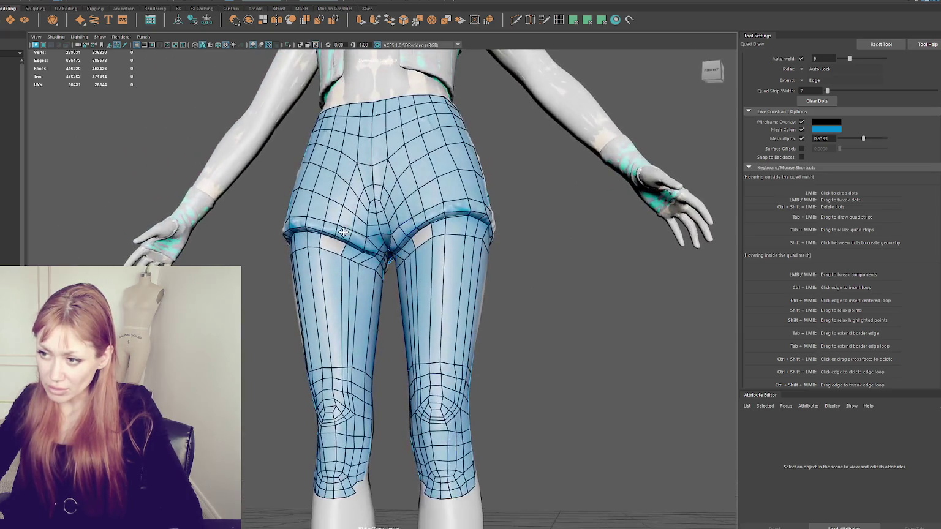
{"action": "left_click", "coordinate": [407, 277], "text": "shift"}
{"action": "left_click_drag", "start_coordinate": [407, 277], "coordinate": [346, 264], "text": "alt"}
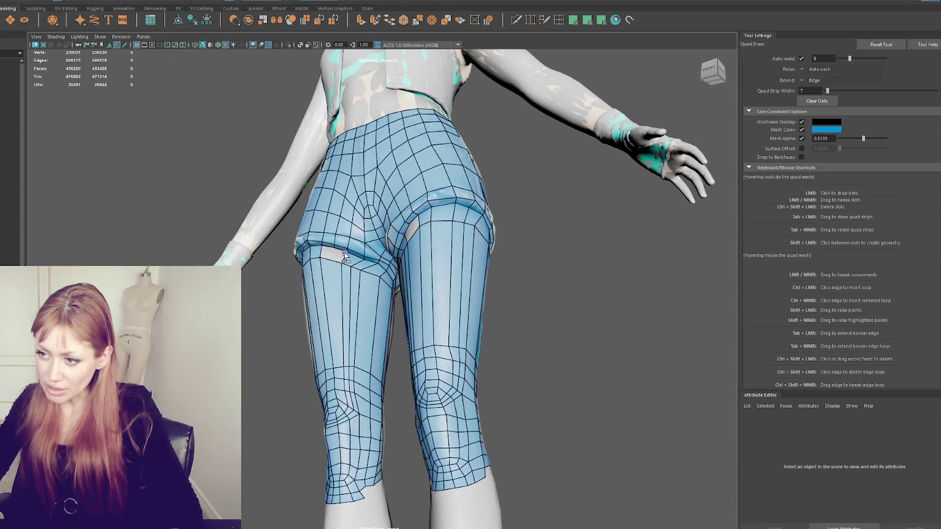
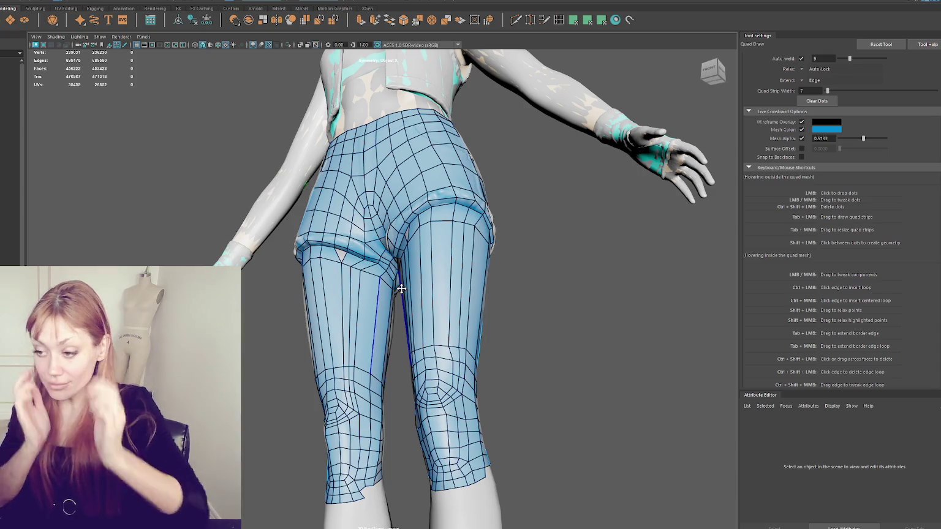
Collapse the extra geometry at the crotch of the leggings
{"action": "scroll", "coordinate": [302, 392], "scroll_direction": "up", "scroll_amount": 2}
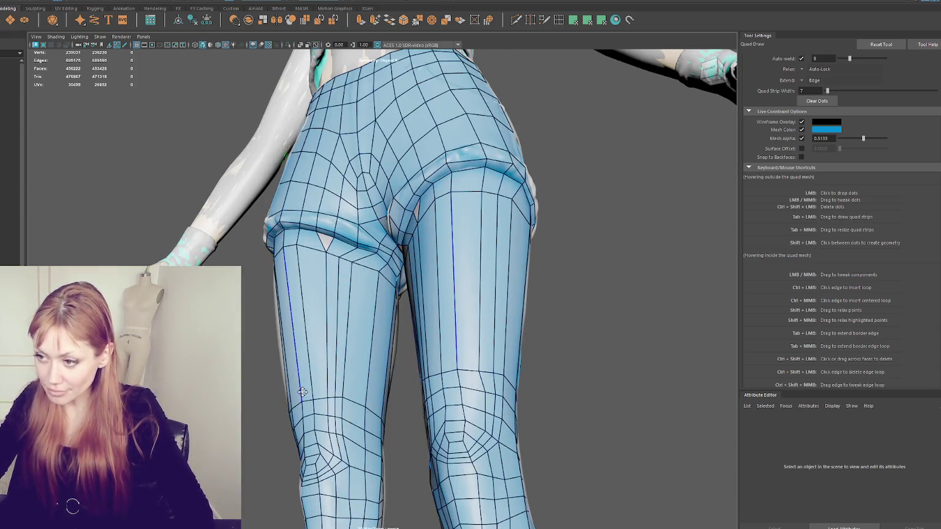
{"action": "left_click_drag", "start_coordinate": [302, 392], "coordinate": [338, 402], "text": "alt"}
{"action": "scroll", "coordinate": [337, 402], "scroll_direction": "up", "scroll_amount": 2}
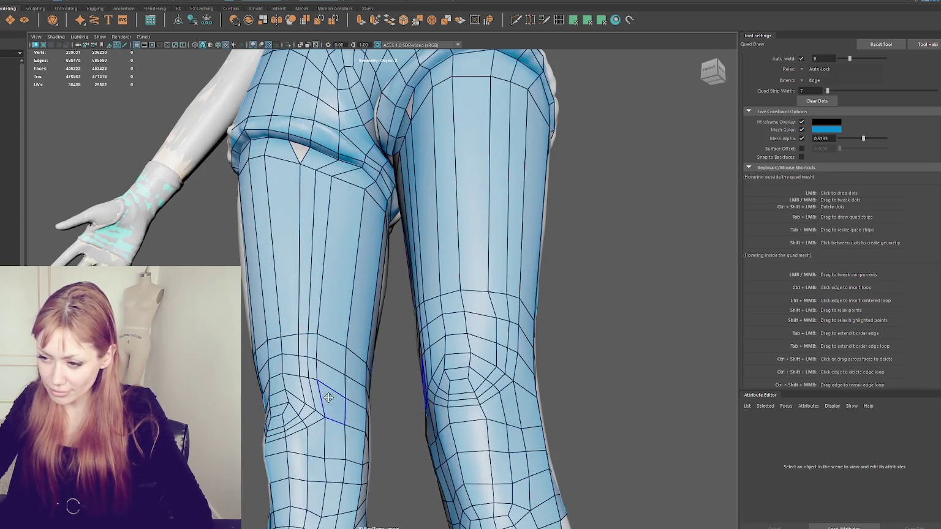
{"action": "middle_click_drag", "start_coordinate": [311, 135], "coordinate": [333, 184], "text": "alt"}
{"action": "left_click_drag", "start_coordinate": [332, 184], "coordinate": [426, 213], "text": "alt"}
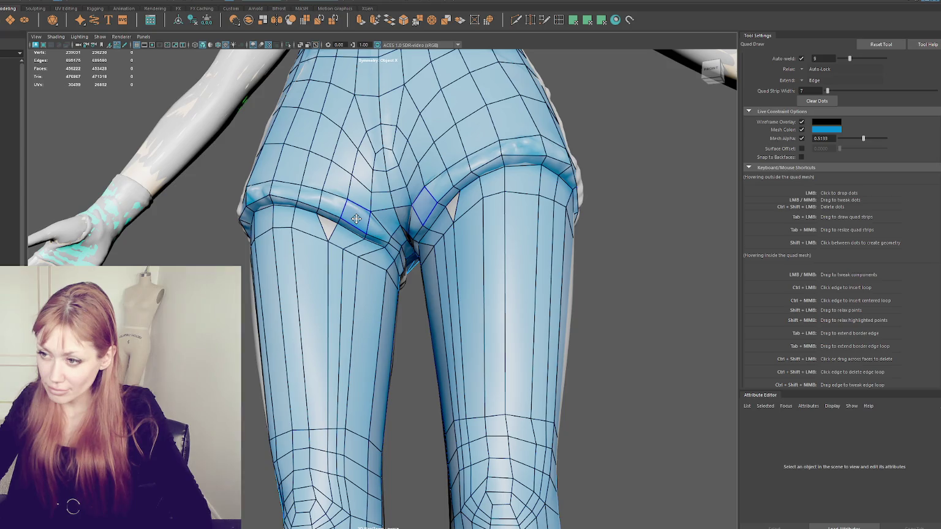
{"action": "left_click_drag", "start_coordinate": [349, 199], "coordinate": [375, 190]}
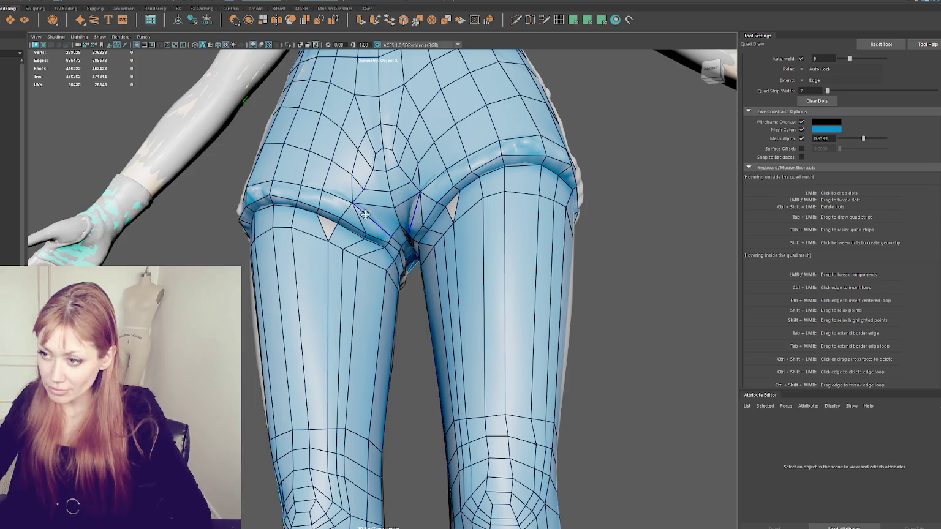
Remove the old vertical edge loop down the leg and insert a better-placed loop
{"action": "key", "text": "ctrl"}
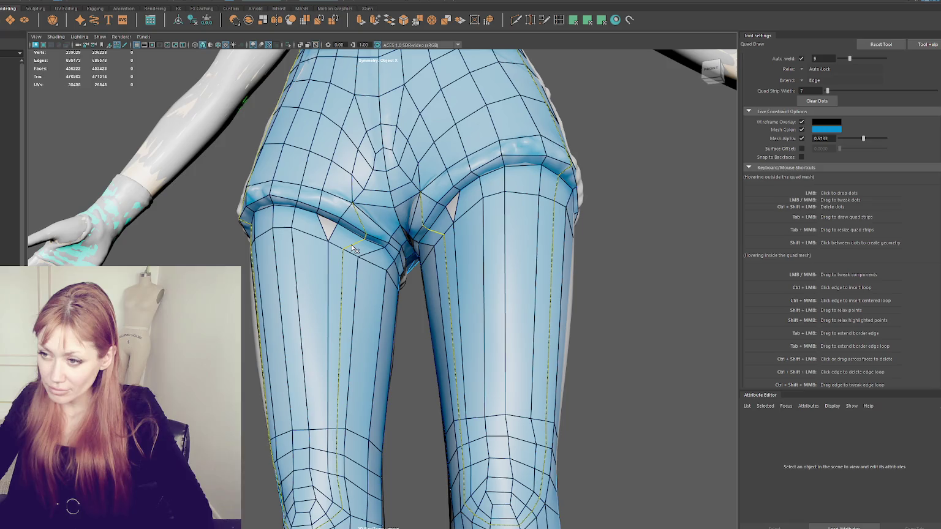
{"action": "left_click", "coordinate": [355, 250], "text": "ctrl+shift"}
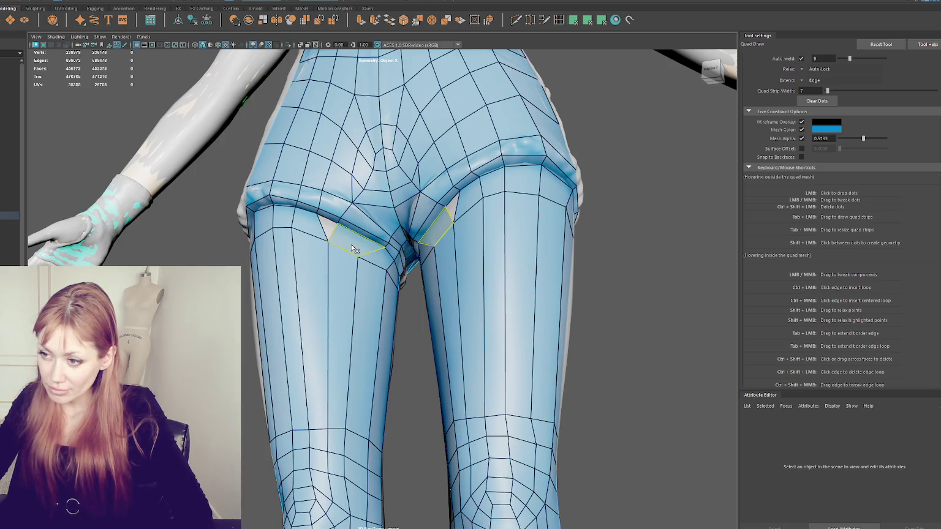
{"action": "left_click", "coordinate": [395, 231], "text": "ctrl"}
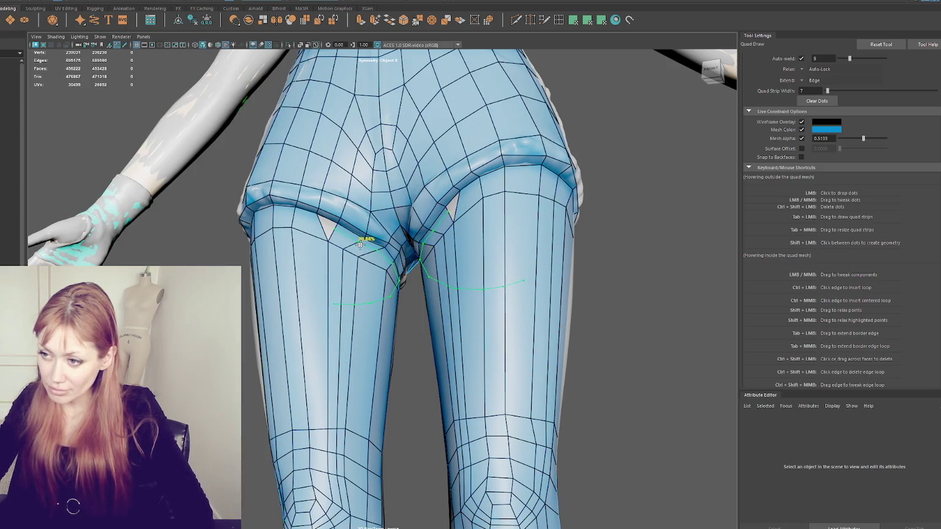
{"action": "left_click_drag", "start_coordinate": [395, 231], "coordinate": [460, 211], "text": "alt"}
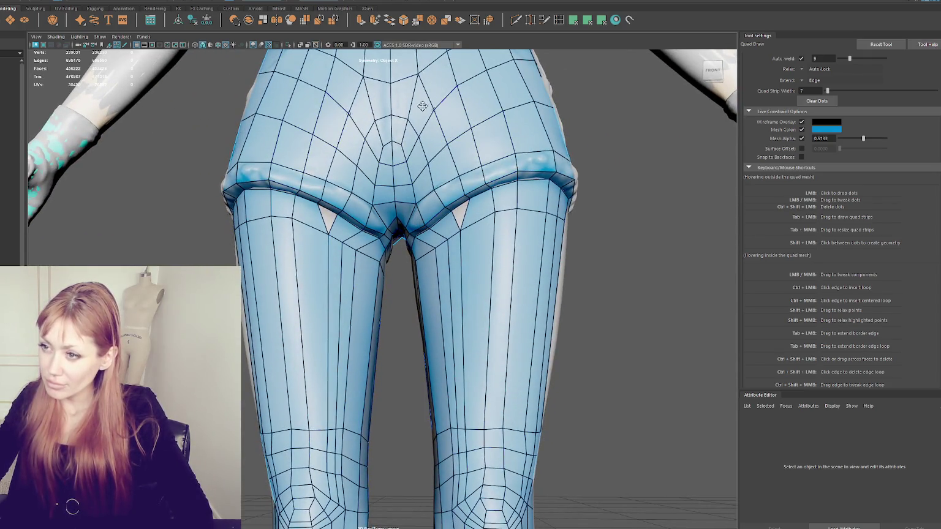
Shift a knee-loop vertex to the right to even out the leggings' edge flow
{"action": "scroll", "coordinate": [375, 248], "scroll_direction": "down", "scroll_amount": 5}
{"action": "scroll", "coordinate": [337, 255], "scroll_direction": "up", "scroll_amount": 4}
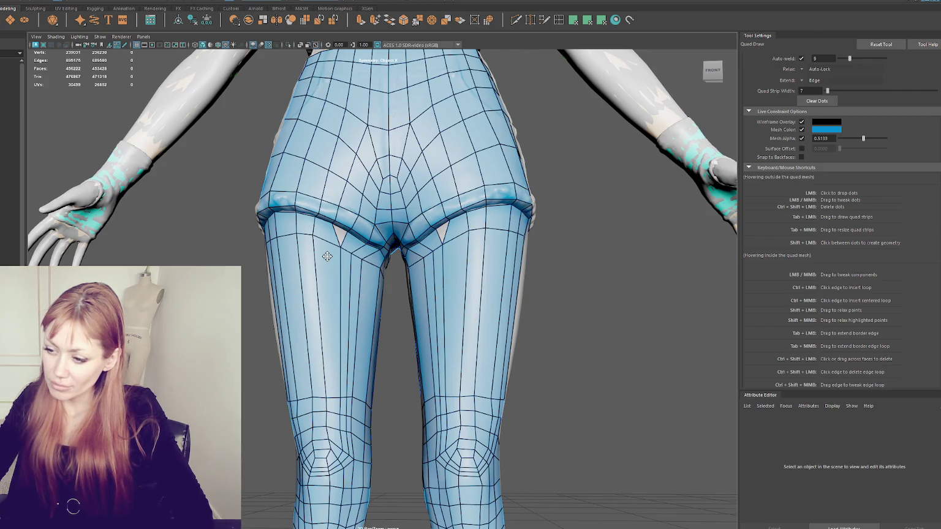
{"action": "middle_click_drag", "start_coordinate": [327, 256], "coordinate": [329, 215], "text": "alt"}
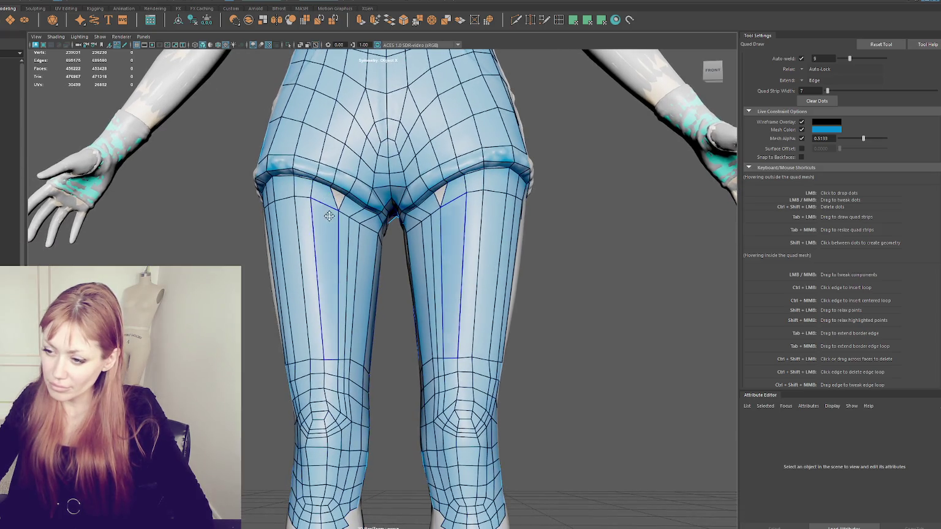
{"action": "scroll", "coordinate": [405, 392], "scroll_direction": "up", "scroll_amount": 1}
{"action": "scroll", "coordinate": [416, 347], "scroll_direction": "up", "scroll_amount": 1}
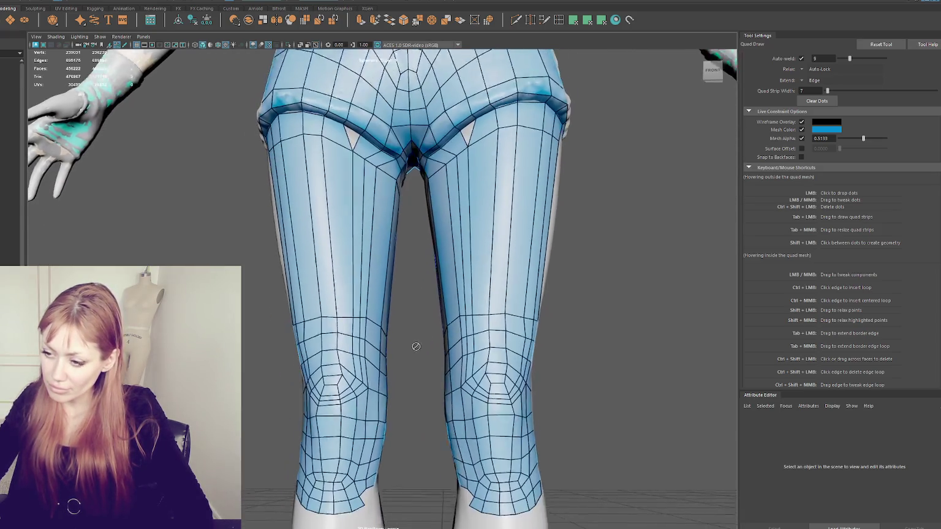
{"action": "scroll", "coordinate": [416, 346], "scroll_direction": "up", "scroll_amount": 2}
{"action": "left_click_drag", "start_coordinate": [369, 362], "coordinate": [349, 309], "text": "alt"}
{"action": "left_click_drag", "start_coordinate": [341, 266], "coordinate": [358, 270]}
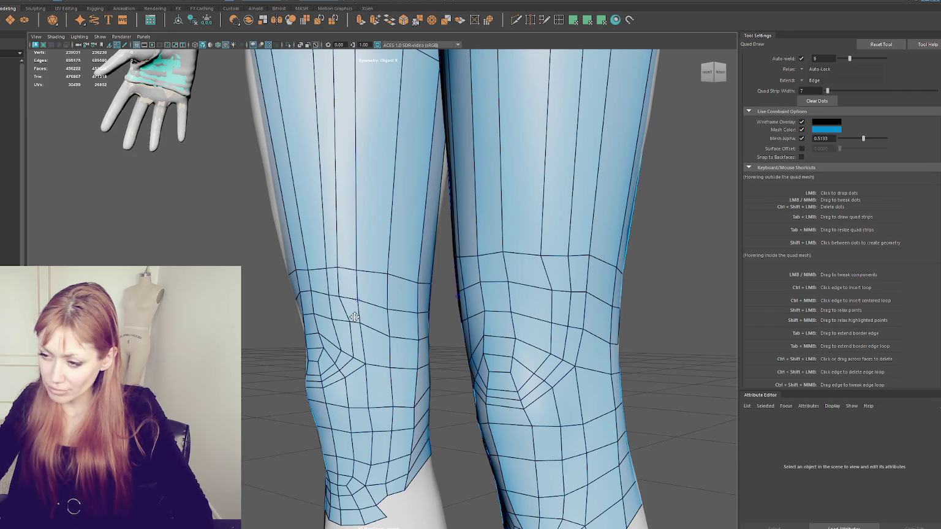
Orbit out to inspect the shorts and thighs from behind
{"action": "right_click_drag", "start_coordinate": [341, 297], "coordinate": [331, 279], "text": "alt"}
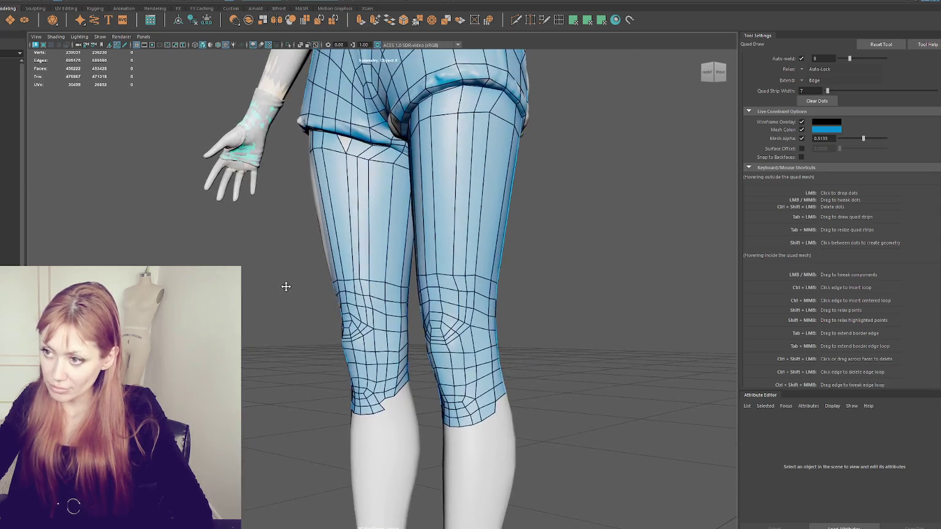
{"action": "middle_click_drag", "start_coordinate": [332, 279], "coordinate": [343, 318], "text": "alt"}
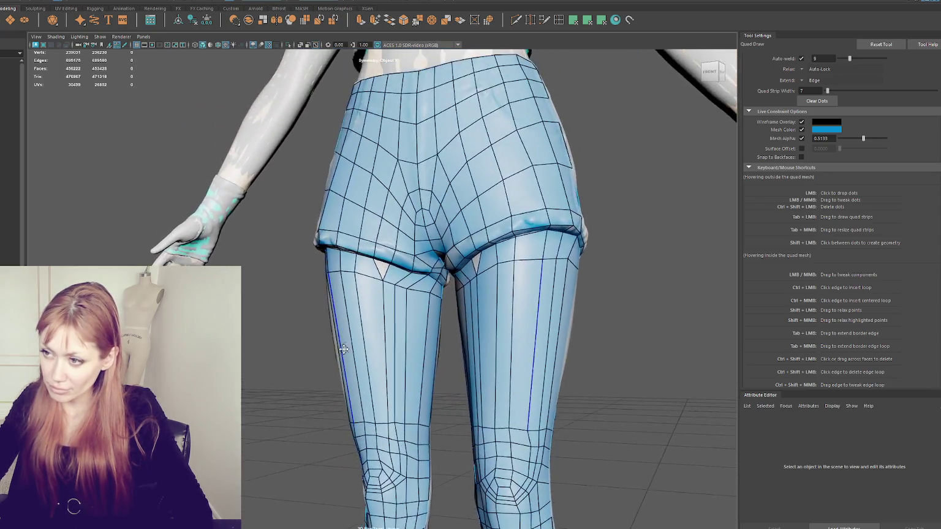
{"action": "mouse_move", "coordinate": [343, 319]}
{"action": "left_mouse_down", "text": "alt"}
{"action": "mouse_move", "coordinate": [419, 349]}
{"action": "mouse_move", "coordinate": [410, 219]}
{"action": "left_mouse_up", "text": "alt"}
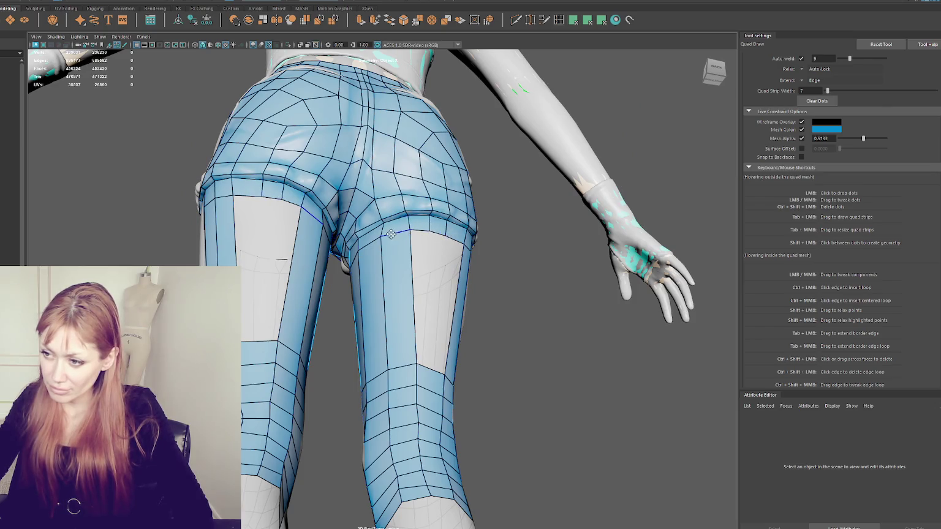
Delete the back-thigh face strip and slide nearby vertices to straighten the gap edges
{"action": "left_click_drag", "start_coordinate": [391, 234], "coordinate": [391, 252]}
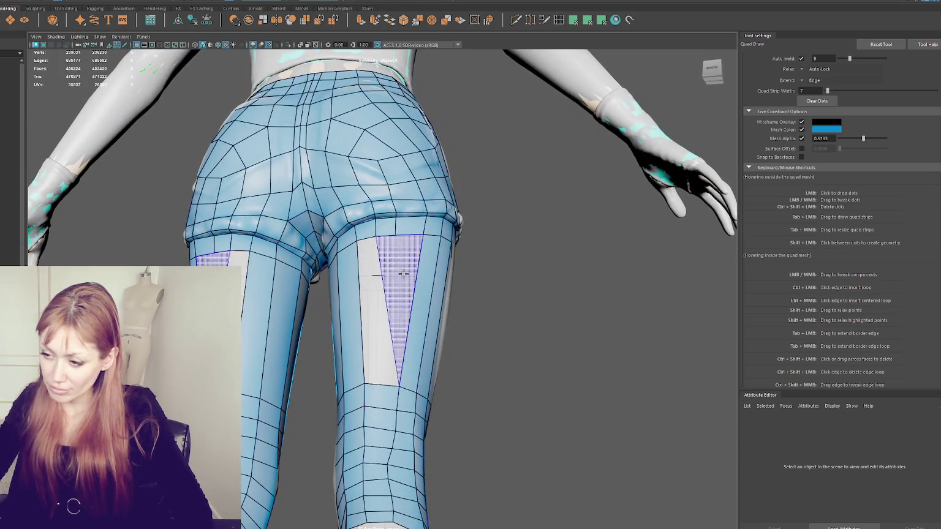
{"action": "left_click", "coordinate": [379, 274], "text": "ctrl+shift"}
{"action": "left_click_drag", "start_coordinate": [391, 294], "coordinate": [366, 340], "text": "alt"}
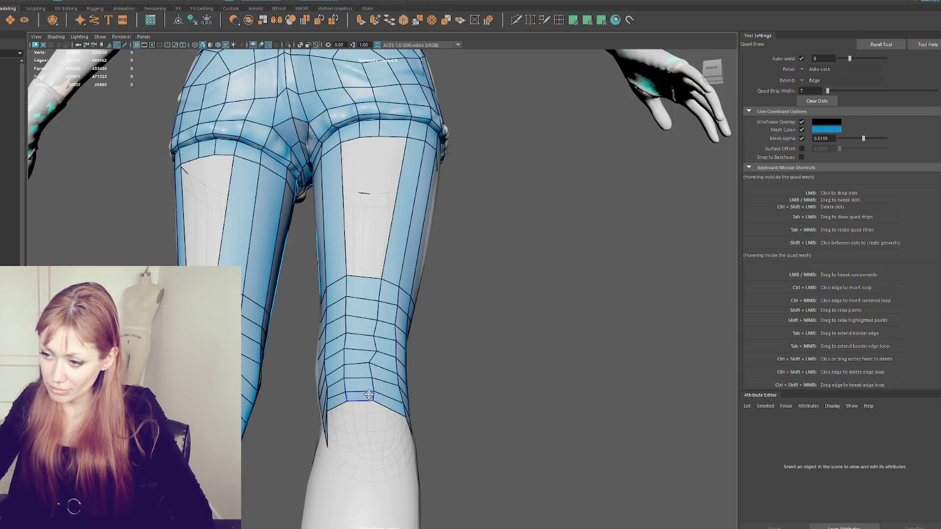
{"action": "mouse_move", "coordinate": [373, 396]}
{"action": "left_mouse_down"}
{"action": "mouse_move", "coordinate": [381, 398]}
{"action": "mouse_move", "coordinate": [383, 375]}
{"action": "left_mouse_up"}
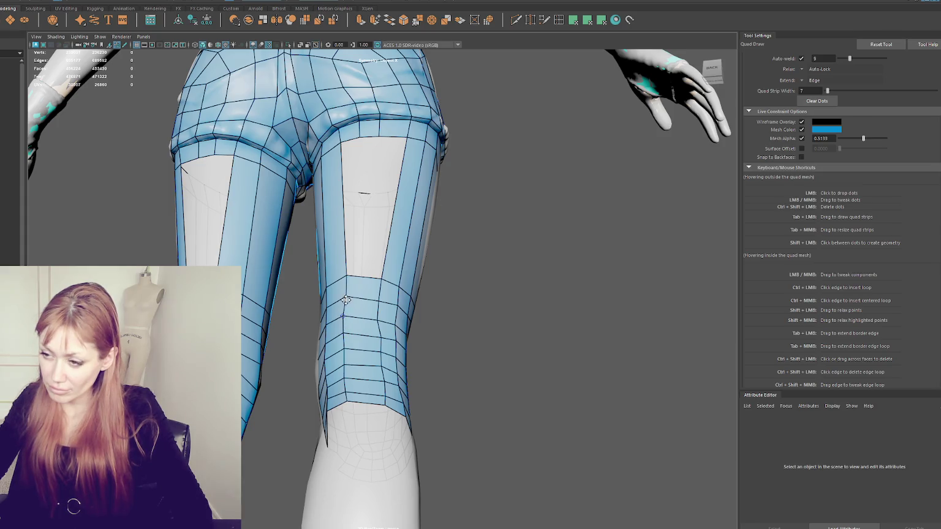
{"action": "left_click_drag", "start_coordinate": [380, 277], "coordinate": [384, 276]}
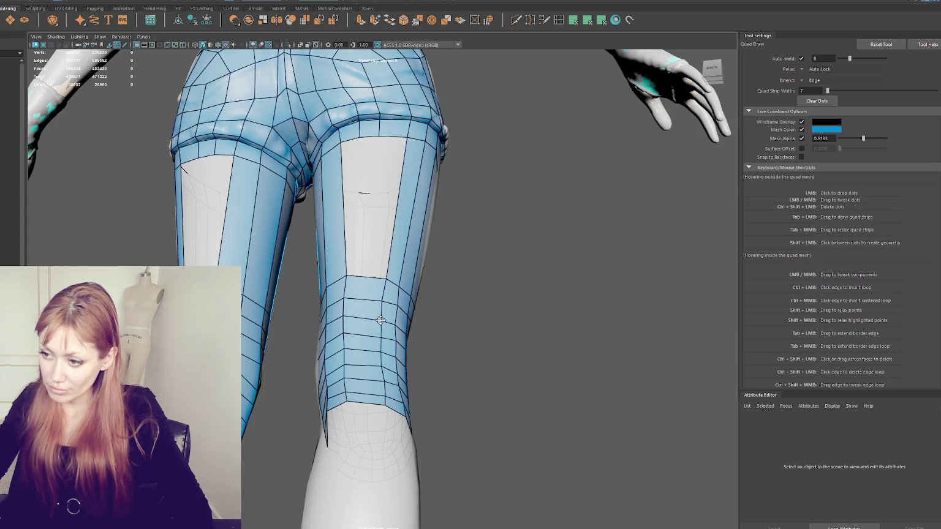
{"action": "scroll", "coordinate": [377, 221], "scroll_direction": "down", "scroll_amount": 3}
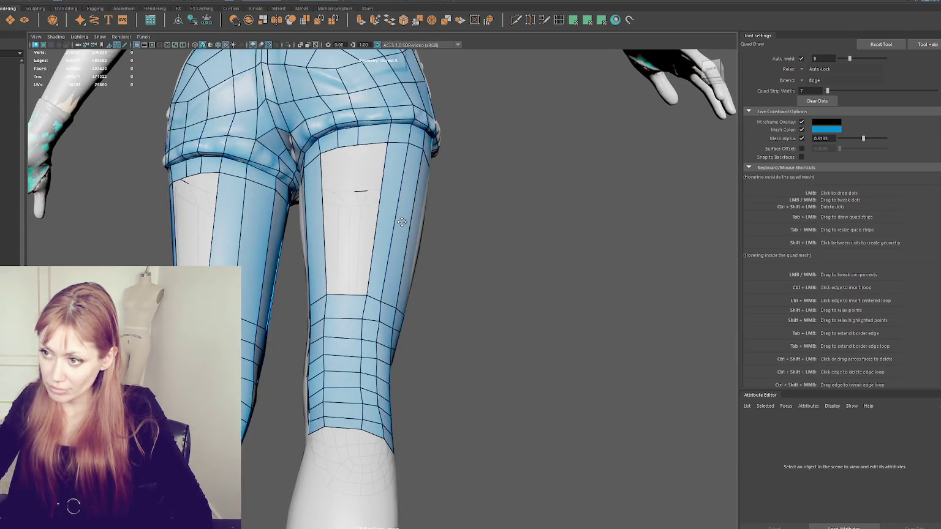
{"action": "mouse_move", "coordinate": [378, 233]}
{"action": "left_mouse_down", "text": "alt"}
{"action": "mouse_move", "coordinate": [252, 240]}
{"action": "mouse_move", "coordinate": [381, 198]}
{"action": "left_mouse_up", "text": "alt"}
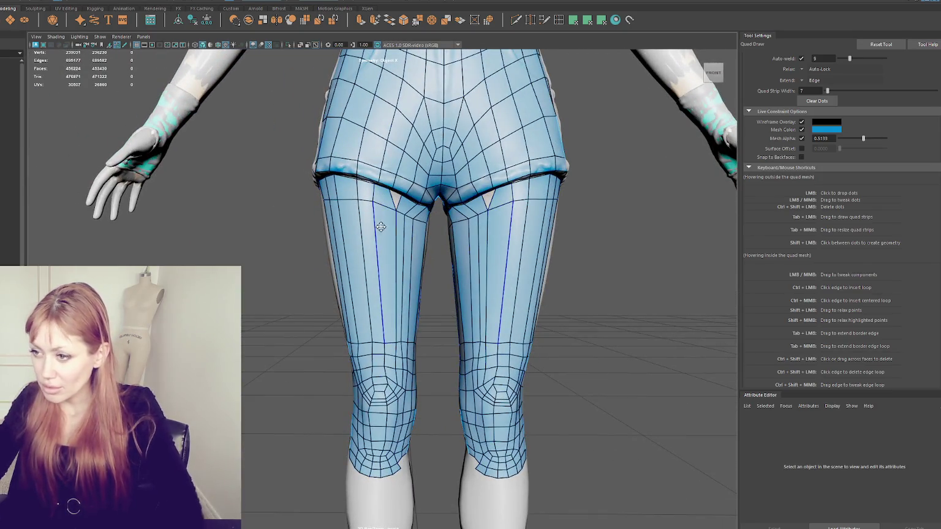
Delete the inner-thigh face strips near the crotch and refill that gap with new quads
{"action": "left_click", "coordinate": [388, 201], "text": "ctrl+shift"}
{"action": "left_click", "coordinate": [388, 201], "text": "ctrl+shift"}
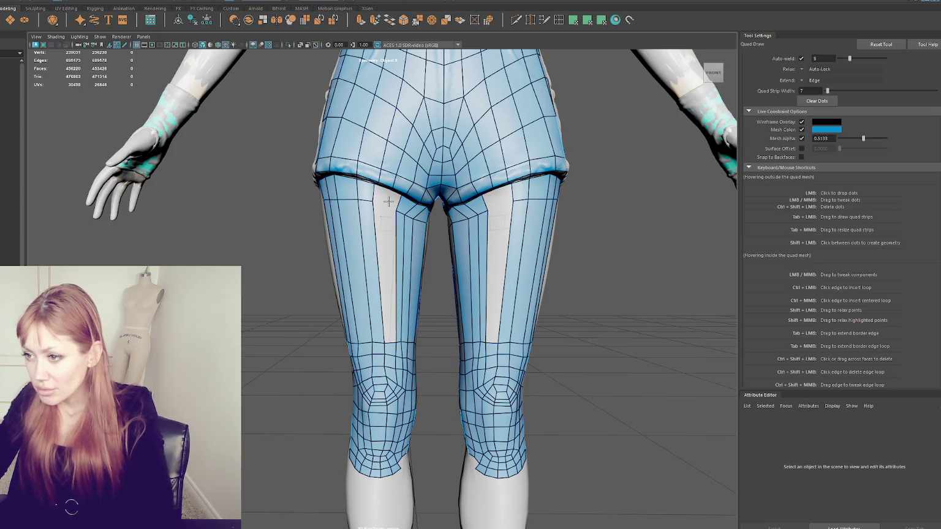
{"action": "left_click", "coordinate": [393, 201], "text": "ctrl+shift"}
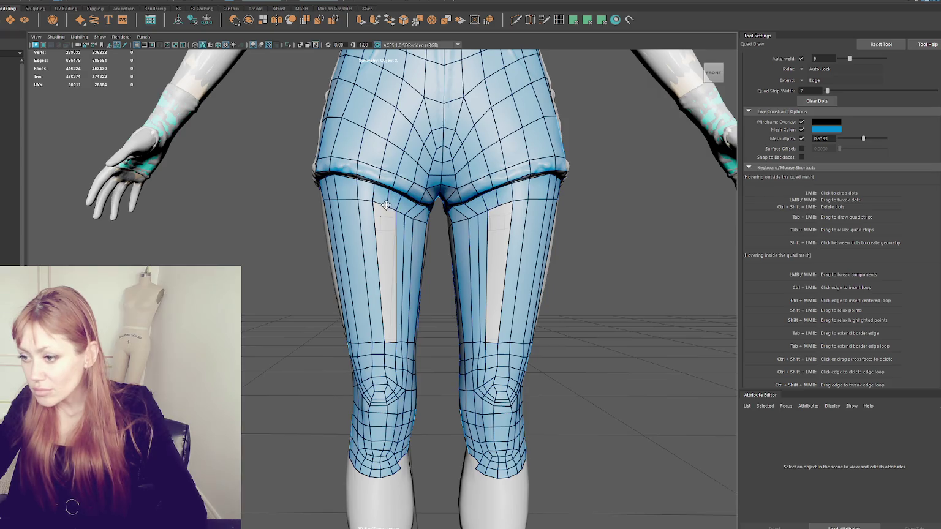
{"action": "left_click", "coordinate": [390, 254], "text": "shift"}
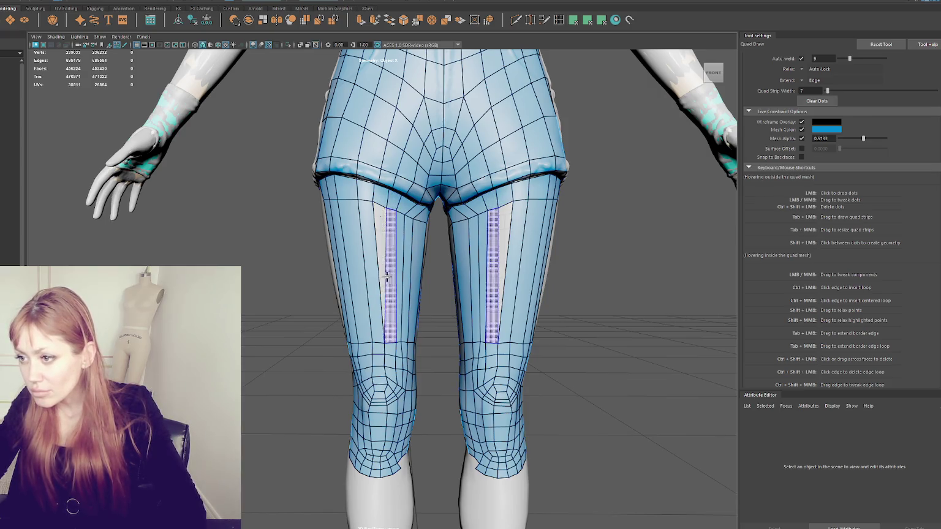
Delete the outer- and inner-thigh quad strips on both legs and fill new inner strips
{"action": "left_click_drag", "start_coordinate": [372, 273], "coordinate": [366, 256], "text": "ctrl+shift"}
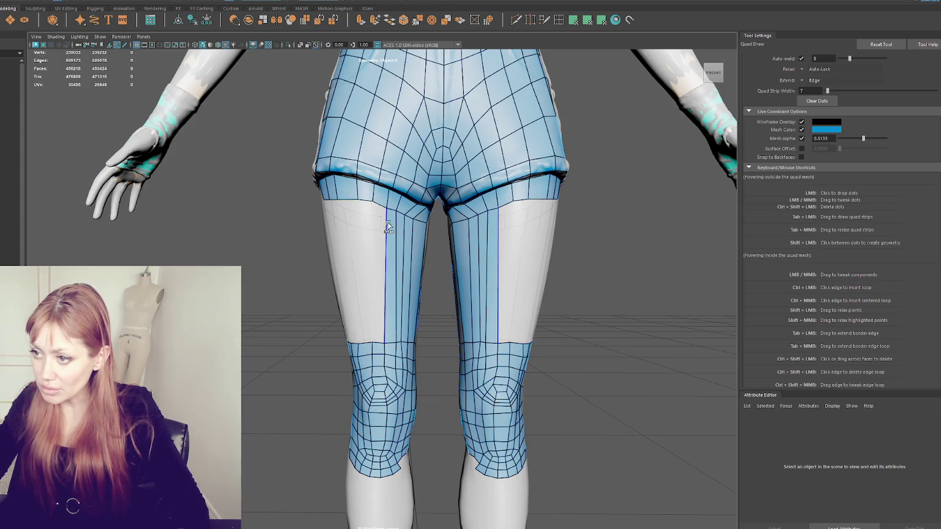
{"action": "left_click_drag", "start_coordinate": [380, 283], "coordinate": [389, 287], "text": "alt"}
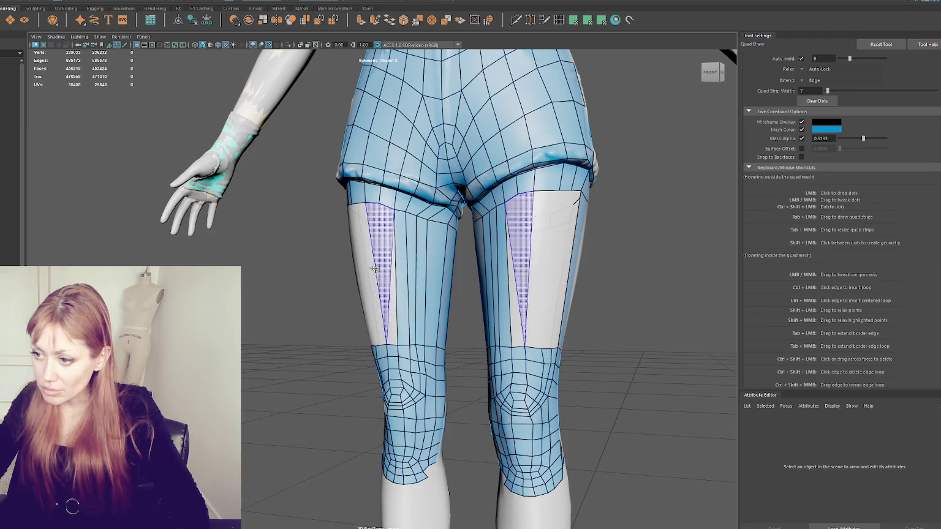
{"action": "left_click", "coordinate": [387, 256], "text": "ctrl+shift"}
{"action": "mouse_move", "coordinate": [436, 262]}
{"action": "left_mouse_down", "text": "alt"}
{"action": "mouse_move", "coordinate": [320, 287]}
{"action": "mouse_move", "coordinate": [349, 261]}
{"action": "mouse_move", "coordinate": [405, 280]}
{"action": "left_mouse_up", "text": "alt"}
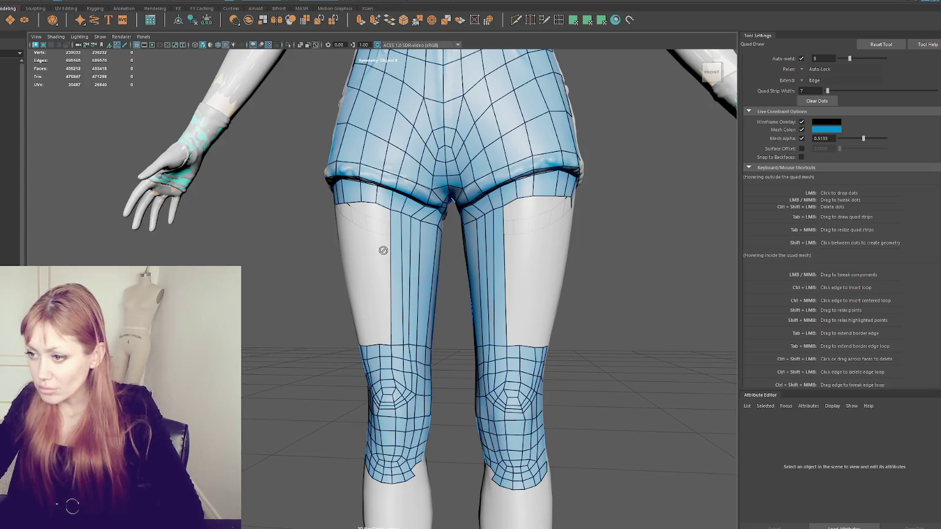
{"action": "left_click_drag", "start_coordinate": [385, 280], "coordinate": [330, 245]}
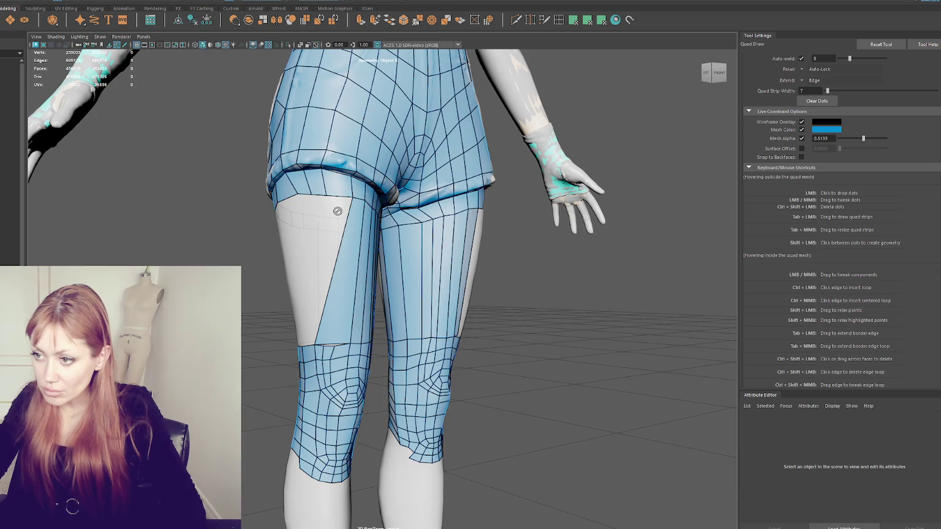
Delete the long stretched vertical thigh quads and inspect the resulting gap from the side
{"action": "left_click_drag", "start_coordinate": [318, 198], "coordinate": [361, 211], "text": "alt"}
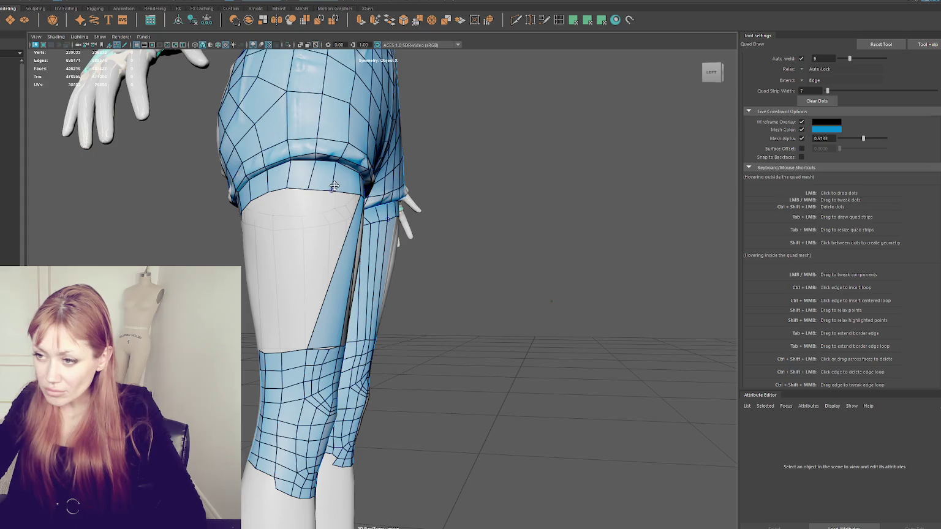
{"action": "left_click_drag", "start_coordinate": [318, 224], "coordinate": [357, 310], "text": "alt"}
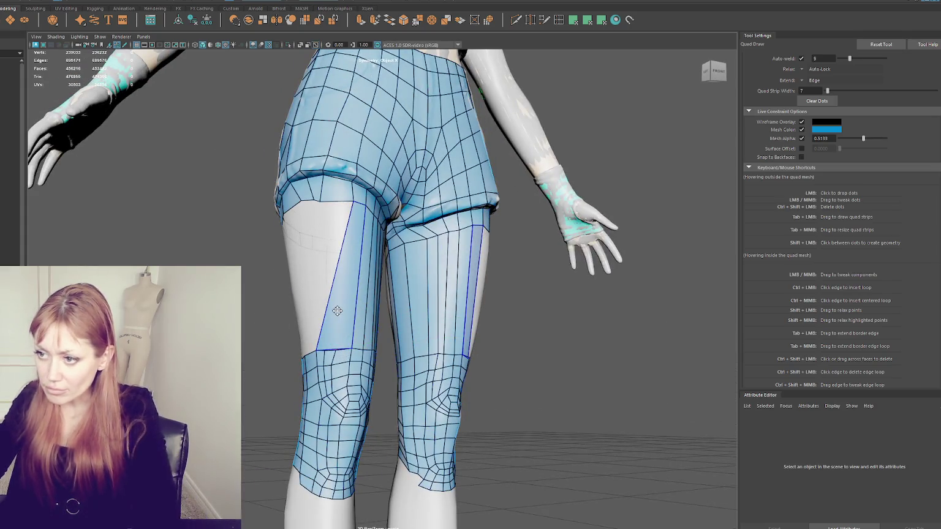
{"action": "left_click_drag", "start_coordinate": [352, 207], "coordinate": [298, 200], "text": "ctrl+shift"}
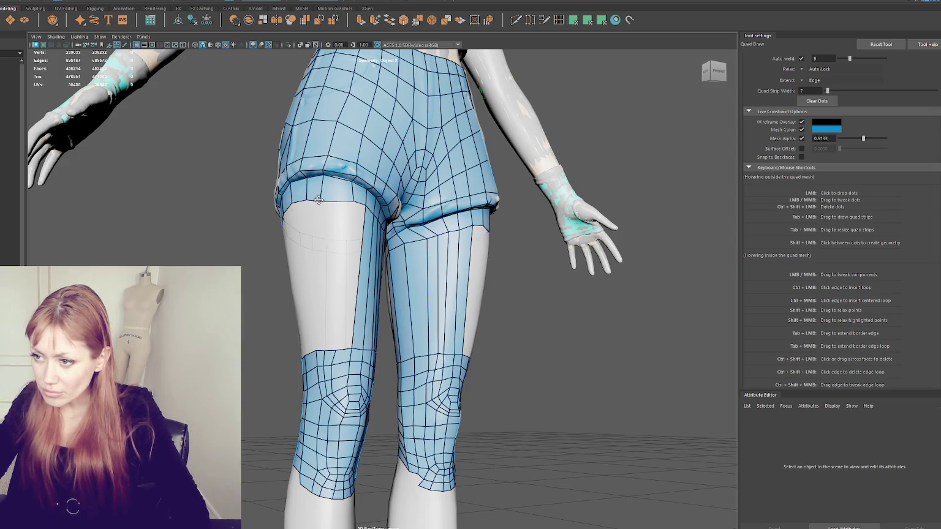
{"action": "left_click_drag", "start_coordinate": [353, 243], "coordinate": [330, 243], "text": "alt"}
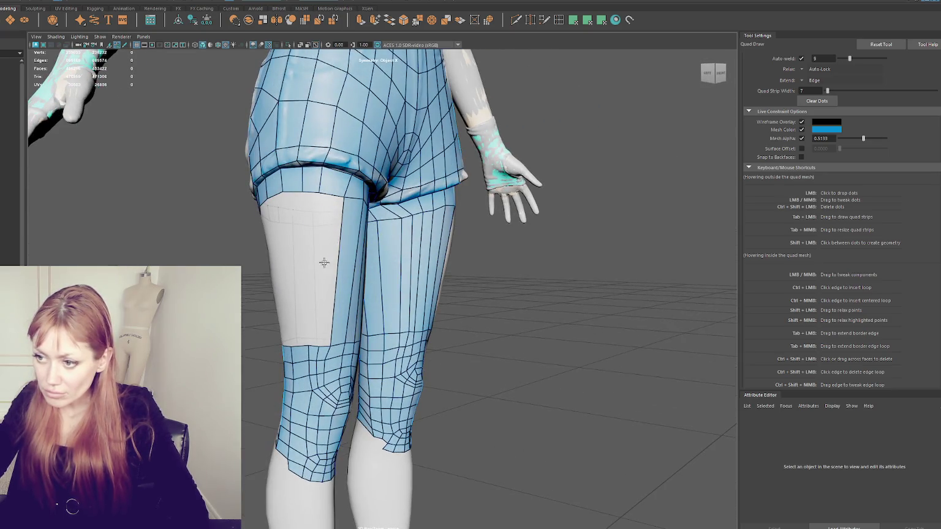
{"action": "left_click_drag", "start_coordinate": [324, 262], "coordinate": [325, 255], "text": "alt"}
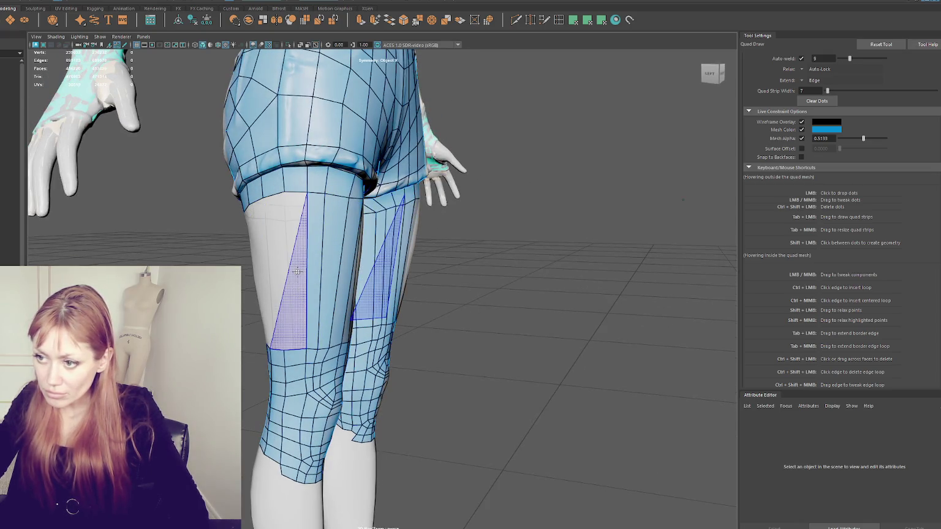
{"action": "left_click_drag", "start_coordinate": [297, 271], "coordinate": [299, 266], "text": "alt"}
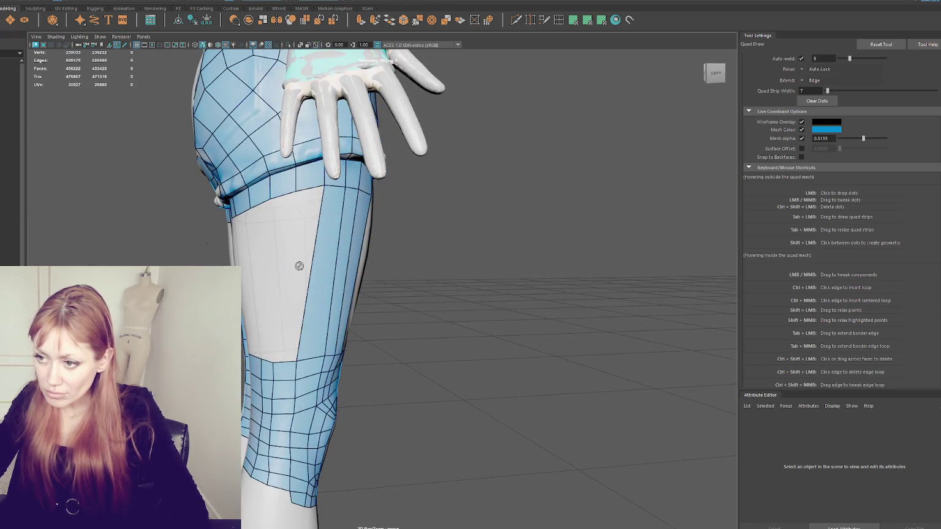
{"action": "mouse_move", "coordinate": [310, 307]}
{"action": "left_mouse_down", "text": "alt"}
{"action": "mouse_move", "coordinate": [324, 310]}
{"action": "mouse_move", "coordinate": [338, 174]}
{"action": "left_mouse_up", "text": "alt"}
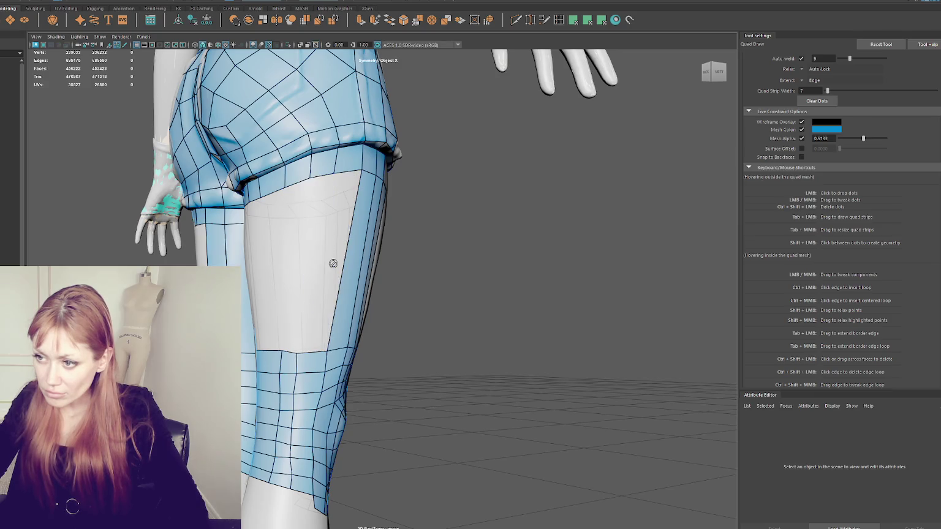
{"action": "mouse_move", "coordinate": [372, 272]}
{"action": "left_mouse_down", "text": "alt"}
{"action": "mouse_move", "coordinate": [319, 274]}
{"action": "mouse_move", "coordinate": [336, 199]}
{"action": "left_mouse_up", "text": "alt"}
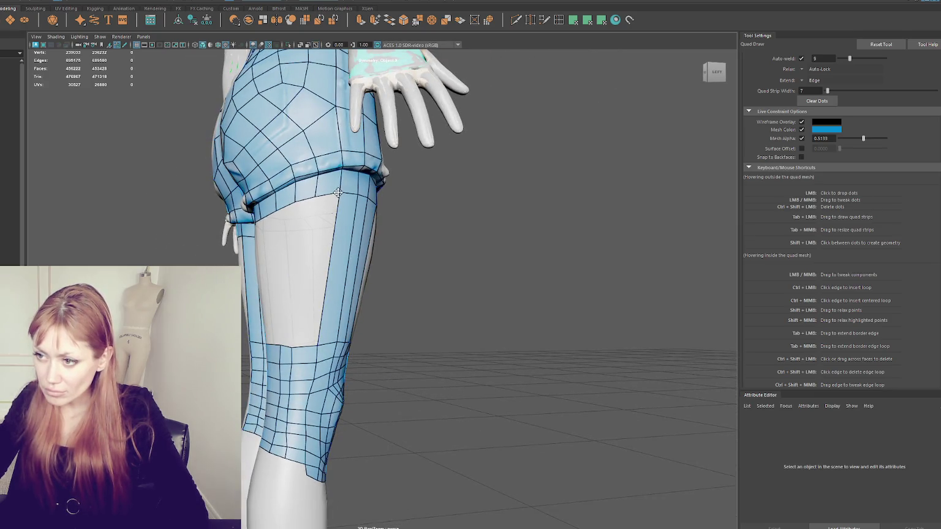
Adjust the border edge beside the thigh gap and raise a vertex on the knee band's top edge
{"action": "left_click_drag", "start_coordinate": [325, 197], "coordinate": [319, 346], "text": "shift"}
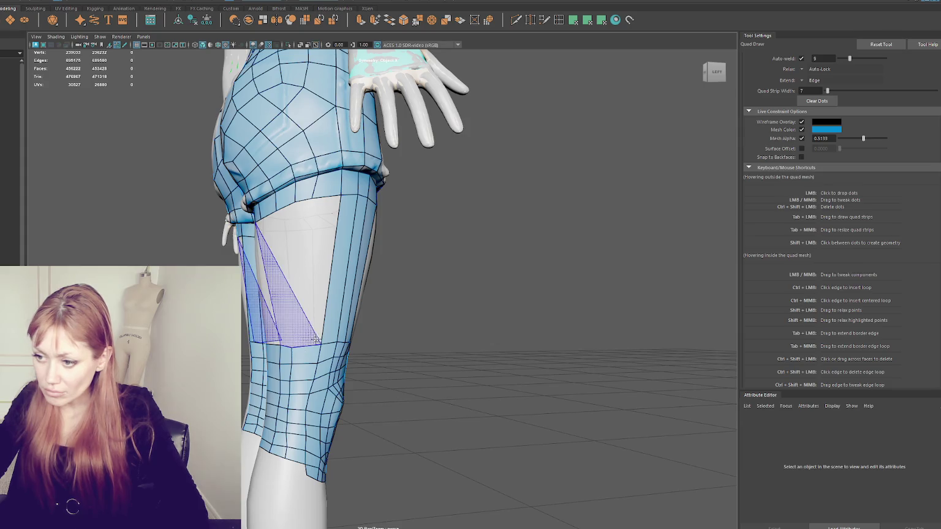
{"action": "mouse_move", "coordinate": [315, 340]}
{"action": "left_mouse_down", "text": "alt"}
{"action": "mouse_move", "coordinate": [373, 264]}
{"action": "mouse_move", "coordinate": [351, 269]}
{"action": "mouse_move", "coordinate": [316, 343]}
{"action": "mouse_move", "coordinate": [331, 195]}
{"action": "mouse_move", "coordinate": [309, 258]}
{"action": "left_mouse_up", "text": "alt"}
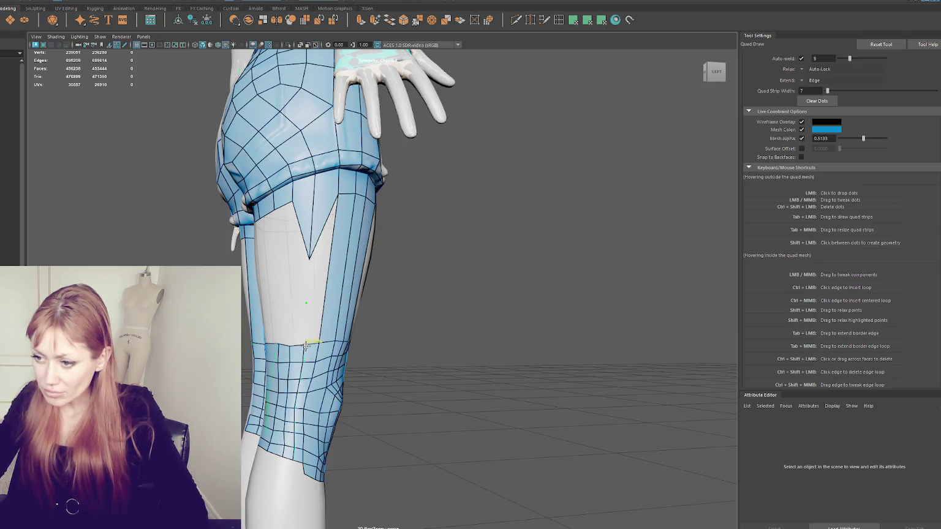
{"action": "mouse_move", "coordinate": [319, 292]}
{"action": "left_mouse_down", "text": "alt"}
{"action": "mouse_move", "coordinate": [340, 315]}
{"action": "mouse_move", "coordinate": [297, 282]}
{"action": "mouse_move", "coordinate": [288, 261]}
{"action": "left_mouse_up", "text": "alt"}
{"action": "left_click_drag", "start_coordinate": [288, 322], "coordinate": [316, 292], "text": "alt"}
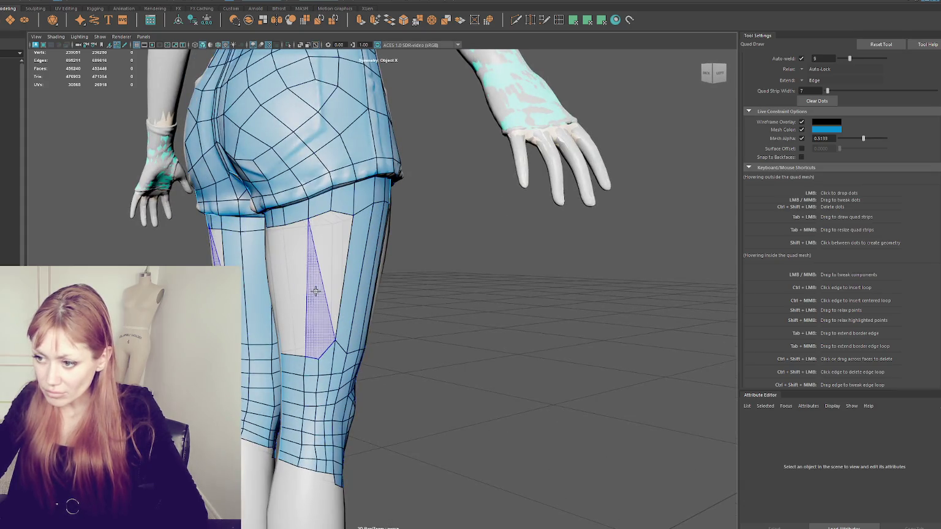
{"action": "left_click_drag", "start_coordinate": [317, 360], "coordinate": [319, 337]}
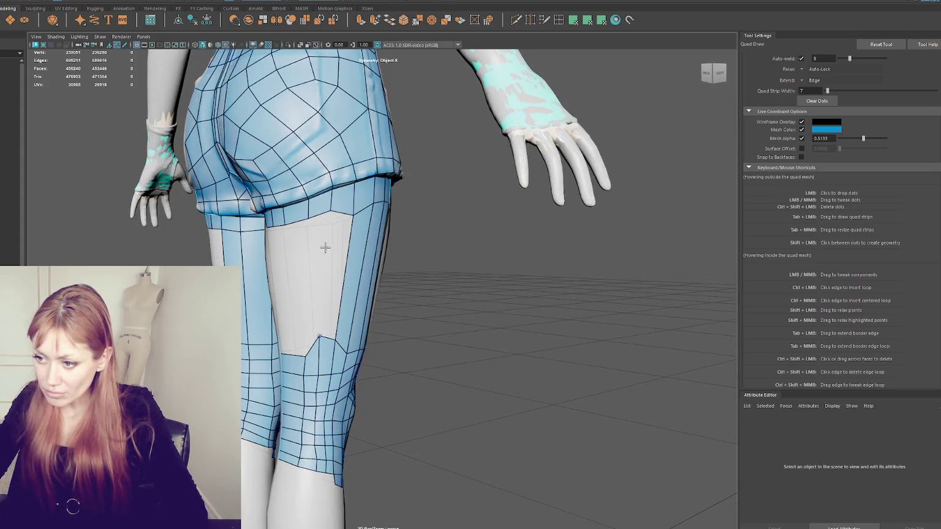
Fill several strips of the back-thigh gaps with quads and insert an edge loop down the lower leg
{"action": "left_click", "coordinate": [332, 222], "text": "shift"}
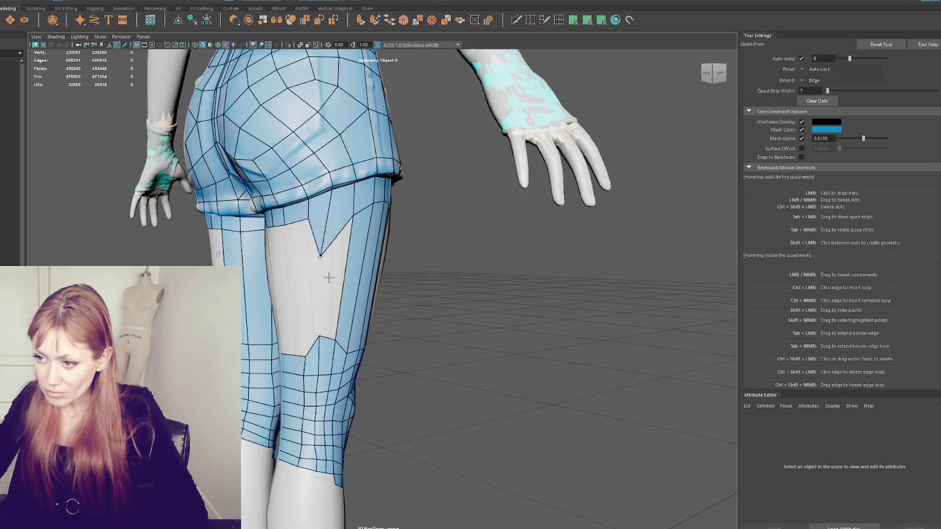
{"action": "left_click_drag", "start_coordinate": [330, 286], "coordinate": [384, 213], "text": "alt"}
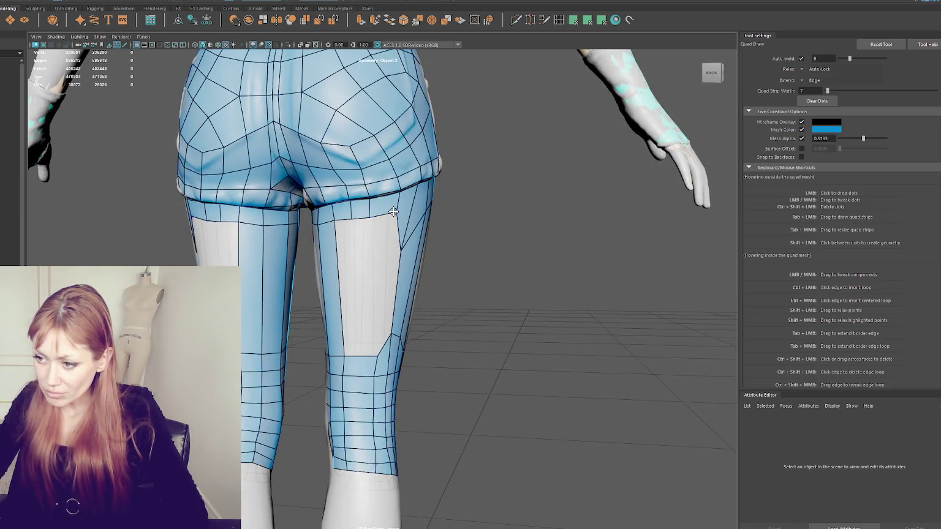
{"action": "left_click", "coordinate": [386, 264], "text": "shift"}
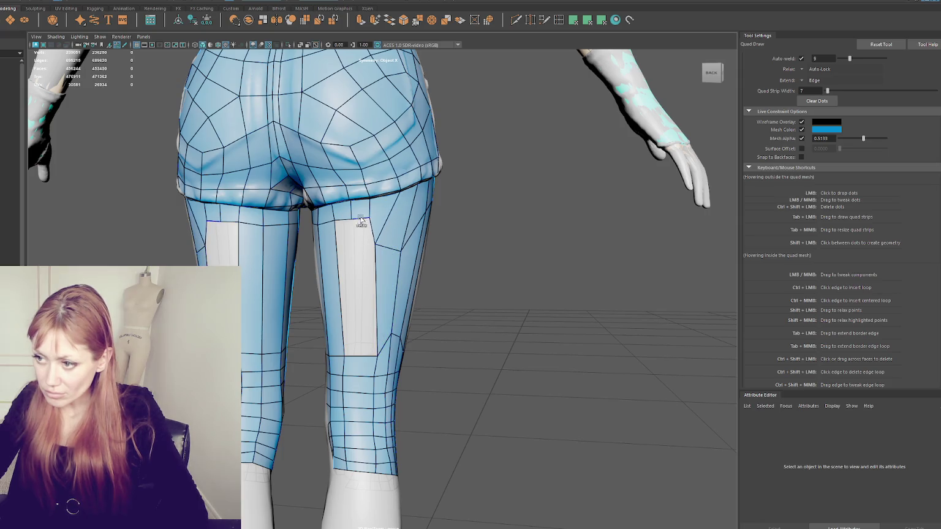
{"action": "left_click", "coordinate": [365, 227], "text": "shift"}
{"action": "left_click_drag", "start_coordinate": [364, 226], "coordinate": [393, 268], "text": "alt"}
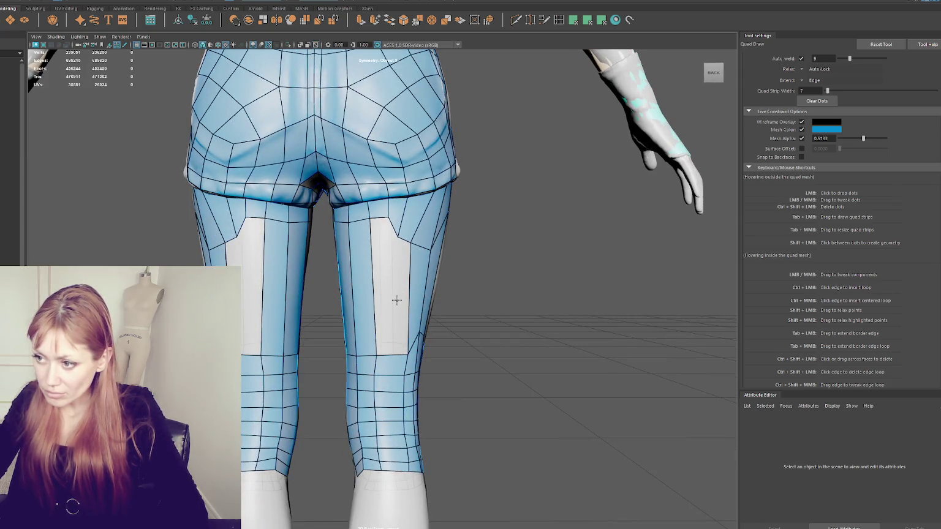
{"action": "left_click", "coordinate": [398, 360], "text": "ctrl"}
Fill the right edge of the gap and the last small hole, reshaping a vertex around it
{"action": "left_click", "coordinate": [398, 296], "text": "shift"}
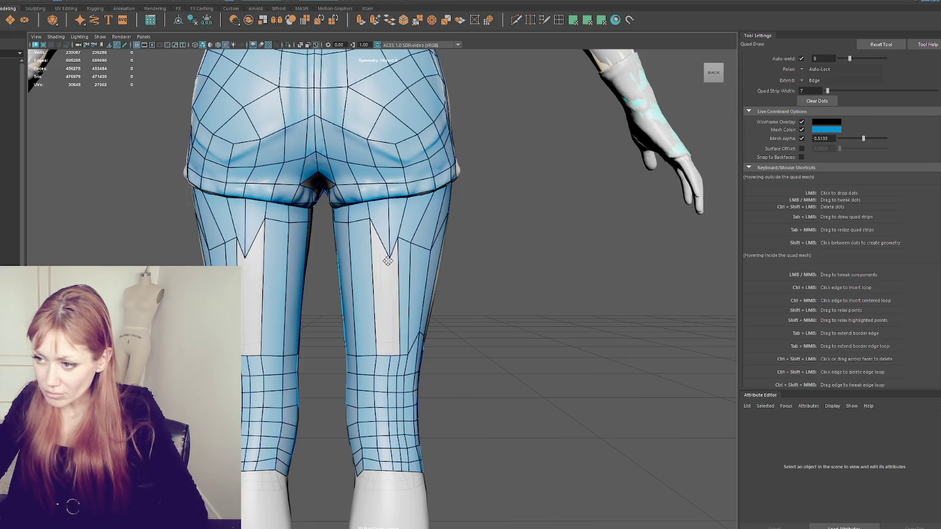
{"action": "left_click", "coordinate": [395, 302], "text": "shift"}
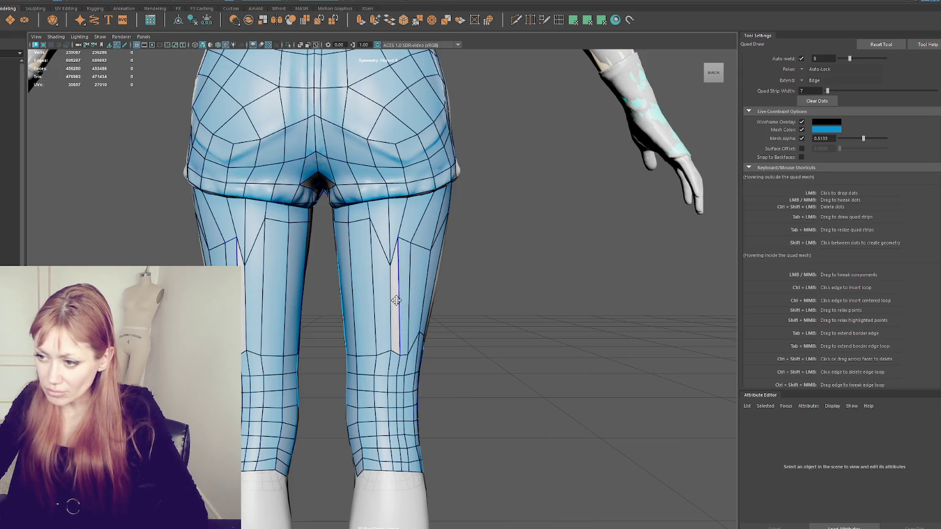
{"action": "scroll", "coordinate": [420, 311], "scroll_direction": "up", "scroll_amount": 3}
{"action": "scroll", "coordinate": [413, 293], "scroll_direction": "up", "scroll_amount": 3}
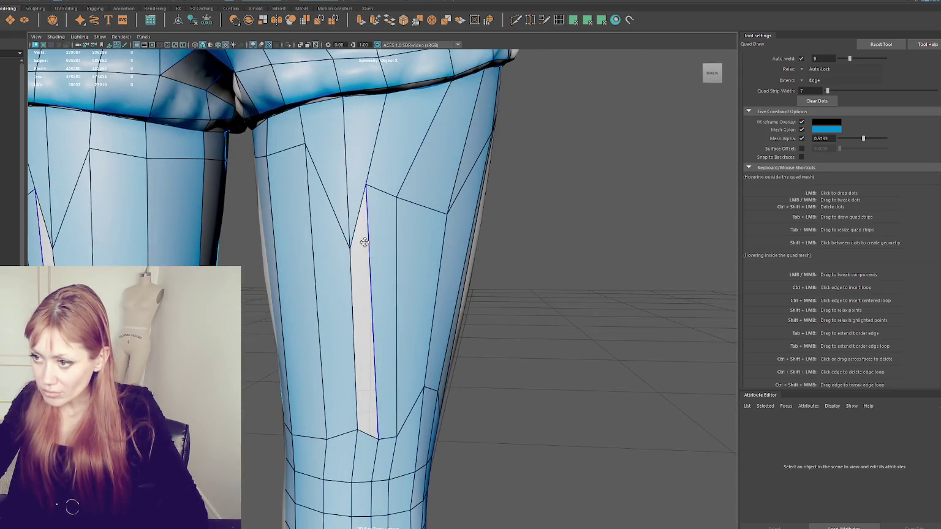
{"action": "left_click_drag", "start_coordinate": [366, 188], "coordinate": [374, 229]}
{"action": "left_click", "coordinate": [360, 298], "text": "shift"}
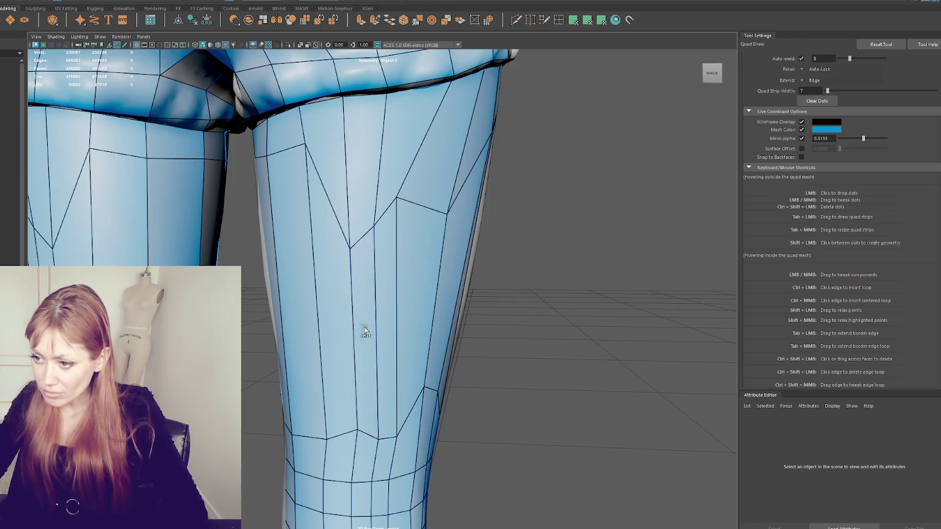
{"action": "scroll", "coordinate": [361, 330], "scroll_direction": "down", "scroll_amount": 5}
{"action": "left_click_drag", "start_coordinate": [361, 306], "coordinate": [319, 270], "text": "alt"}
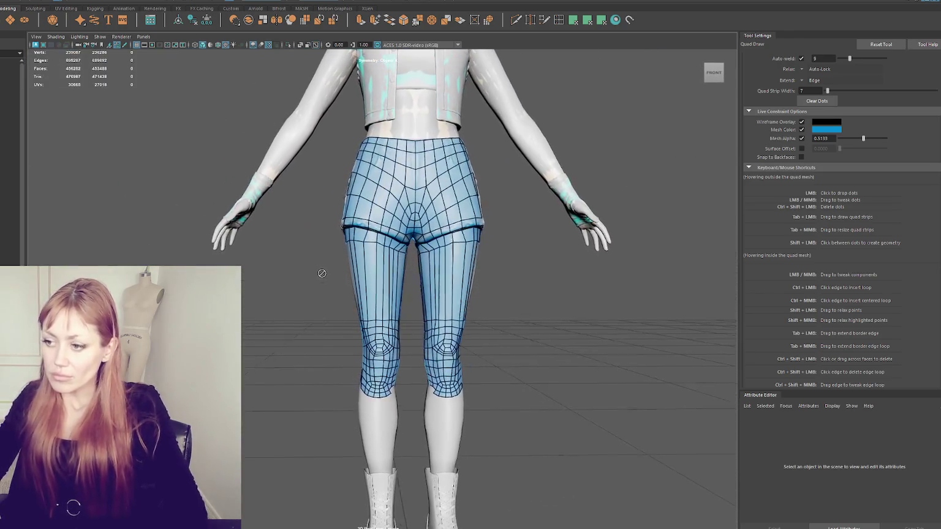
Zoom in on the knees and relax their edge loops on both legs, then switch to sculpting
{"action": "scroll", "coordinate": [423, 355], "scroll_direction": "up", "scroll_amount": 2}
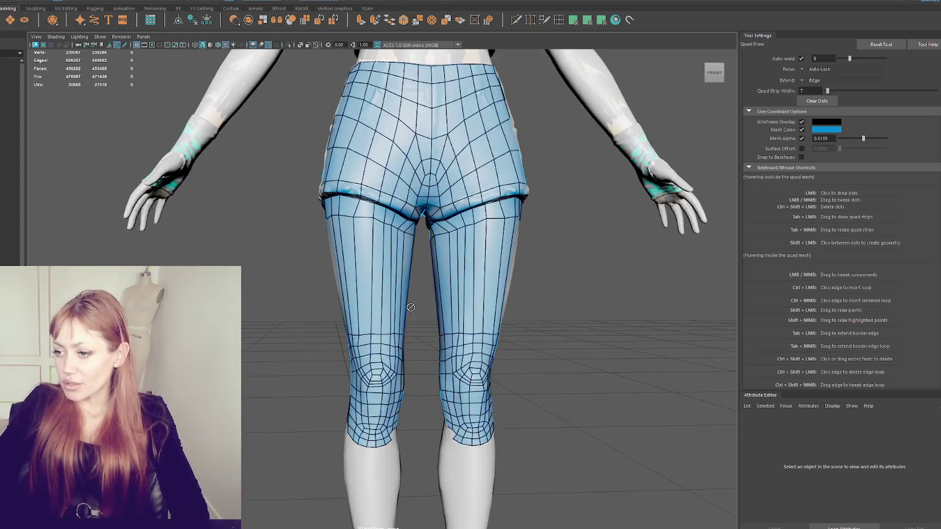
{"action": "scroll", "coordinate": [423, 355], "scroll_direction": "up", "scroll_amount": 2}
{"action": "scroll", "coordinate": [423, 356], "scroll_direction": "up", "scroll_amount": 2}
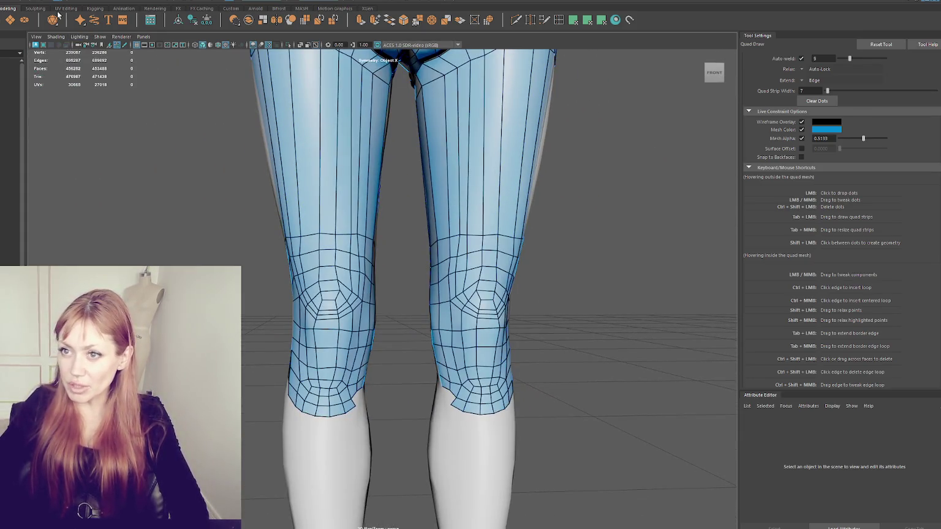
{"action": "scroll", "coordinate": [356, 313], "scroll_direction": "up", "scroll_amount": 2}
{"action": "scroll", "coordinate": [417, 269], "scroll_direction": "down", "scroll_amount": 5}
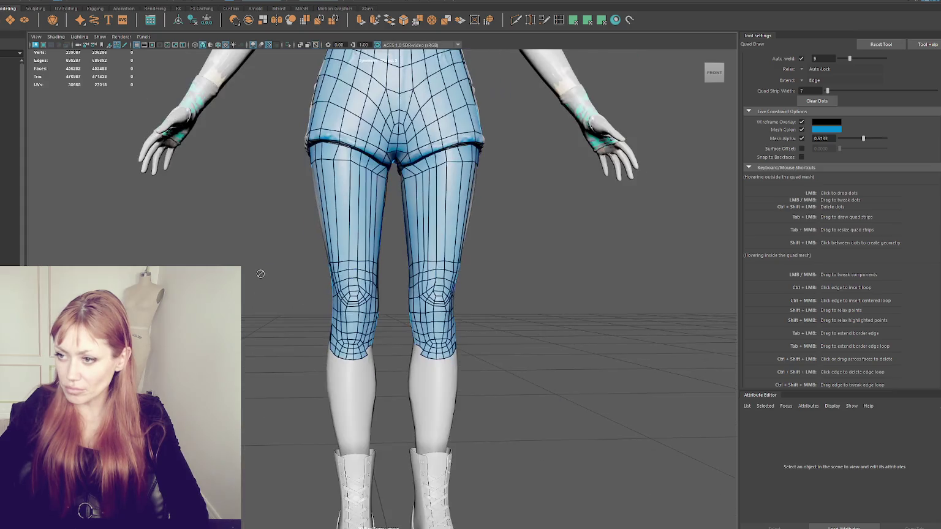
{"action": "scroll", "coordinate": [429, 268], "scroll_direction": "up", "scroll_amount": 4}
{"action": "scroll", "coordinate": [422, 282], "scroll_direction": "up", "scroll_amount": 1}
{"action": "scroll", "coordinate": [423, 282], "scroll_direction": "up", "scroll_amount": 3}
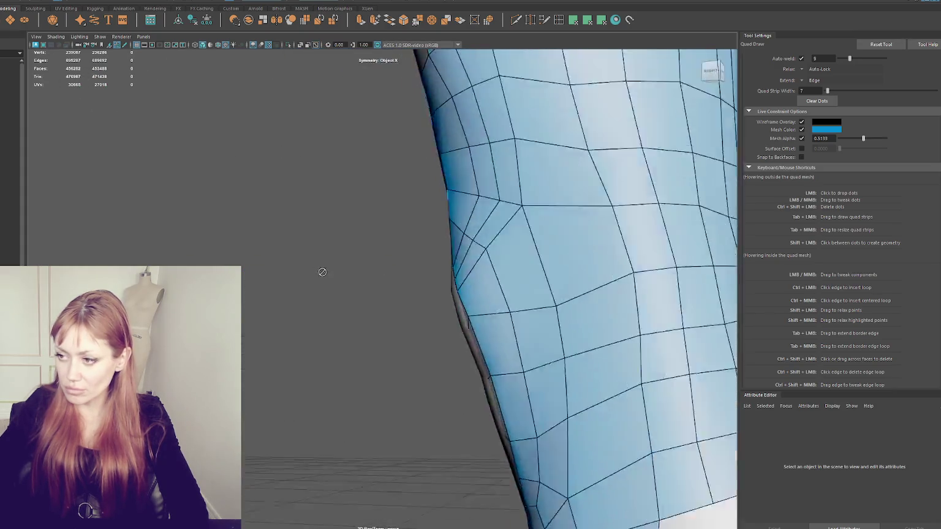
{"action": "scroll", "coordinate": [319, 268], "scroll_direction": "down", "scroll_amount": 3}
{"action": "scroll", "coordinate": [441, 269], "scroll_direction": "down", "scroll_amount": 2}
{"action": "scroll", "coordinate": [403, 266], "scroll_direction": "up", "scroll_amount": 6}
{"action": "scroll", "coordinate": [403, 265], "scroll_direction": "down", "scroll_amount": 5}
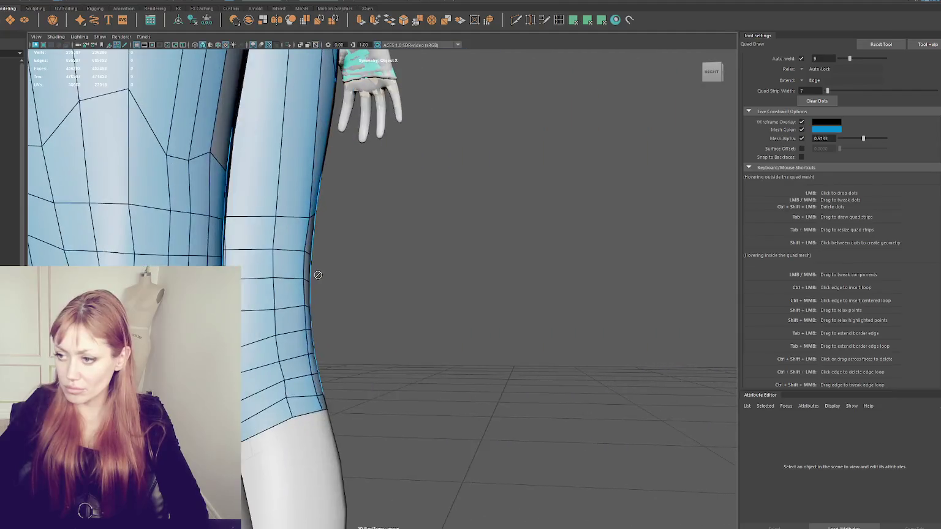
{"action": "scroll", "coordinate": [343, 273], "scroll_direction": "up", "scroll_amount": 1}
{"action": "scroll", "coordinate": [298, 277], "scroll_direction": "up", "scroll_amount": 2}
{"action": "mouse_move", "coordinate": [377, 249]}
{"action": "left_mouse_down", "text": "shift"}
{"action": "mouse_move", "coordinate": [366, 248]}
{"action": "mouse_move", "coordinate": [369, 275]}
{"action": "left_mouse_up", "text": "shift"}
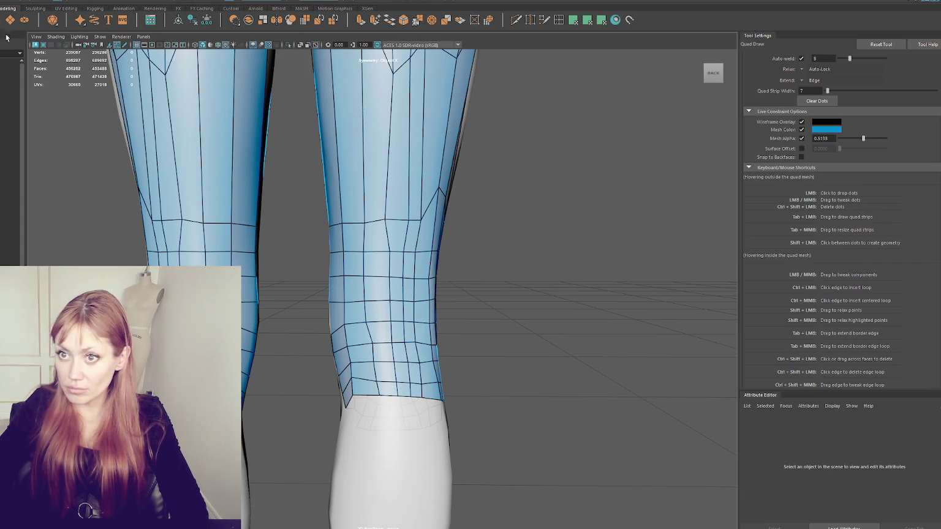
{"action": "left_click", "coordinate": [33, 9]}
Activate the smoothing brush and select the character body mesh
{"action": "key", "text": "shift+s"}
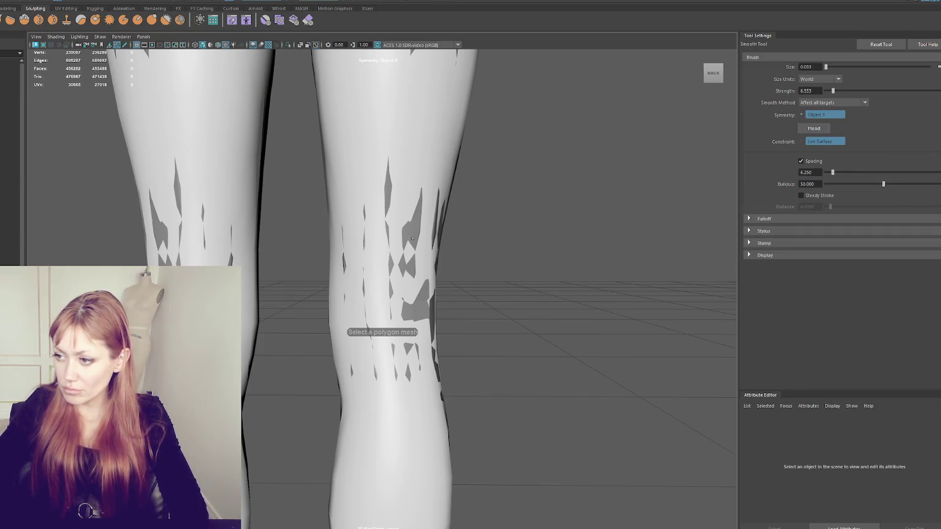
{"action": "scroll", "coordinate": [413, 238], "scroll_direction": "down", "scroll_amount": 5}
{"action": "scroll", "coordinate": [354, 223], "scroll_direction": "down", "scroll_amount": 3}
{"action": "left_click", "coordinate": [380, 182]}
{"action": "scroll", "coordinate": [368, 263], "scroll_direction": "up", "scroll_amount": 3}
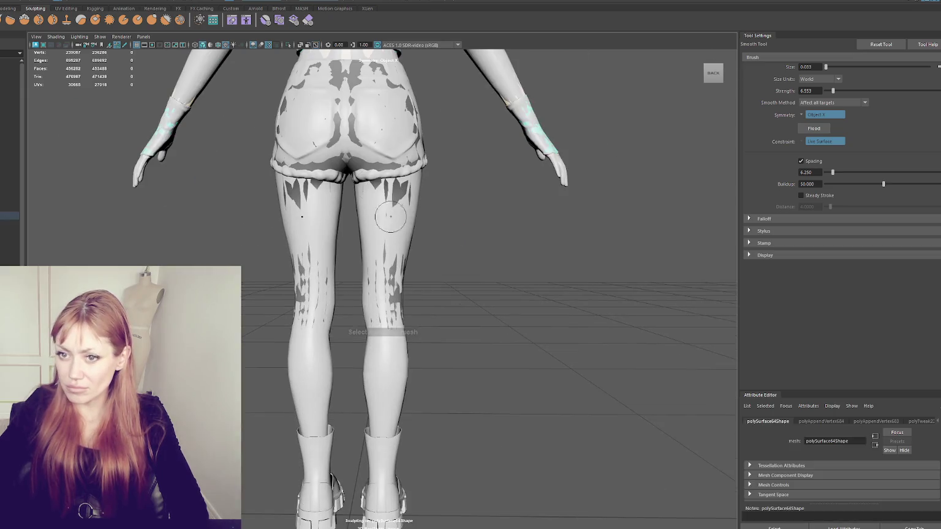
{"action": "scroll", "coordinate": [372, 178], "scroll_direction": "down", "scroll_amount": 3}
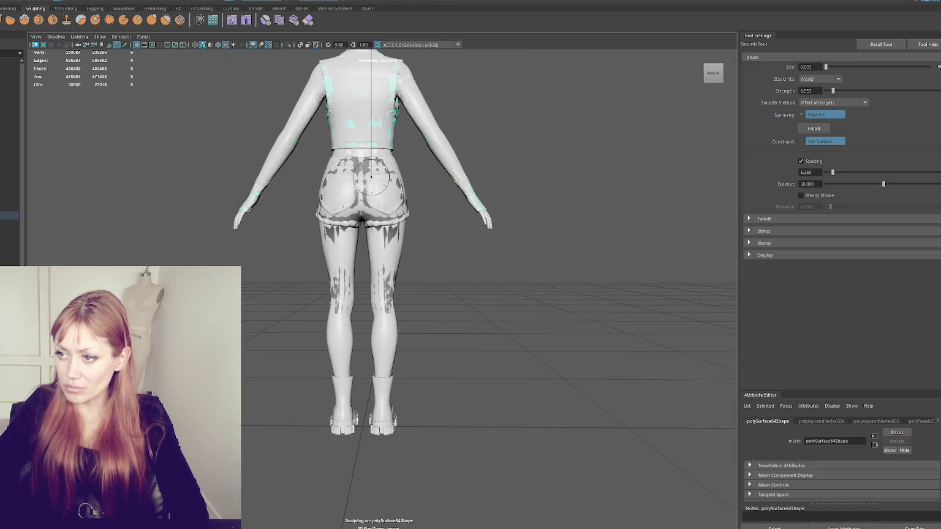
{"action": "scroll", "coordinate": [371, 177], "scroll_direction": "up", "scroll_amount": 3}
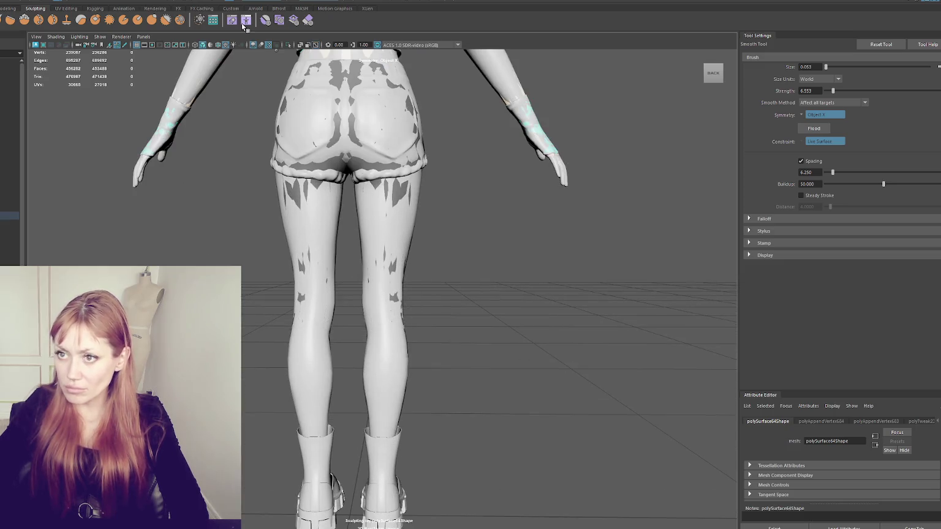
In wireframe, select the knee vertices and move them with a widened soft-select falloff
{"action": "key", "text": "4"}
{"action": "left_click_drag", "start_coordinate": [429, 269], "coordinate": [504, 250], "text": "alt"}
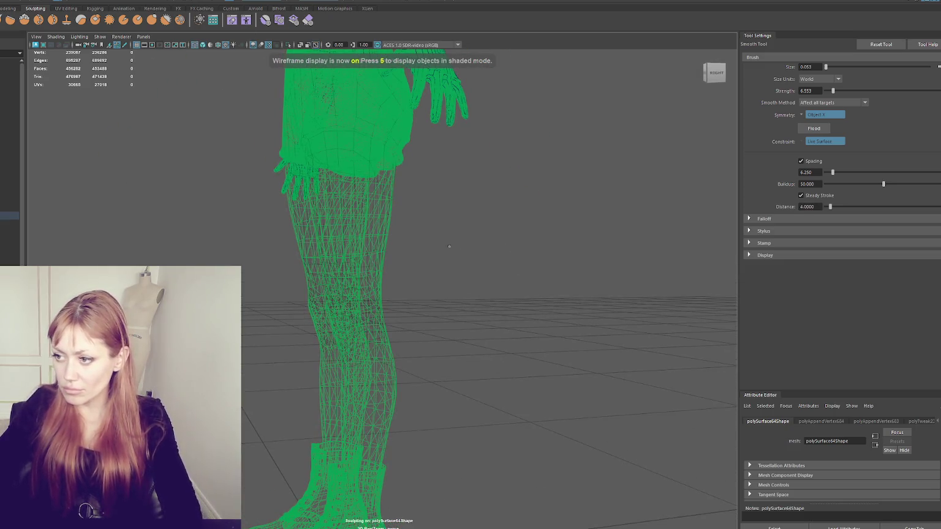
{"action": "key", "text": "q"}
{"action": "right_click_drag", "start_coordinate": [429, 210], "coordinate": [386, 198]}
{"action": "left_click_drag", "start_coordinate": [410, 239], "coordinate": [347, 361]}
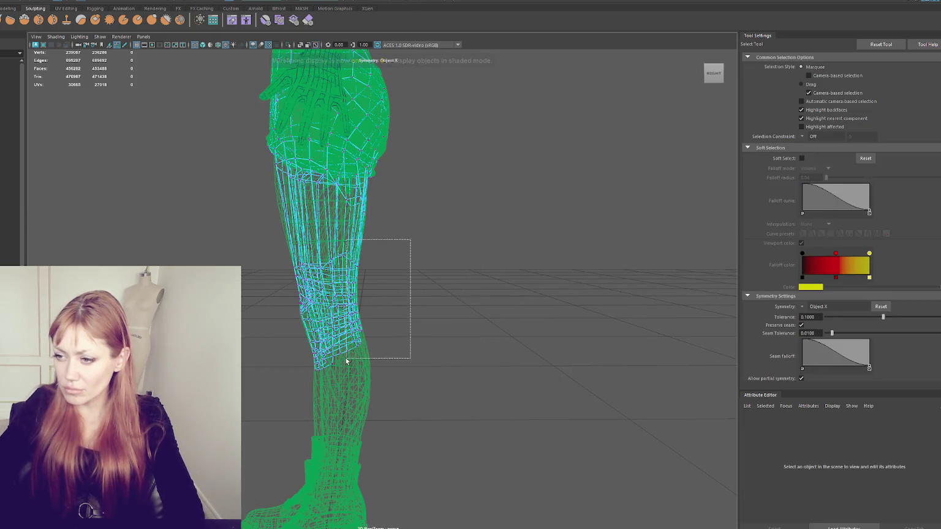
{"action": "key", "text": "b"}
{"action": "middle_click_drag", "start_coordinate": [389, 319], "coordinate": [406, 308]}
{"action": "key", "text": "w"}
{"action": "key", "text": "b"}
{"action": "middle_click_drag", "start_coordinate": [353, 297], "coordinate": [324, 295]}
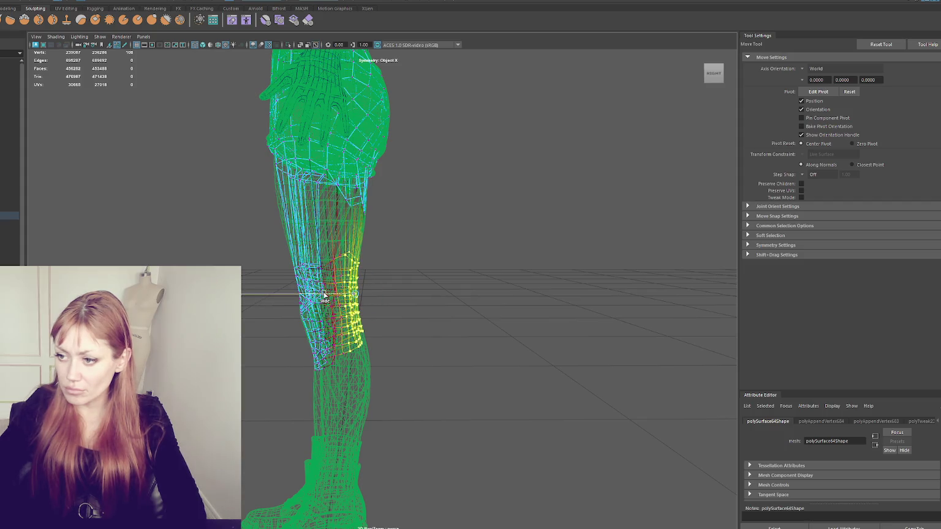
Return to textured shaded display and resume Quad Draw from the Modeling tool set
{"action": "key", "text": "6"}
{"action": "left_click_drag", "start_coordinate": [411, 202], "coordinate": [365, 211], "text": "alt"}
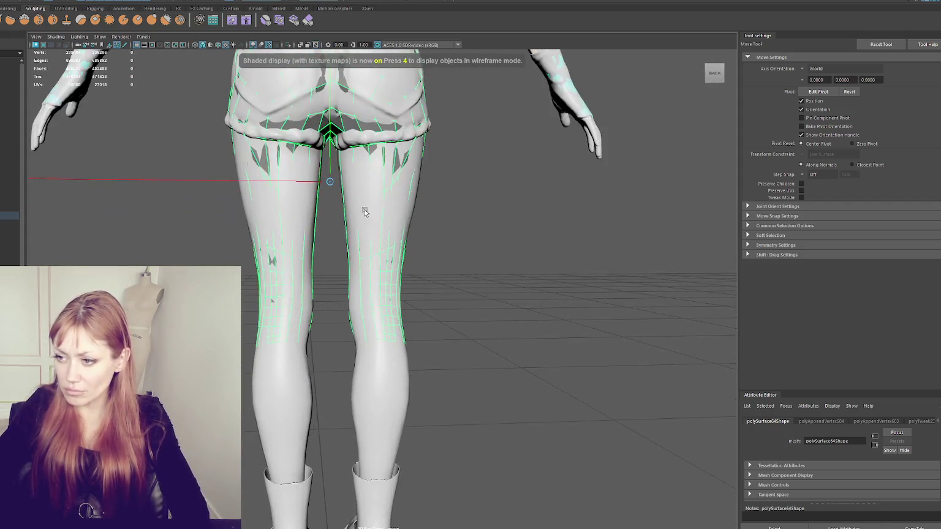
{"action": "scroll", "coordinate": [364, 211], "scroll_direction": "up", "scroll_amount": 3}
{"action": "key", "text": "q"}
{"action": "left_click", "coordinate": [11, 8]}
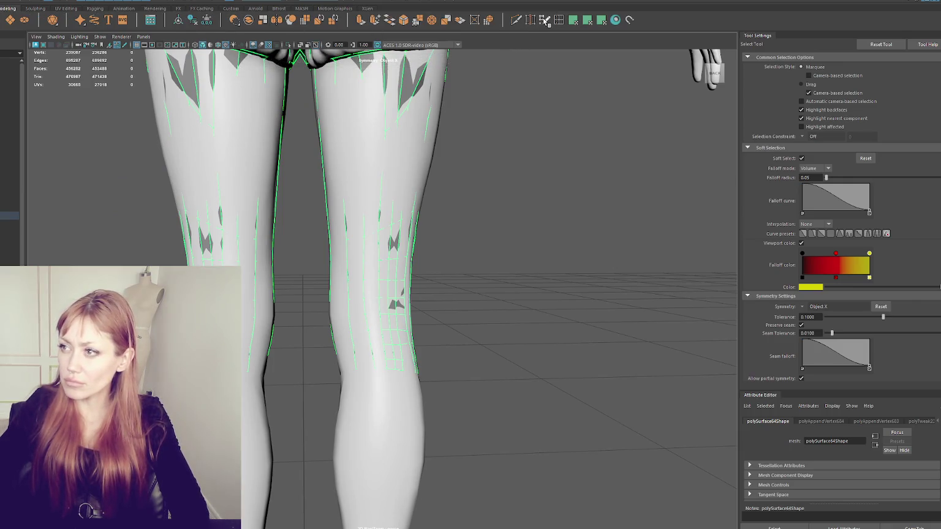
{"action": "left_click", "coordinate": [544, 21]}
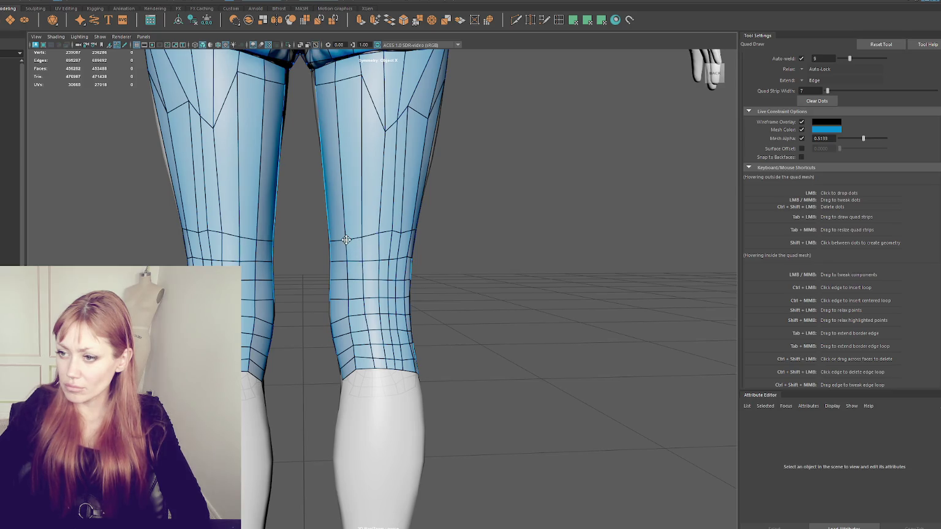
Drag the V-shaped and upper-thigh vertices toward the shorts hem to even the edge flow
{"action": "left_click_drag", "start_coordinate": [362, 259], "coordinate": [320, 241], "text": "alt"}
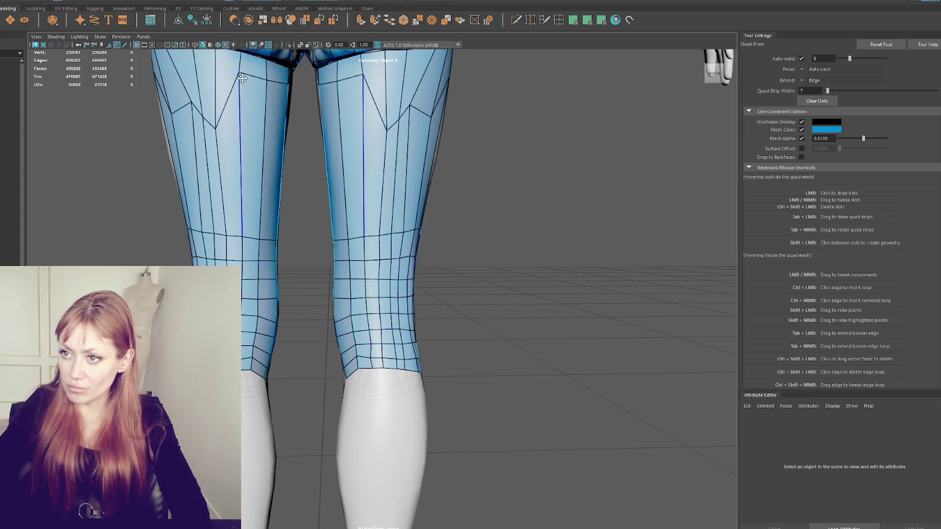
{"action": "mouse_move", "coordinate": [223, 126]}
{"action": "left_mouse_down", "text": "shift"}
{"action": "mouse_move", "coordinate": [219, 90]}
{"action": "mouse_move", "coordinate": [201, 75]}
{"action": "left_mouse_up", "text": "shift"}
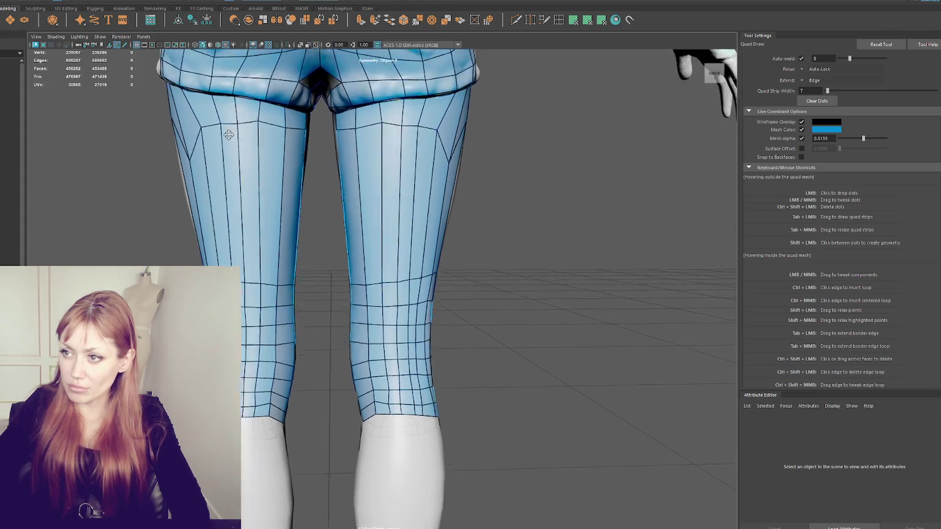
{"action": "middle_click_drag", "start_coordinate": [193, 102], "coordinate": [257, 169], "text": "alt"}
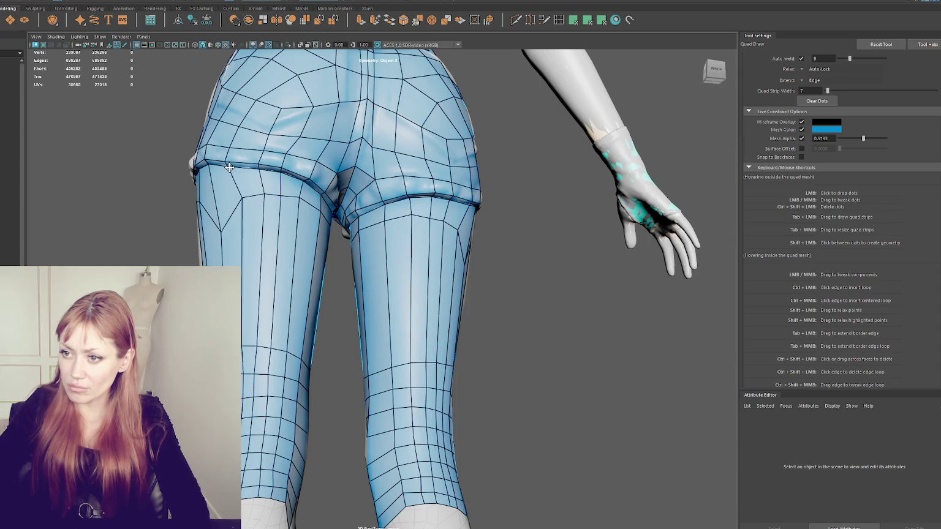
{"action": "left_click_drag", "start_coordinate": [243, 196], "coordinate": [232, 186]}
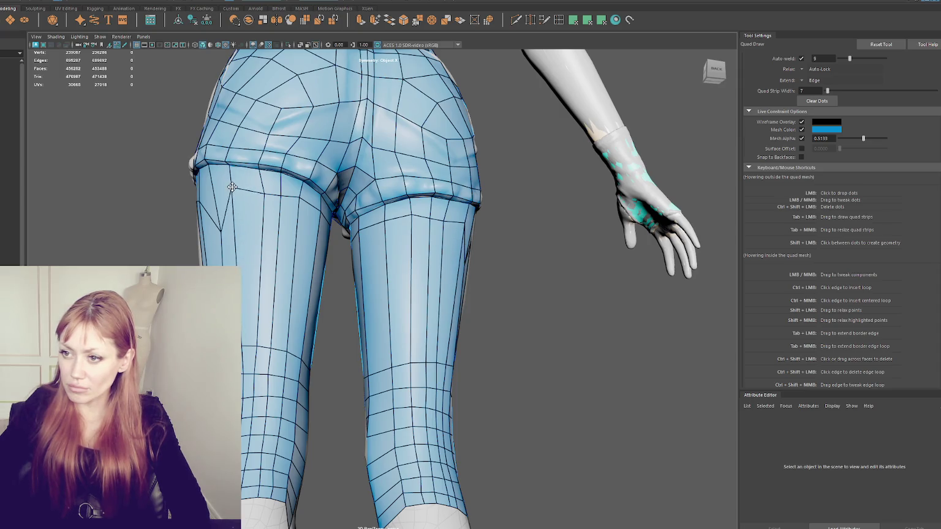
{"action": "mouse_move", "coordinate": [219, 229]}
{"action": "left_mouse_down"}
{"action": "mouse_move", "coordinate": [209, 189]}
{"action": "mouse_move", "coordinate": [299, 200]}
{"action": "mouse_move", "coordinate": [348, 223]}
{"action": "mouse_move", "coordinate": [350, 208]}
{"action": "mouse_move", "coordinate": [352, 223]}
{"action": "mouse_move", "coordinate": [325, 218]}
{"action": "left_mouse_up"}
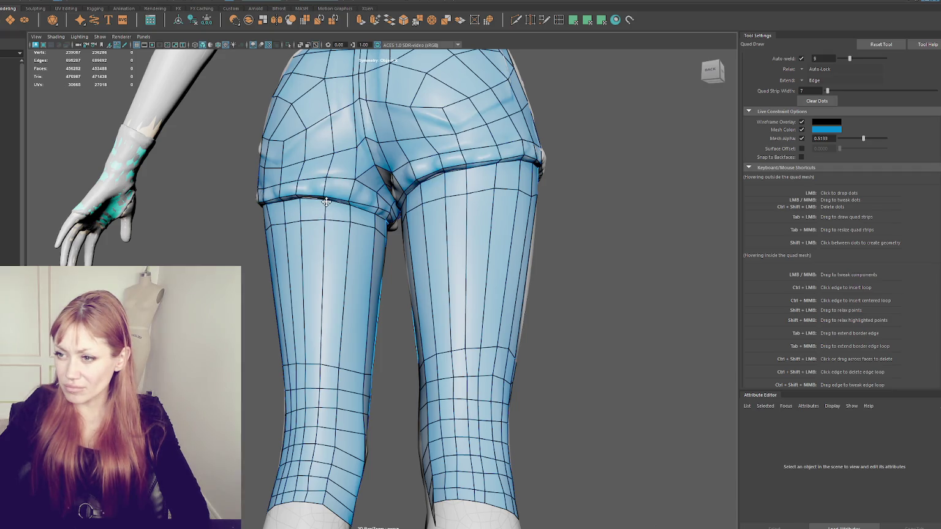
{"action": "mouse_move", "coordinate": [294, 224]}
{"action": "left_mouse_down"}
{"action": "mouse_move", "coordinate": [284, 222]}
{"action": "mouse_move", "coordinate": [406, 234]}
{"action": "mouse_move", "coordinate": [387, 194]}
{"action": "mouse_move", "coordinate": [392, 180]}
{"action": "mouse_move", "coordinate": [383, 178]}
{"action": "mouse_move", "coordinate": [454, 157]}
{"action": "mouse_move", "coordinate": [431, 164]}
{"action": "left_mouse_up"}
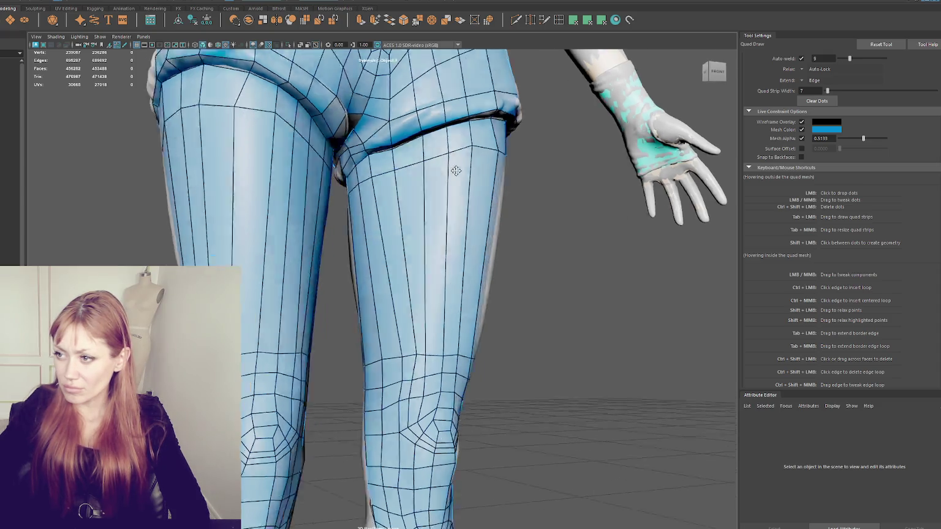
Even out the vertical thigh loops and the edges beside the shorts hem, checking both legs from several angles
{"action": "left_click_drag", "start_coordinate": [412, 130], "coordinate": [440, 128]}
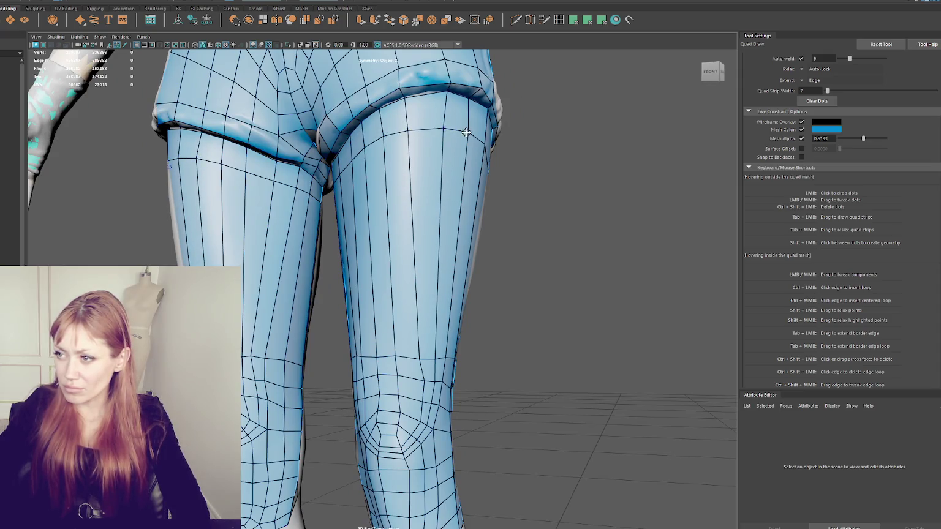
{"action": "left_click_drag", "start_coordinate": [452, 80], "coordinate": [443, 59]}
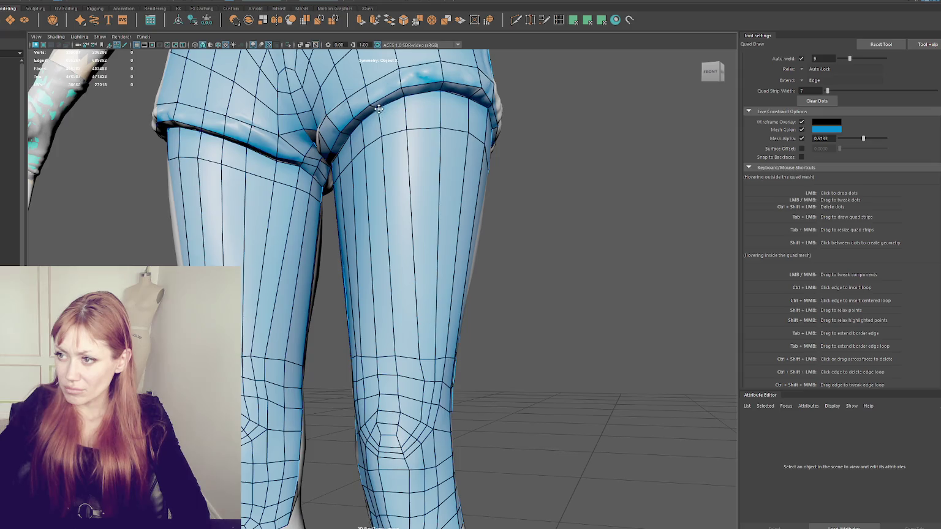
{"action": "left_click_drag", "start_coordinate": [380, 109], "coordinate": [434, 125], "text": "alt"}
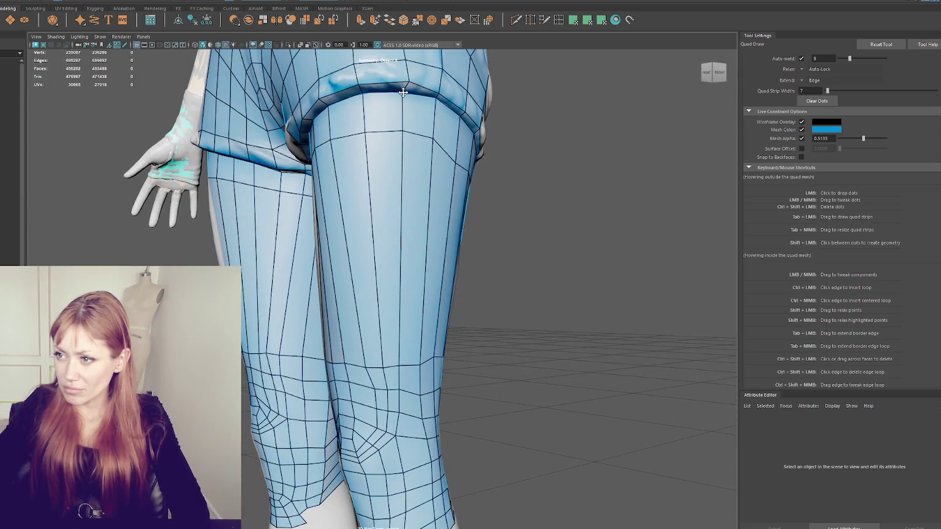
{"action": "left_click_drag", "start_coordinate": [403, 92], "coordinate": [371, 92], "text": "alt"}
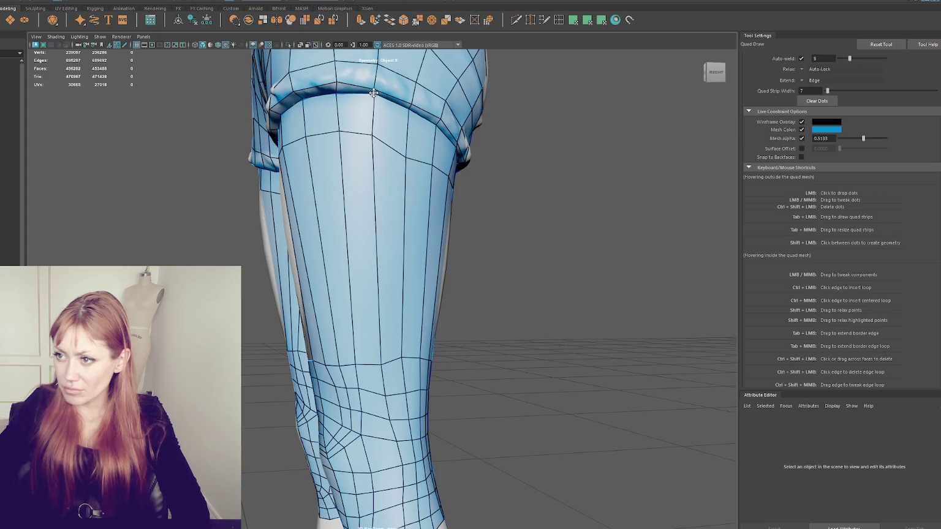
{"action": "left_click_drag", "start_coordinate": [405, 145], "coordinate": [366, 118], "text": "alt"}
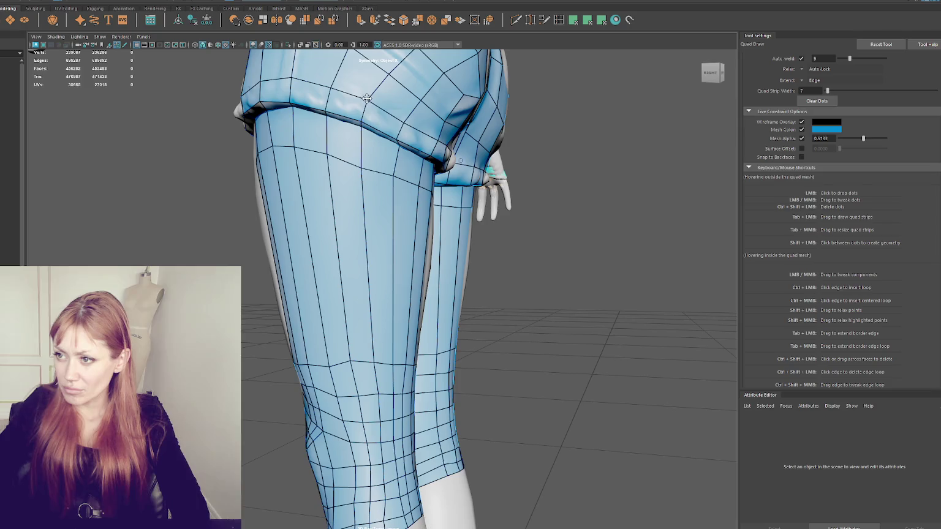
{"action": "left_click_drag", "start_coordinate": [320, 80], "coordinate": [370, 92], "text": "alt"}
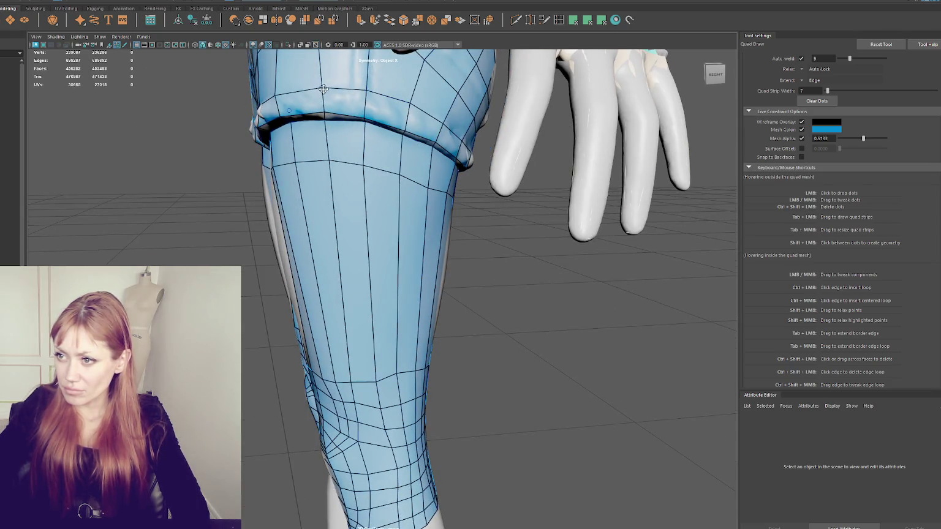
{"action": "mouse_move", "coordinate": [332, 104]}
{"action": "left_mouse_down", "text": "alt"}
{"action": "mouse_move", "coordinate": [332, 117]}
{"action": "mouse_move", "coordinate": [395, 120]}
{"action": "left_mouse_up", "text": "alt"}
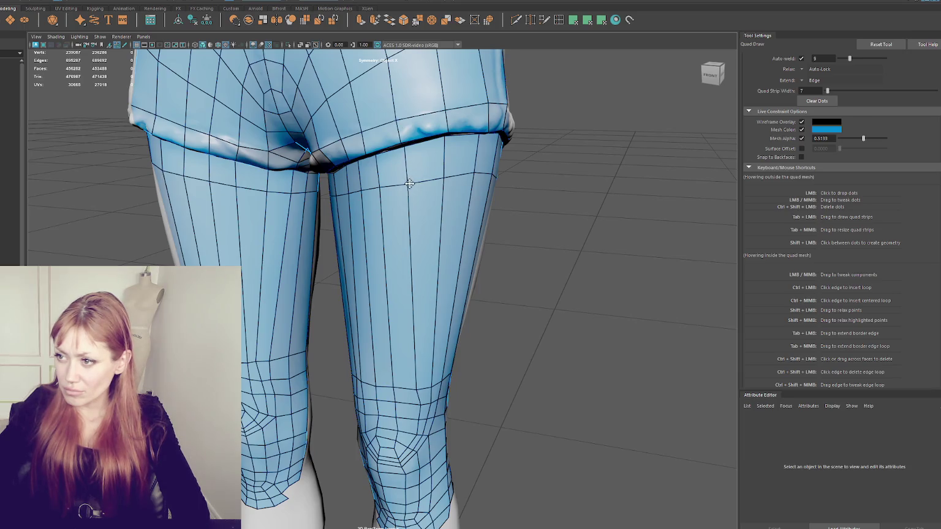
{"action": "left_click_drag", "start_coordinate": [417, 182], "coordinate": [456, 185], "text": "alt"}
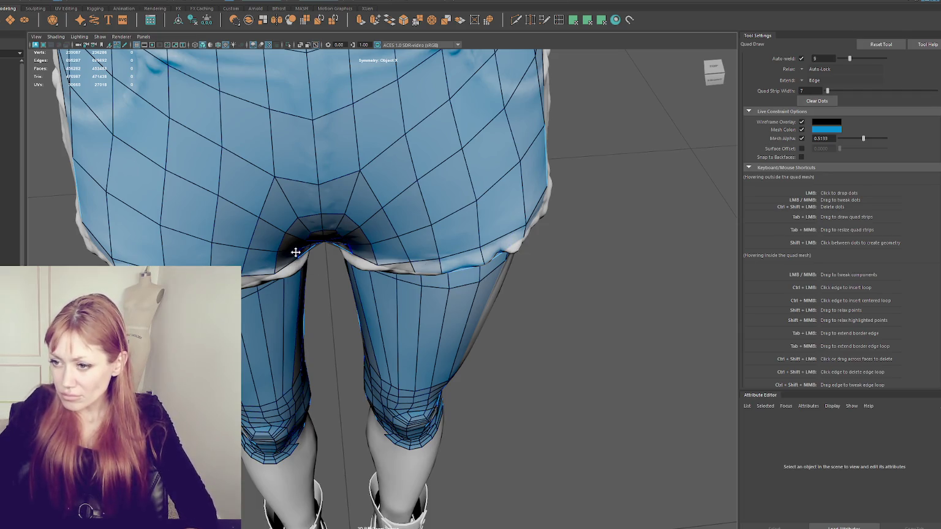
{"action": "mouse_move", "coordinate": [310, 218]}
{"action": "left_mouse_down", "text": "alt"}
{"action": "mouse_move", "coordinate": [307, 230]}
{"action": "mouse_move", "coordinate": [310, 188]}
{"action": "mouse_move", "coordinate": [298, 211]}
{"action": "mouse_move", "coordinate": [331, 232]}
{"action": "left_mouse_up", "text": "alt"}
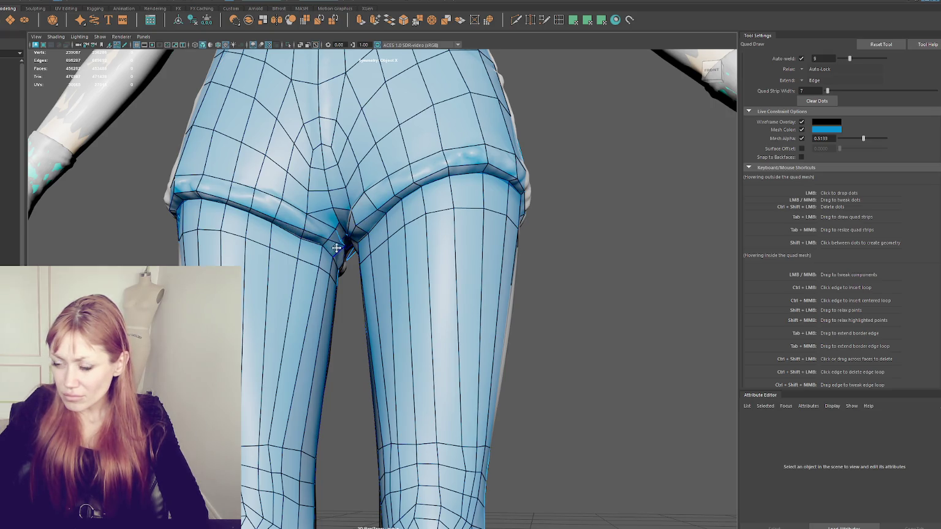
{"action": "left_click_drag", "start_coordinate": [336, 248], "coordinate": [329, 264], "text": "alt"}
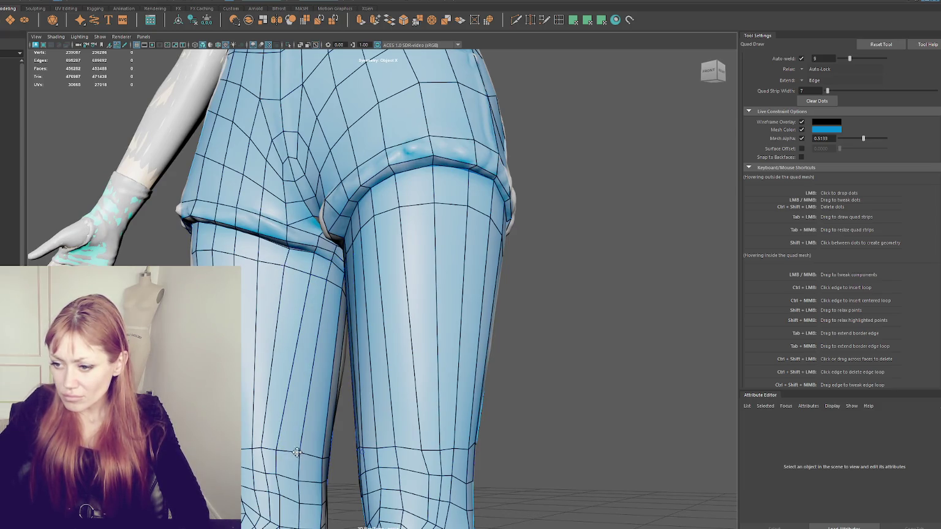
Shift a thigh vertex to the right to even the quad spacing on the upper thigh
{"action": "mouse_move", "coordinate": [275, 450]}
{"action": "left_mouse_down"}
{"action": "mouse_move", "coordinate": [287, 452]}
{"action": "mouse_move", "coordinate": [255, 447]}
{"action": "mouse_move", "coordinate": [270, 414]}
{"action": "left_mouse_up"}
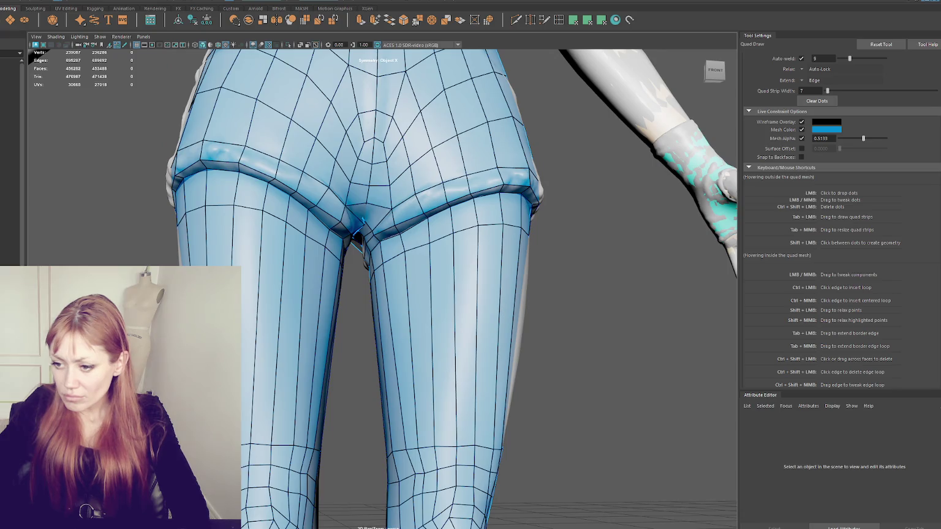
{"action": "scroll", "coordinate": [495, 367], "scroll_direction": "down", "scroll_amount": 5}
{"action": "mouse_move", "coordinate": [367, 365]}
{"action": "left_mouse_down", "text": "alt"}
{"action": "mouse_move", "coordinate": [270, 365]}
{"action": "mouse_move", "coordinate": [363, 356]}
{"action": "mouse_move", "coordinate": [349, 343]}
{"action": "left_mouse_up", "text": "alt"}
{"action": "scroll", "coordinate": [349, 245], "scroll_direction": "up", "scroll_amount": 3}
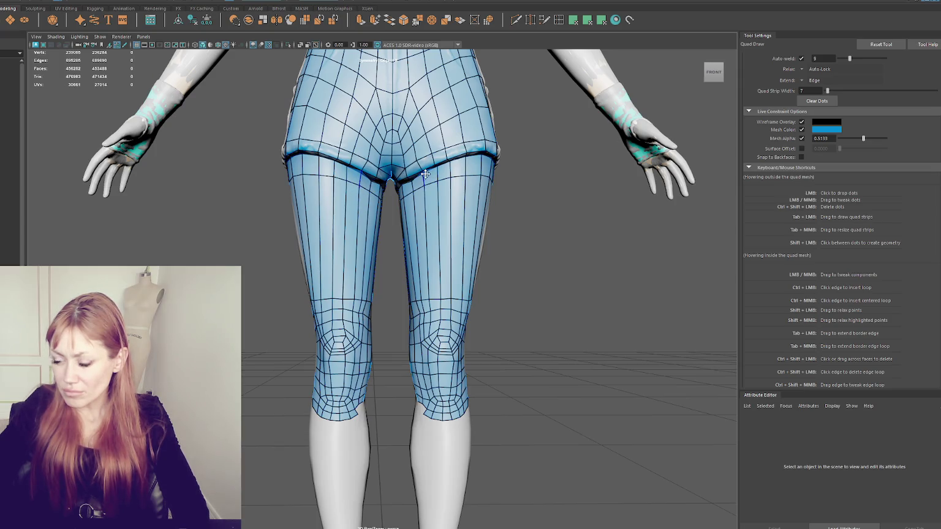
{"action": "scroll", "coordinate": [425, 174], "scroll_direction": "up", "scroll_amount": 2}
{"action": "scroll", "coordinate": [429, 177], "scroll_direction": "up", "scroll_amount": 2}
{"action": "scroll", "coordinate": [454, 196], "scroll_direction": "up", "scroll_amount": 3}
{"action": "scroll", "coordinate": [509, 229], "scroll_direction": "up", "scroll_amount": 3}
Try an edge loop around the upper thigh, undo it, and activate the Insert Edge Loop Tool
{"action": "mouse_move", "coordinate": [509, 230]}
{"action": "left_mouse_down", "text": "alt"}
{"action": "mouse_move", "coordinate": [487, 212]}
{"action": "mouse_move", "coordinate": [425, 217]}
{"action": "left_mouse_up", "text": "alt"}
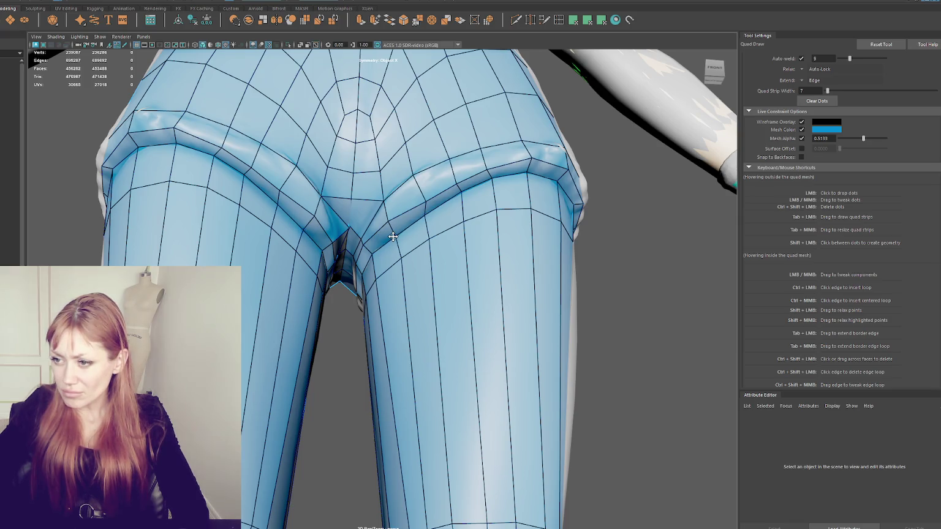
{"action": "left_click_drag", "start_coordinate": [346, 263], "coordinate": [497, 176], "text": "alt"}
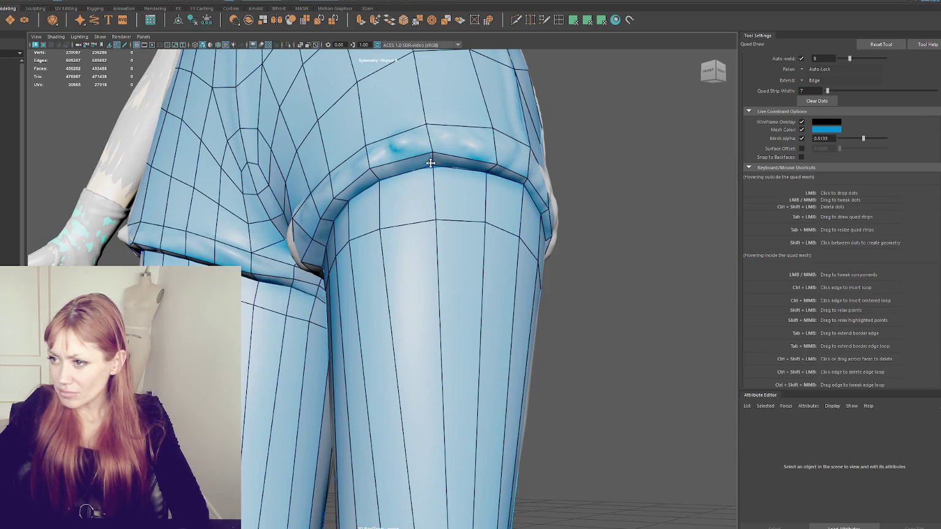
{"action": "key", "text": "ctrl"}
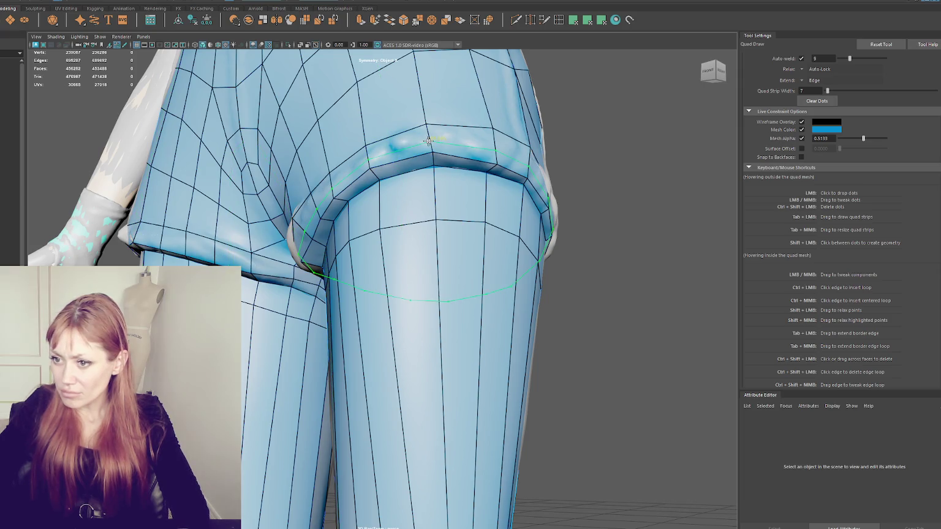
{"action": "left_click_drag", "start_coordinate": [429, 141], "coordinate": [425, 147], "text": "alt"}
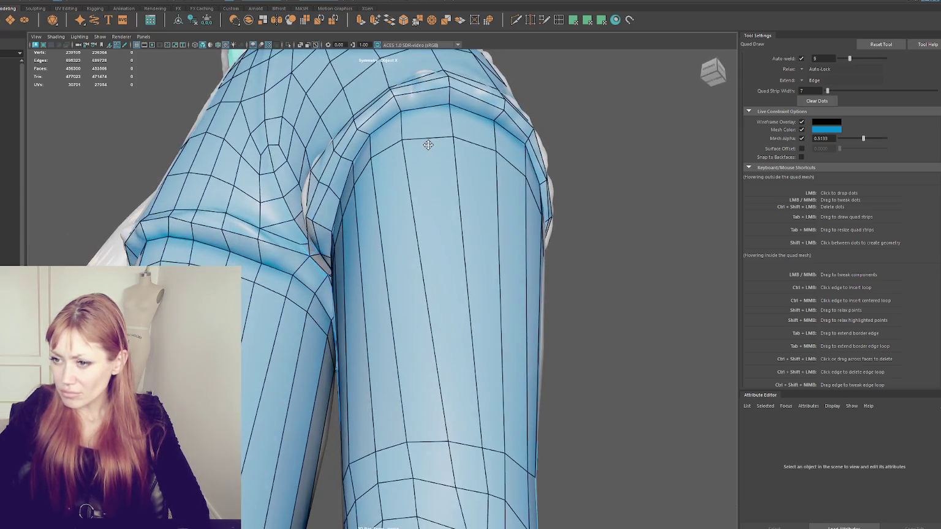
{"action": "left_click", "coordinate": [222, 223], "text": "ctrl"}
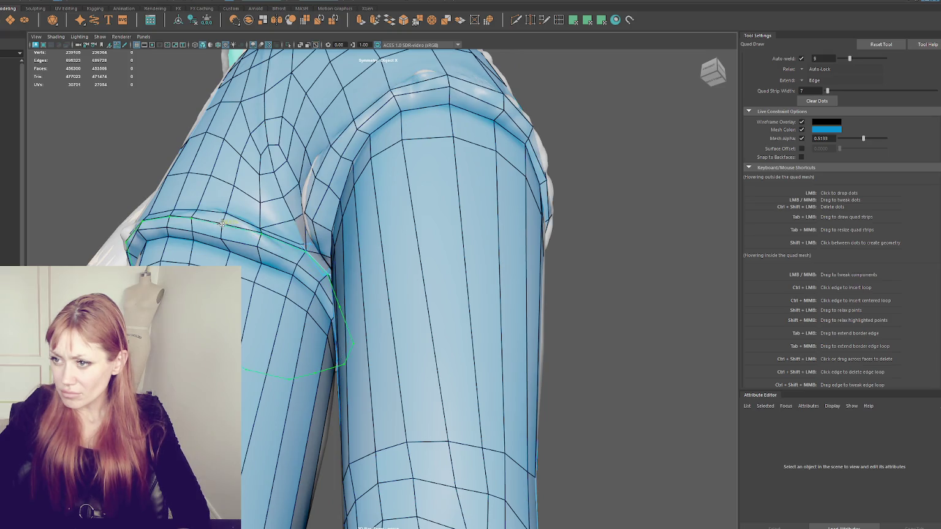
{"action": "left_click_drag", "start_coordinate": [222, 224], "coordinate": [414, 217], "text": "alt"}
{"action": "scroll", "coordinate": [415, 216], "scroll_direction": "up", "scroll_amount": 2}
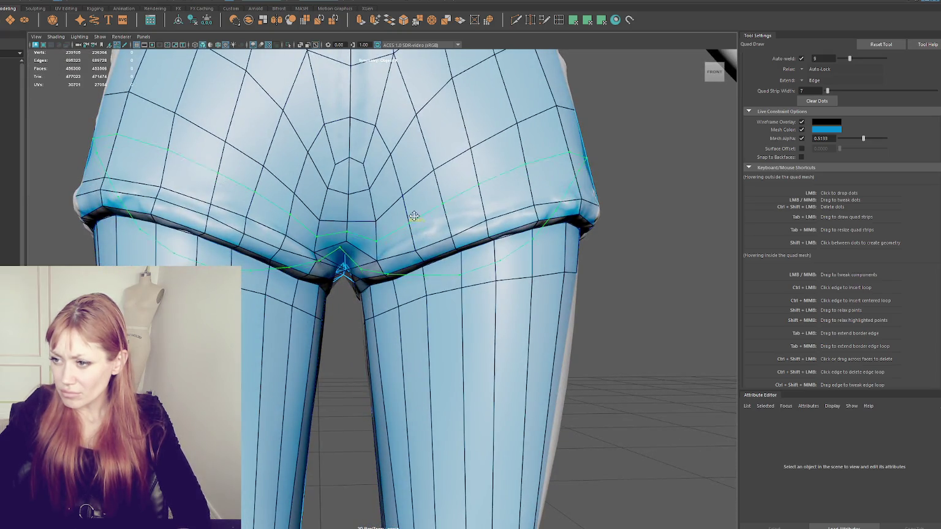
{"action": "key", "text": "ctrl+z"}
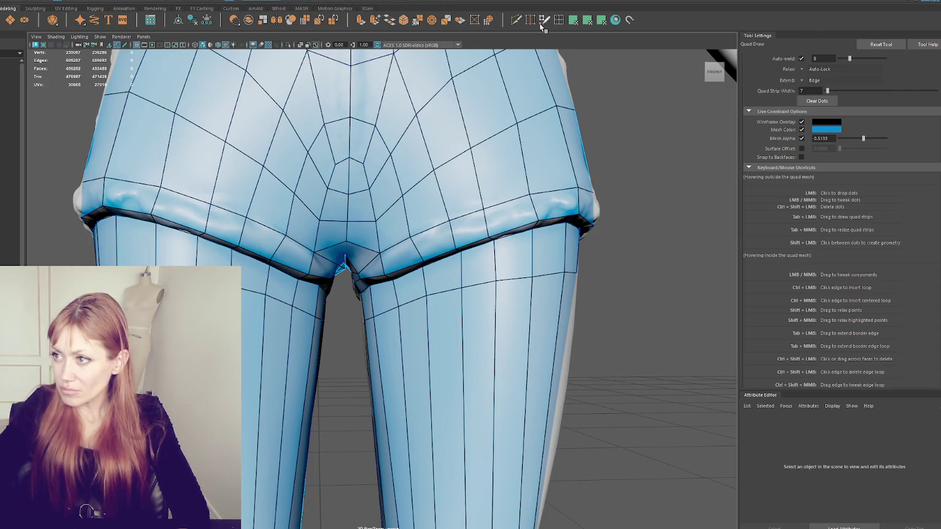
{"action": "left_click", "coordinate": [541, 20]}
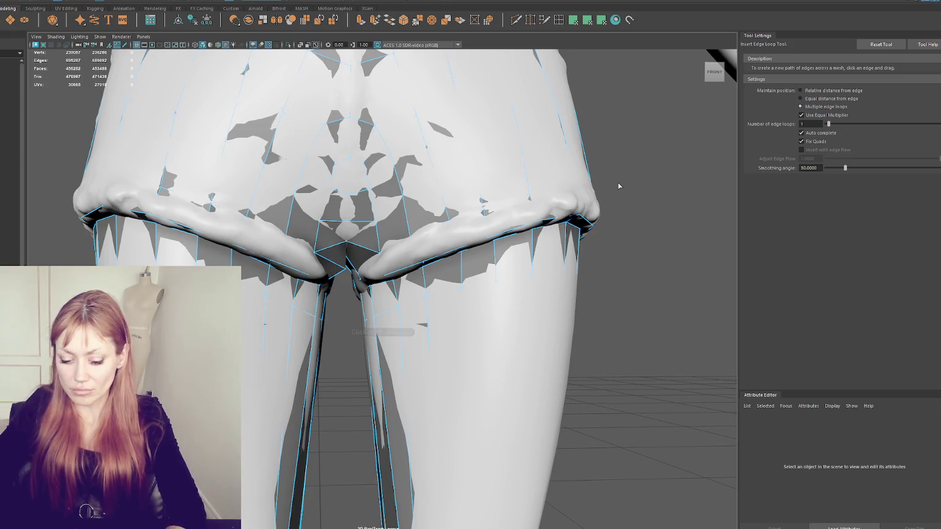
Select the retopology mesh, turn off smooth preview, and insert edge loops along and above the shorts hem
{"action": "key", "text": "q"}
{"action": "left_click", "coordinate": [495, 252]}
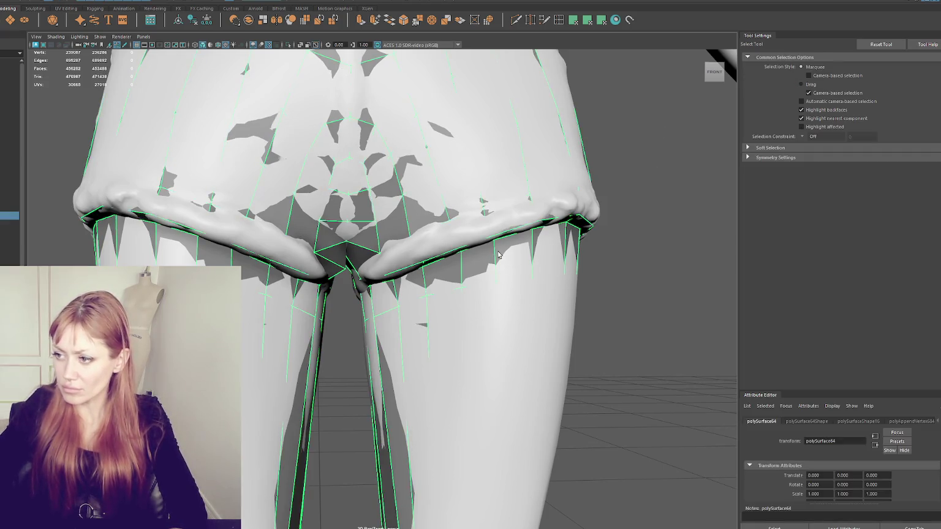
{"action": "key", "text": "1"}
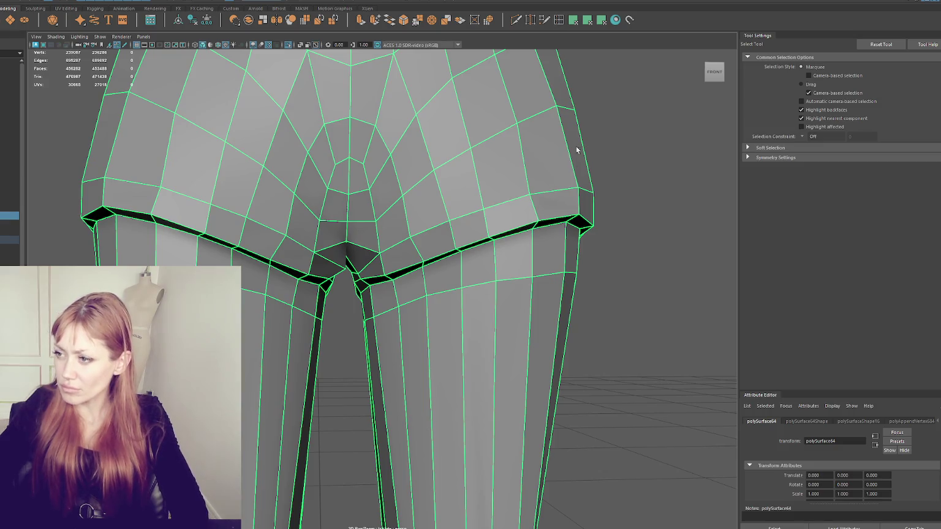
{"action": "key", "text": "g"}
{"action": "left_click", "coordinate": [534, 209]}
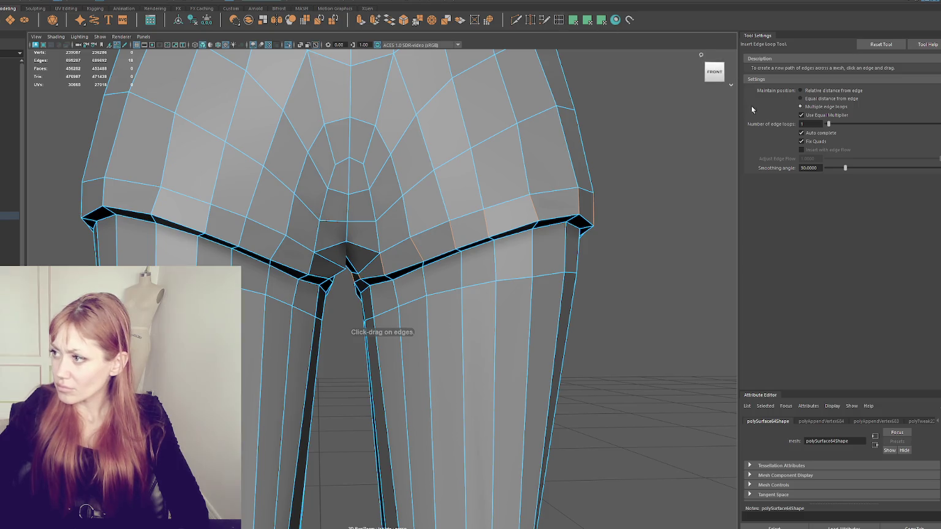
{"action": "left_click", "coordinate": [583, 205]}
{"action": "left_click", "coordinate": [241, 234]}
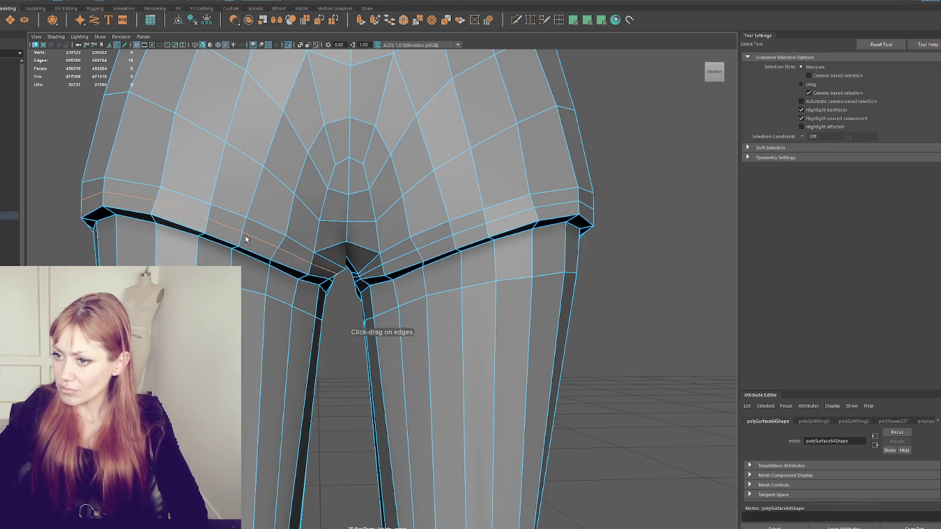
Scale the new loop into position above the hem, then return to Quad Draw with shaded display
{"action": "key", "text": "r"}
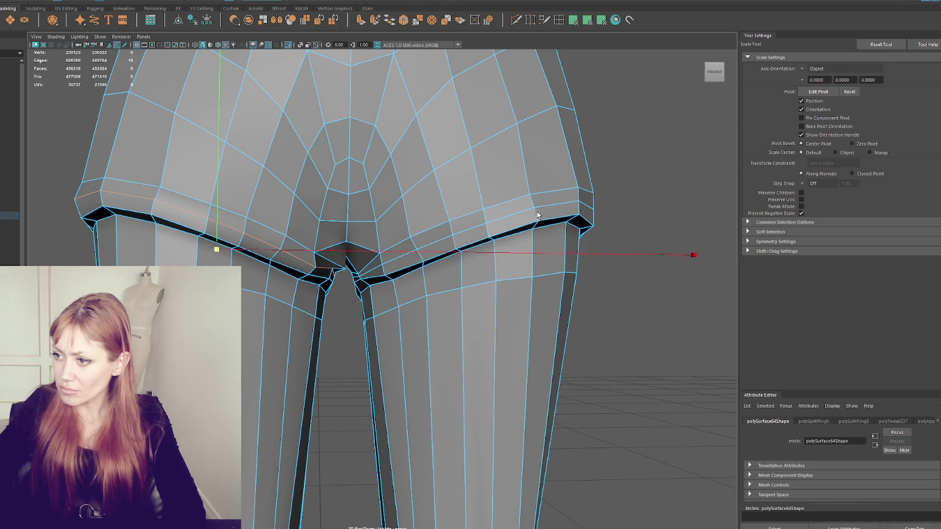
{"action": "mouse_move", "coordinate": [471, 248]}
{"action": "left_mouse_down"}
{"action": "mouse_move", "coordinate": [493, 235]}
{"action": "mouse_move", "coordinate": [479, 244]}
{"action": "left_mouse_up"}
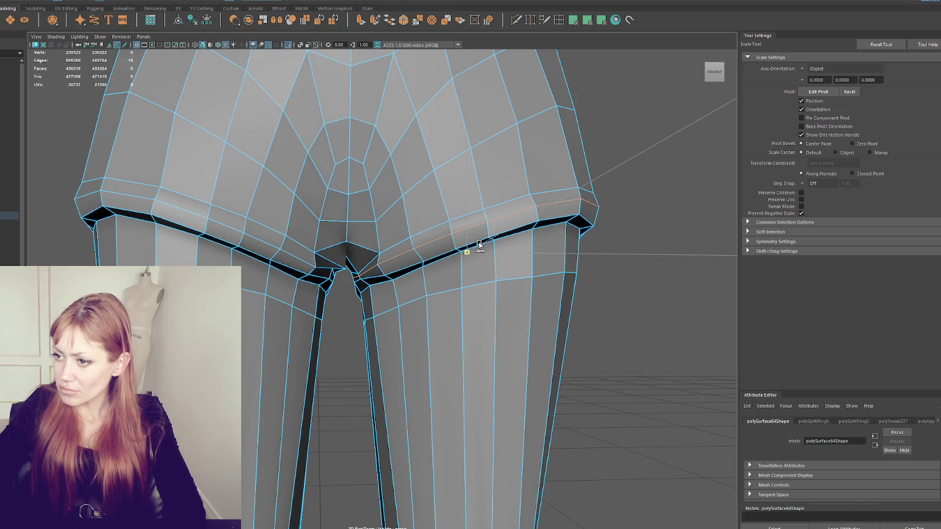
{"action": "left_click_drag", "start_coordinate": [211, 246], "coordinate": [215, 250]}
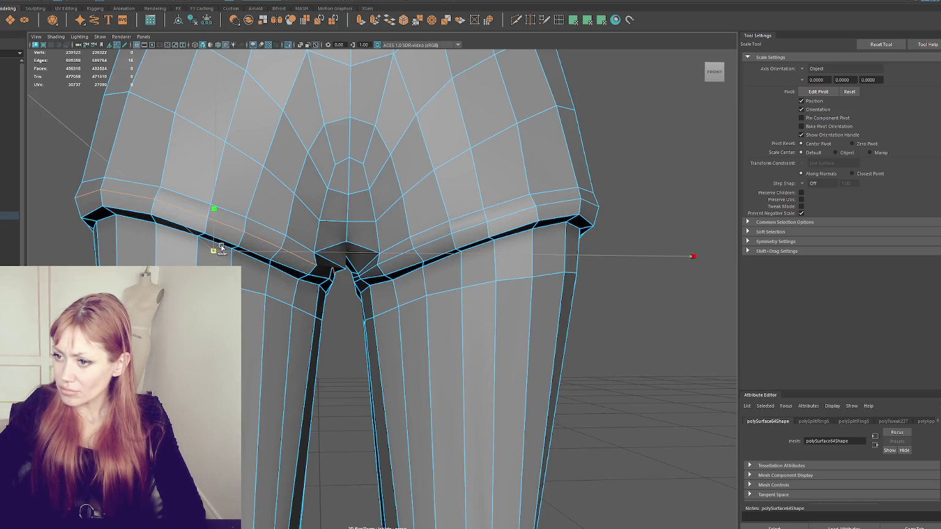
{"action": "key", "text": "q"}
{"action": "right_click_drag", "start_coordinate": [630, 132], "coordinate": [641, 123]}
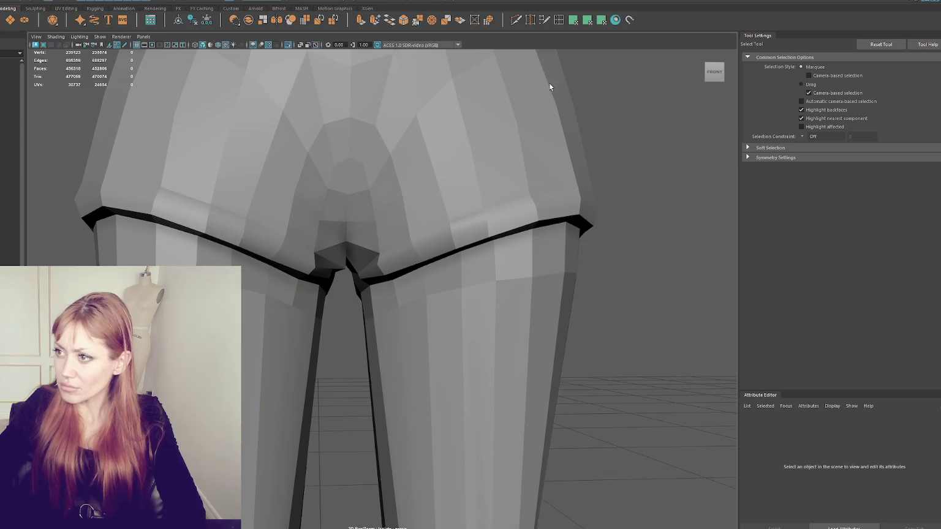
{"action": "key", "text": "ctrl+q"}
{"action": "key", "text": "5"}
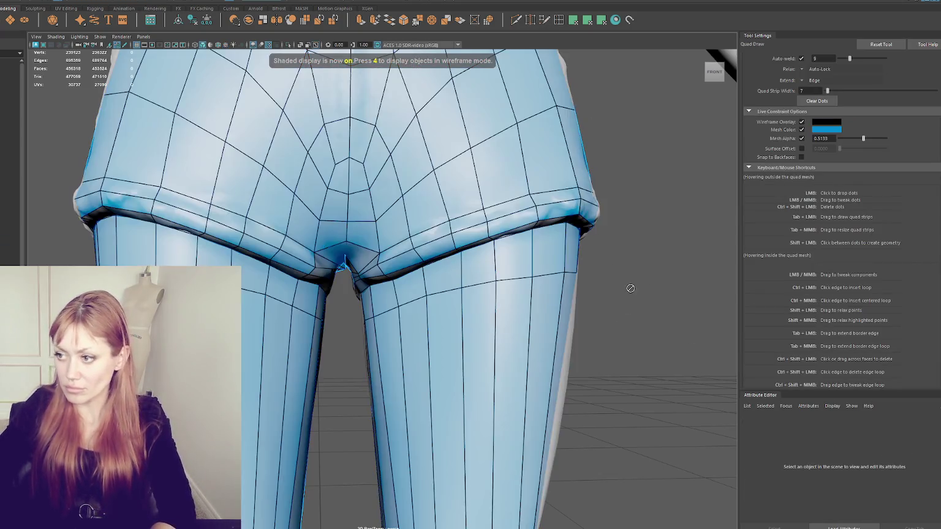
Move a horizontal knee edge loop down and pull a knee vertex up and outward
{"action": "key", "text": "q"}
{"action": "key", "text": "ctrl+q"}
{"action": "mouse_move", "coordinate": [548, 260]}
{"action": "left_mouse_down", "text": "alt"}
{"action": "mouse_move", "coordinate": [486, 261]}
{"action": "mouse_move", "coordinate": [478, 394]}
{"action": "left_mouse_up", "text": "alt"}
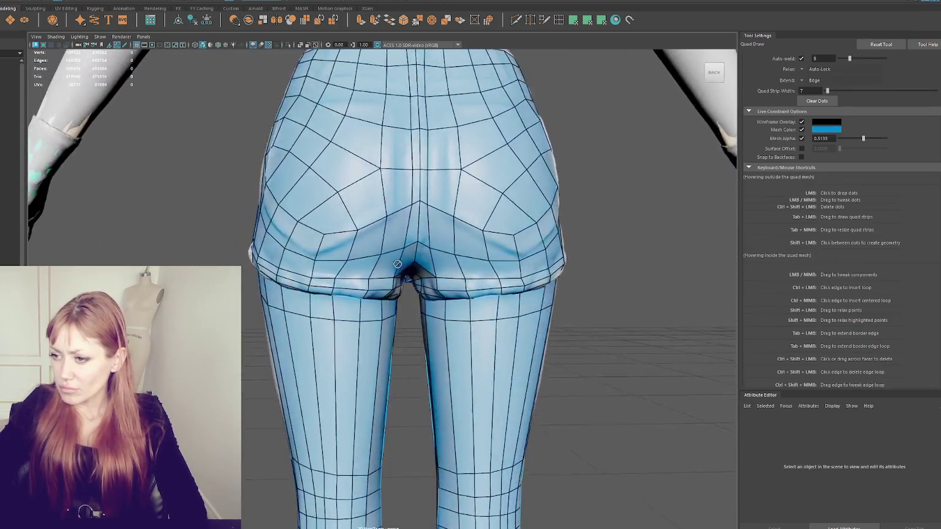
{"action": "middle_click_drag", "start_coordinate": [478, 393], "coordinate": [478, 292], "text": "alt"}
{"action": "mouse_move", "coordinate": [477, 292]}
{"action": "left_mouse_down", "text": "alt"}
{"action": "mouse_move", "coordinate": [448, 269]}
{"action": "mouse_move", "coordinate": [398, 258]}
{"action": "mouse_move", "coordinate": [755, 236]}
{"action": "left_mouse_up", "text": "alt"}
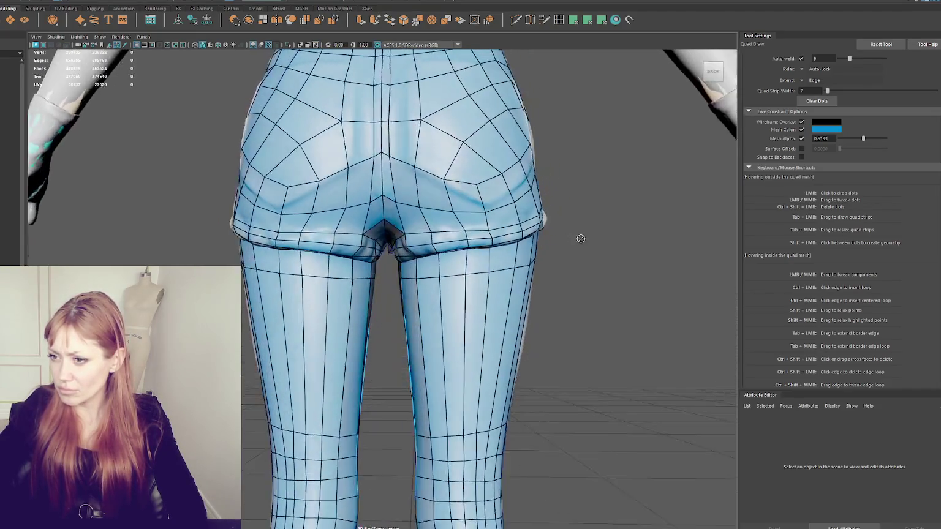
{"action": "middle_click_drag", "start_coordinate": [532, 314], "coordinate": [567, 195], "text": "alt"}
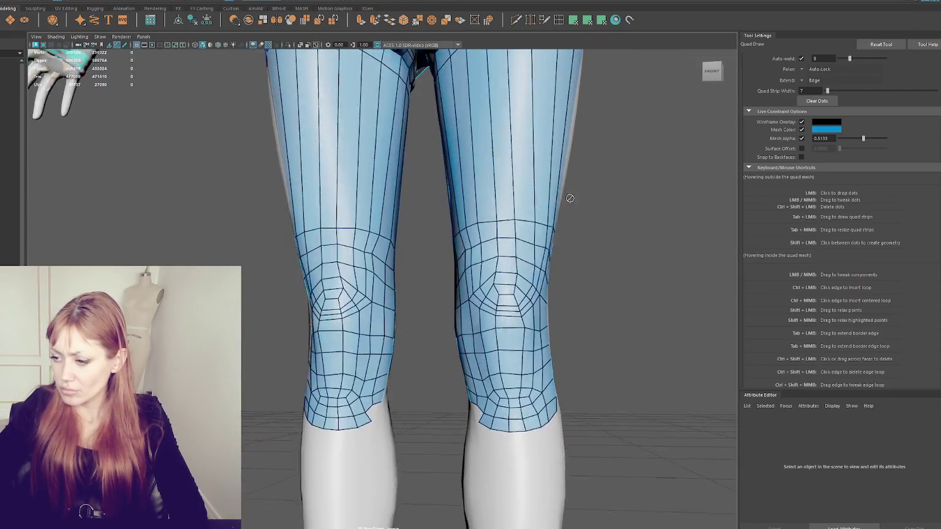
{"action": "scroll", "coordinate": [563, 240], "scroll_direction": "up", "scroll_amount": 2}
{"action": "scroll", "coordinate": [543, 251], "scroll_direction": "up", "scroll_amount": 2}
{"action": "left_click_drag", "start_coordinate": [542, 251], "coordinate": [530, 253], "text": "alt"}
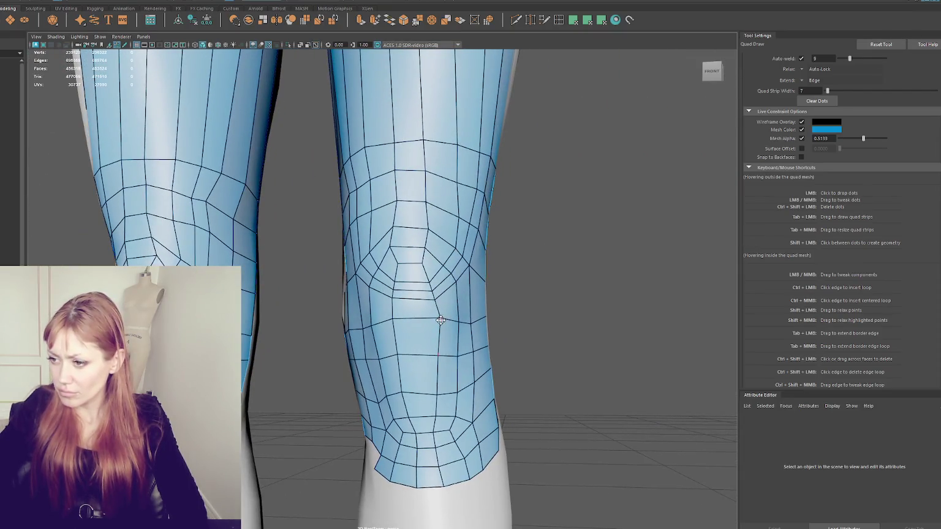
{"action": "mouse_move", "coordinate": [396, 320]}
{"action": "left_mouse_down"}
{"action": "mouse_move", "coordinate": [397, 330]}
{"action": "mouse_move", "coordinate": [435, 307]}
{"action": "mouse_move", "coordinate": [394, 307]}
{"action": "left_mouse_up"}
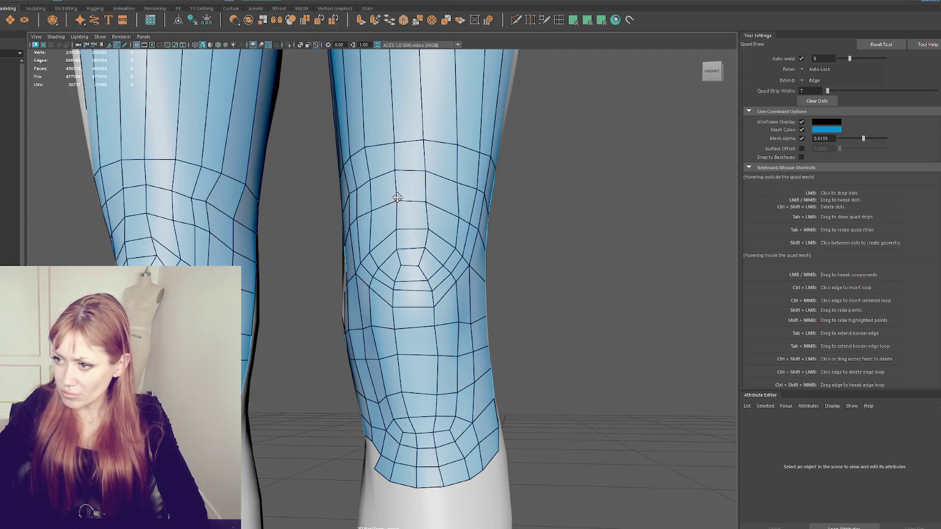
{"action": "left_click_drag", "start_coordinate": [393, 146], "coordinate": [397, 143]}
{"action": "mouse_move", "coordinate": [426, 171]}
{"action": "left_mouse_down", "text": "alt"}
{"action": "mouse_move", "coordinate": [435, 169]}
{"action": "mouse_move", "coordinate": [419, 99]}
{"action": "left_mouse_up", "text": "alt"}
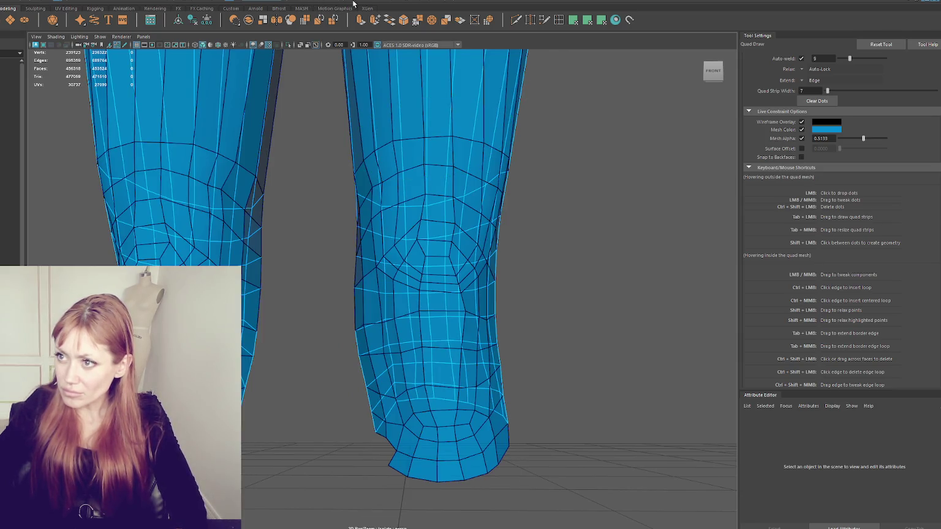
Set symmetry to Object X, resume Quad Draw, and raise a vertex at the top of the knee ring
{"action": "key", "text": "q"}
{"action": "left_click", "coordinate": [301, 3]}
{"action": "left_click", "coordinate": [311, 10]}
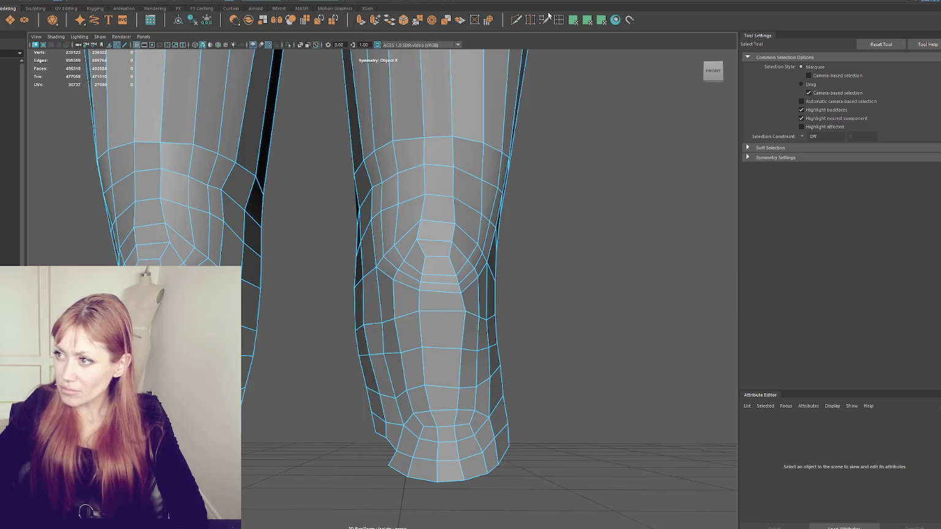
{"action": "key", "text": "y"}
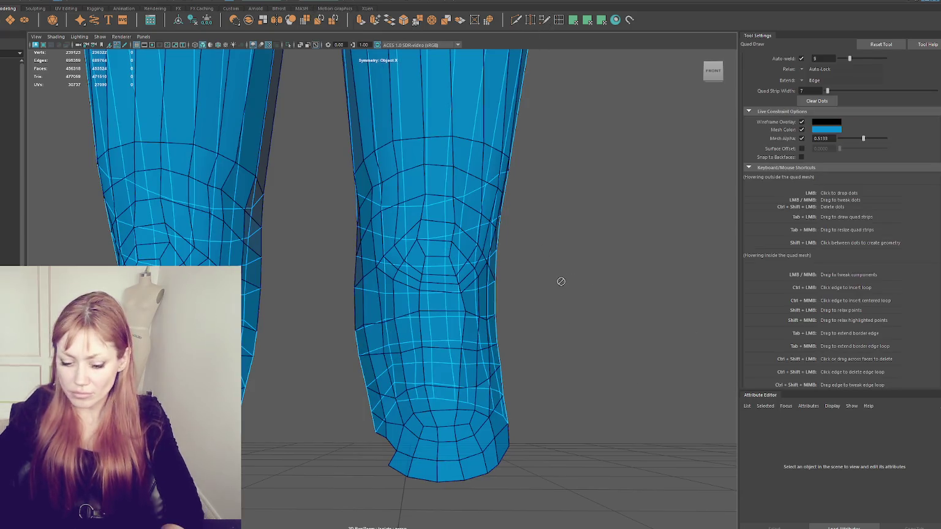
{"action": "key", "text": "ctrl+1"}
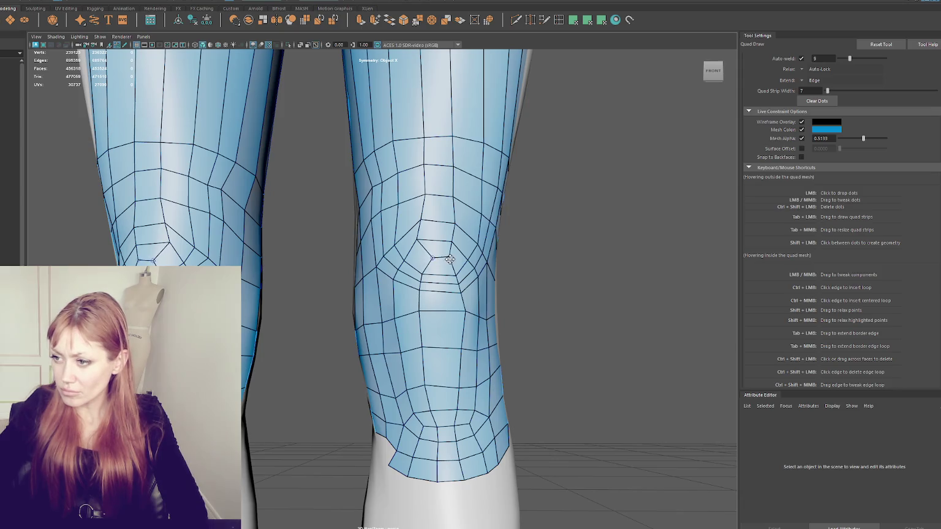
{"action": "mouse_move", "coordinate": [417, 237]}
{"action": "left_mouse_down"}
{"action": "mouse_move", "coordinate": [428, 194]}
{"action": "mouse_move", "coordinate": [456, 221]}
{"action": "mouse_move", "coordinate": [426, 225]}
{"action": "left_mouse_up"}
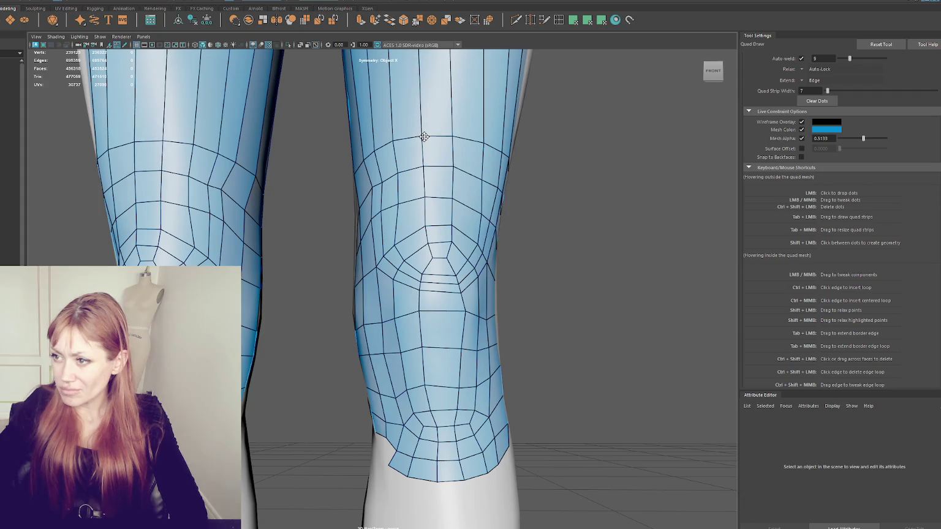
Zoom and tumble around the knees to check the mirrored knee ring on both legs
{"action": "scroll", "coordinate": [420, 135], "scroll_direction": "down", "scroll_amount": 3}
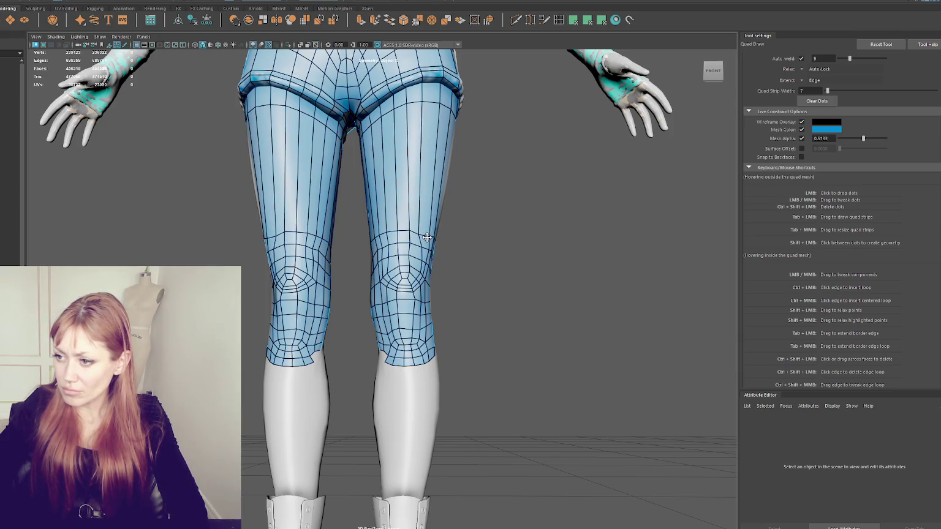
{"action": "scroll", "coordinate": [435, 304], "scroll_direction": "up", "scroll_amount": 3}
{"action": "scroll", "coordinate": [436, 304], "scroll_direction": "up", "scroll_amount": 2}
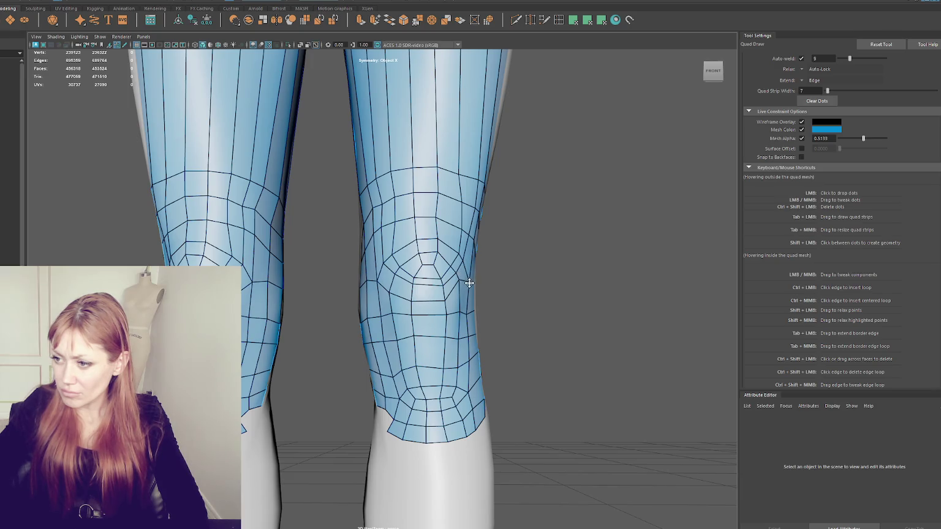
{"action": "left_click_drag", "start_coordinate": [467, 269], "coordinate": [451, 279], "text": "alt"}
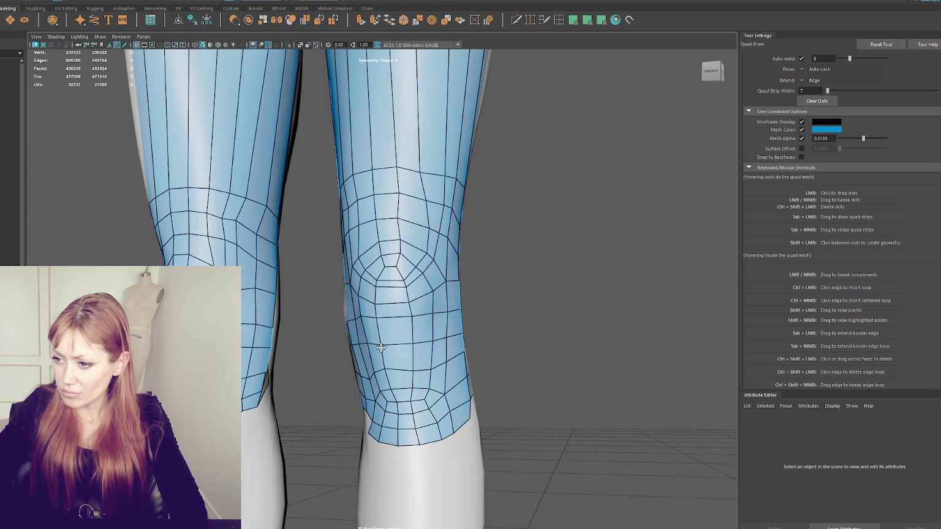
{"action": "left_click_drag", "start_coordinate": [382, 346], "coordinate": [425, 324], "text": "alt"}
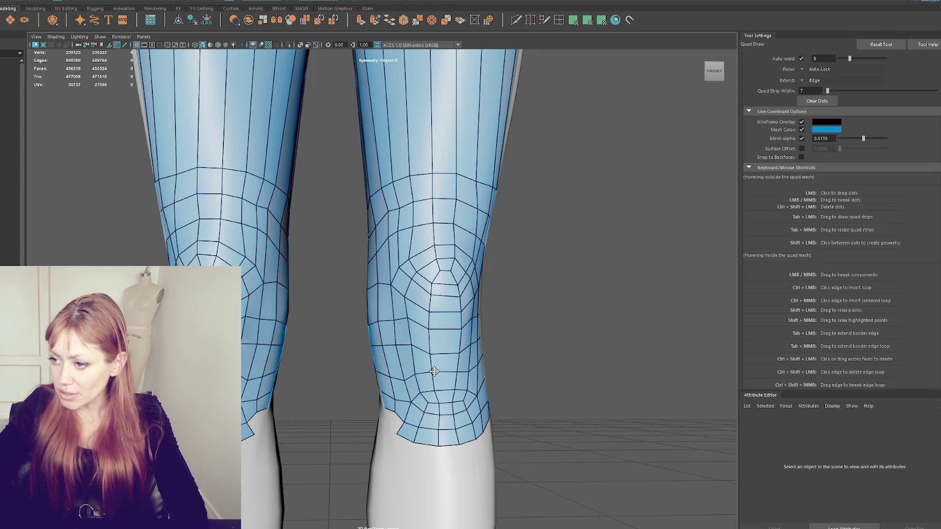
{"action": "left_click_drag", "start_coordinate": [433, 370], "coordinate": [462, 349], "text": "alt"}
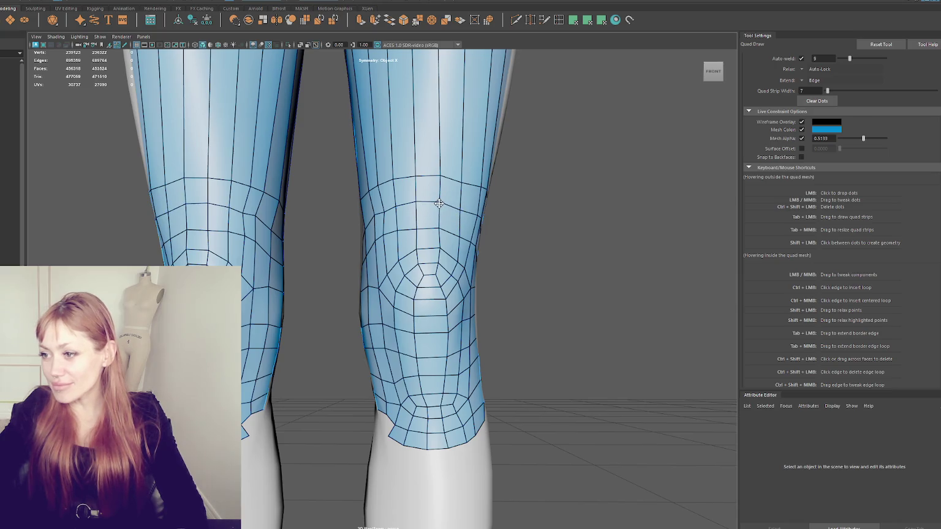
Reshape the knee ring's edges and outer border, pulling knee-loop vertices down to follow the kneecap
{"action": "left_click_drag", "start_coordinate": [443, 203], "coordinate": [439, 177]}
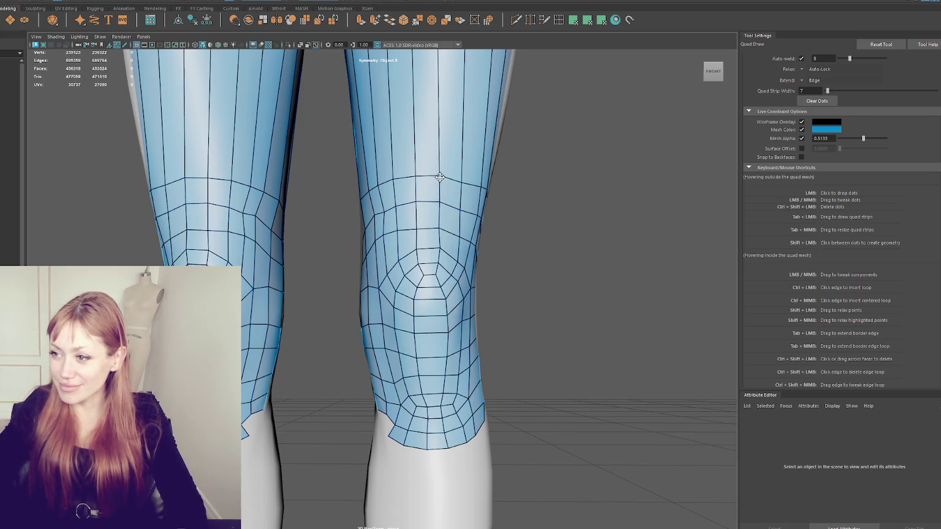
{"action": "mouse_move", "coordinate": [380, 196]}
{"action": "left_mouse_down"}
{"action": "mouse_move", "coordinate": [381, 188]}
{"action": "mouse_move", "coordinate": [383, 211]}
{"action": "mouse_move", "coordinate": [371, 223]}
{"action": "left_mouse_up"}
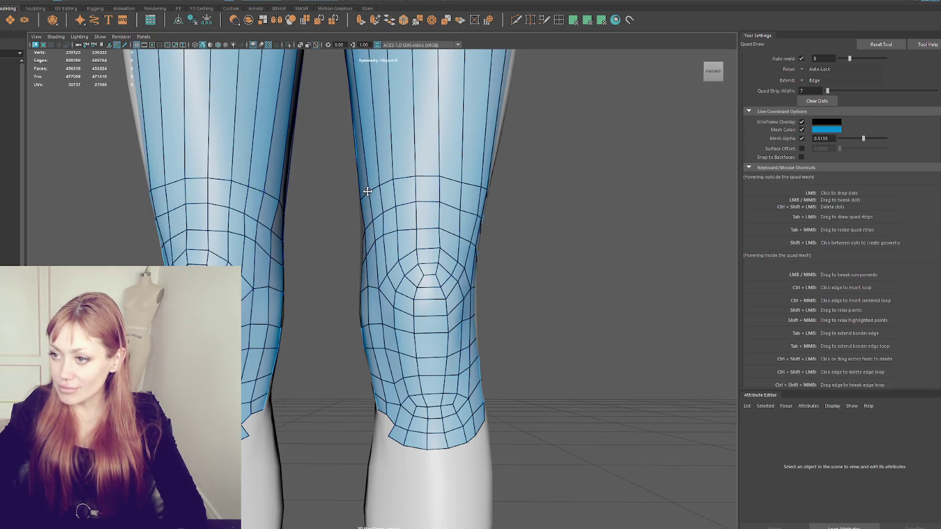
{"action": "left_click_drag", "start_coordinate": [479, 190], "coordinate": [472, 217]}
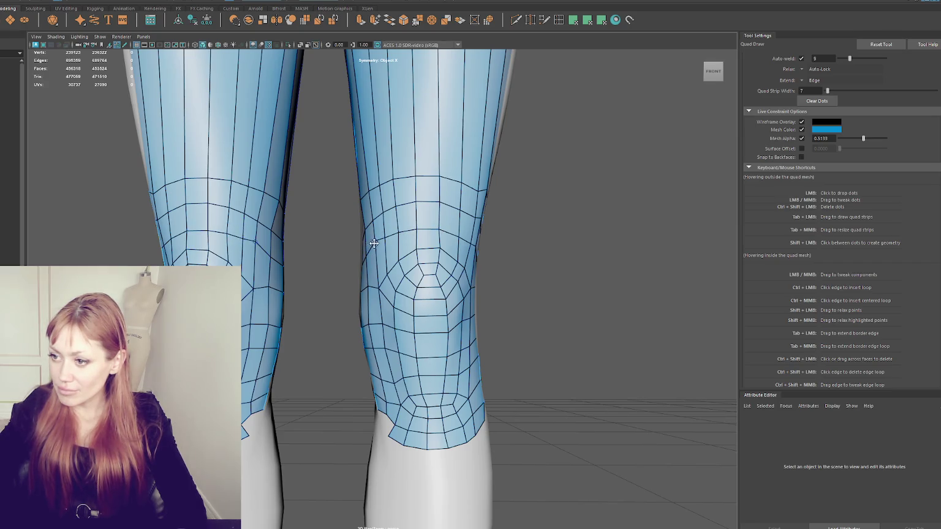
{"action": "mouse_move", "coordinate": [492, 187]}
{"action": "left_mouse_down", "text": "alt"}
{"action": "mouse_move", "coordinate": [411, 223]}
{"action": "mouse_move", "coordinate": [387, 256]}
{"action": "left_mouse_up", "text": "alt"}
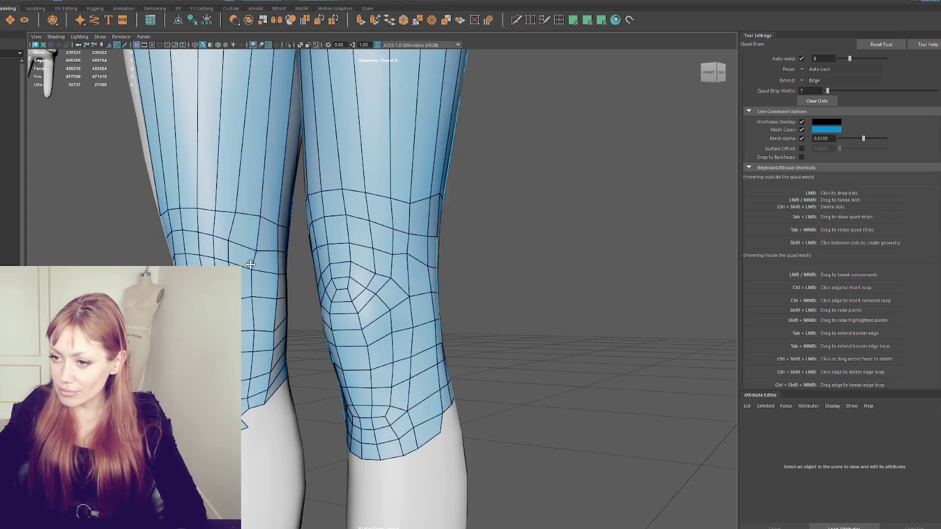
{"action": "left_click_drag", "start_coordinate": [227, 247], "coordinate": [208, 259]}
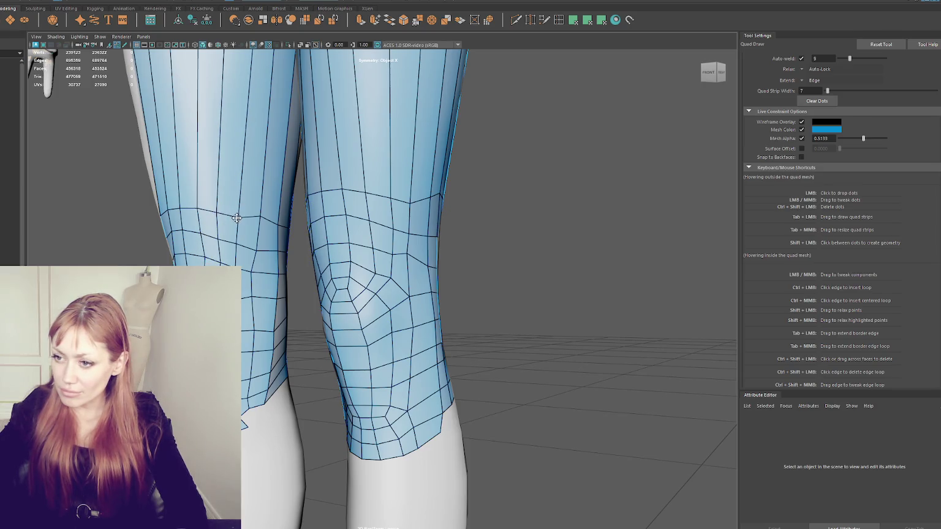
{"action": "left_click_drag", "start_coordinate": [258, 217], "coordinate": [261, 227]}
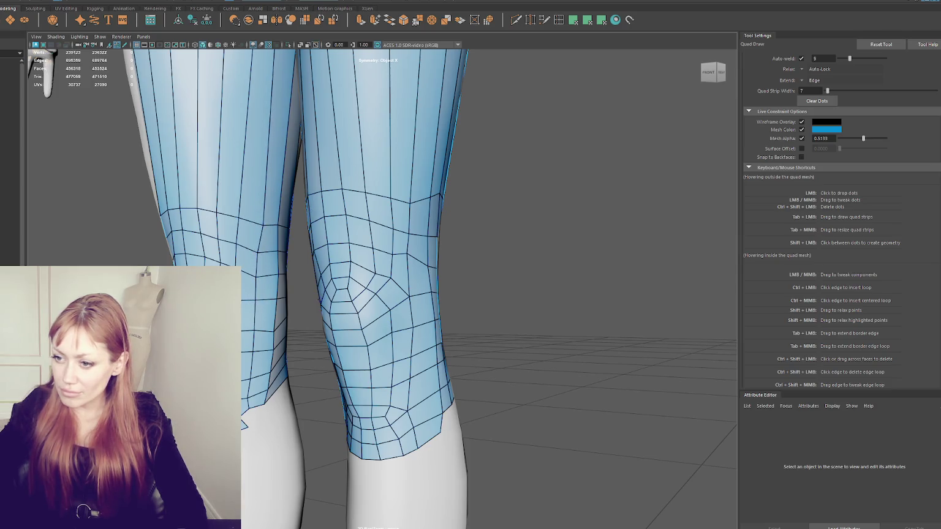
Move a leg border vertex up and even out the vertex spacing on the left thigh
{"action": "left_click_drag", "start_coordinate": [220, 263], "coordinate": [225, 247], "text": "alt"}
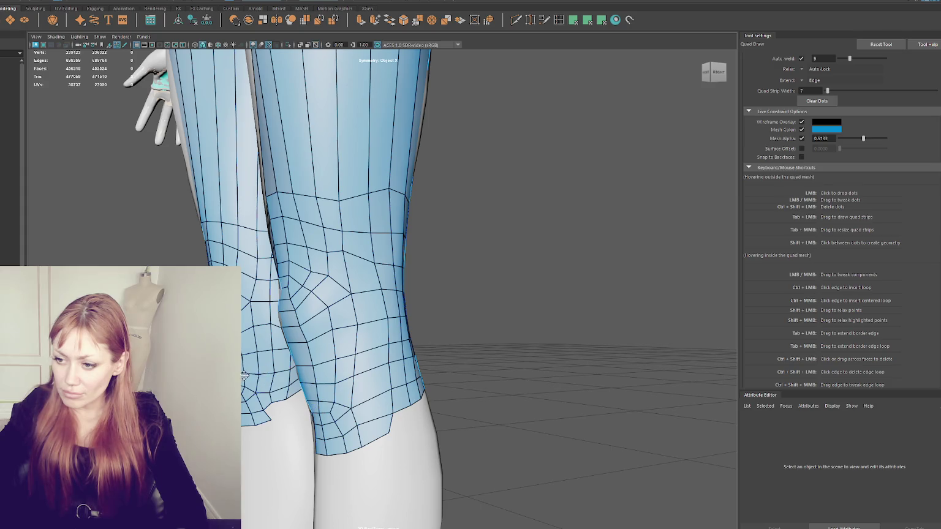
{"action": "left_click_drag", "start_coordinate": [259, 325], "coordinate": [243, 330], "text": "alt"}
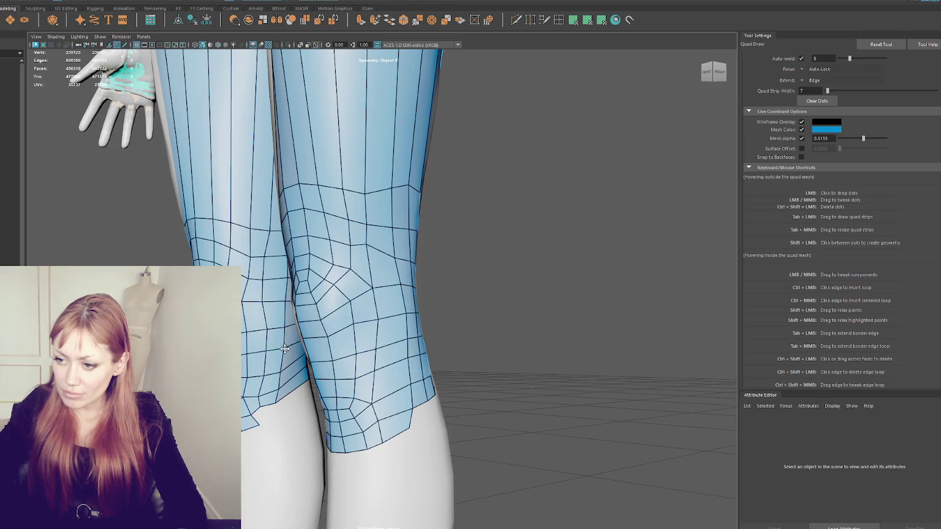
{"action": "mouse_move", "coordinate": [276, 407]}
{"action": "left_mouse_down"}
{"action": "mouse_move", "coordinate": [285, 401]}
{"action": "mouse_move", "coordinate": [261, 403]}
{"action": "left_mouse_up"}
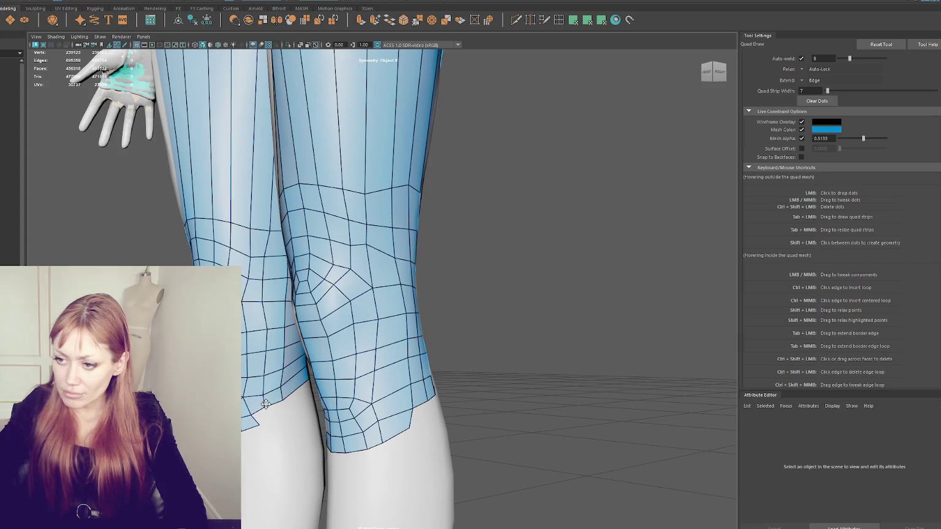
{"action": "left_click_drag", "start_coordinate": [262, 277], "coordinate": [268, 273]}
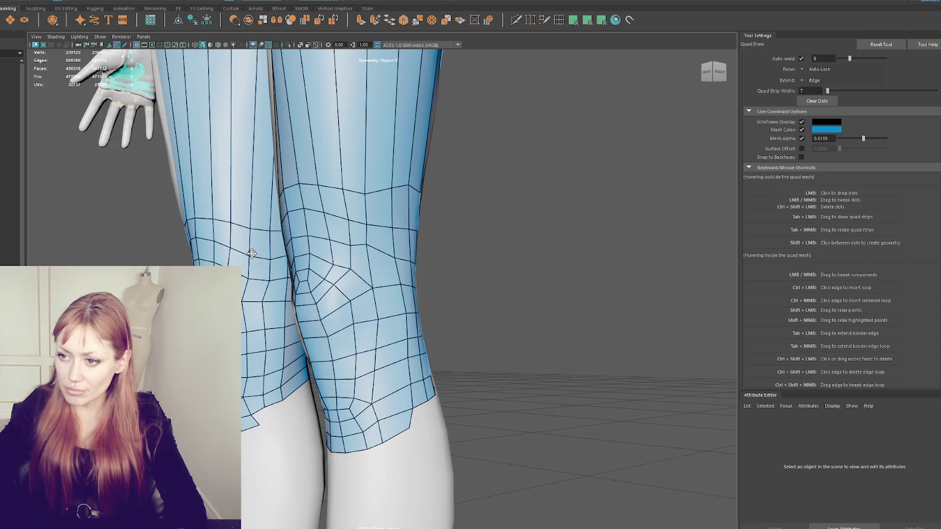
{"action": "scroll", "coordinate": [252, 253], "scroll_direction": "down", "scroll_amount": 2}
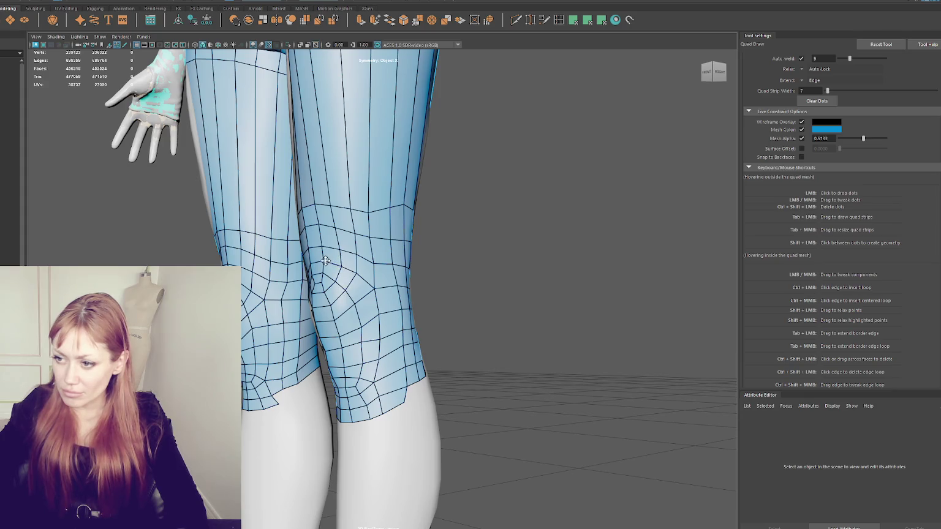
{"action": "left_click_drag", "start_coordinate": [358, 273], "coordinate": [398, 354], "text": "alt"}
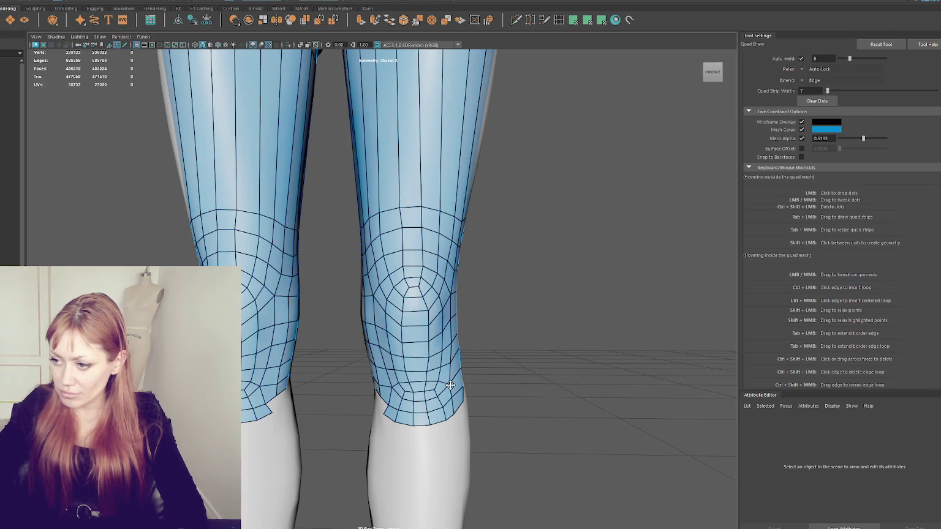
From the side and back views, slide a top-loop vertex and pull a knee vertex down to even the grid
{"action": "left_click_drag", "start_coordinate": [453, 384], "coordinate": [313, 395], "text": "alt"}
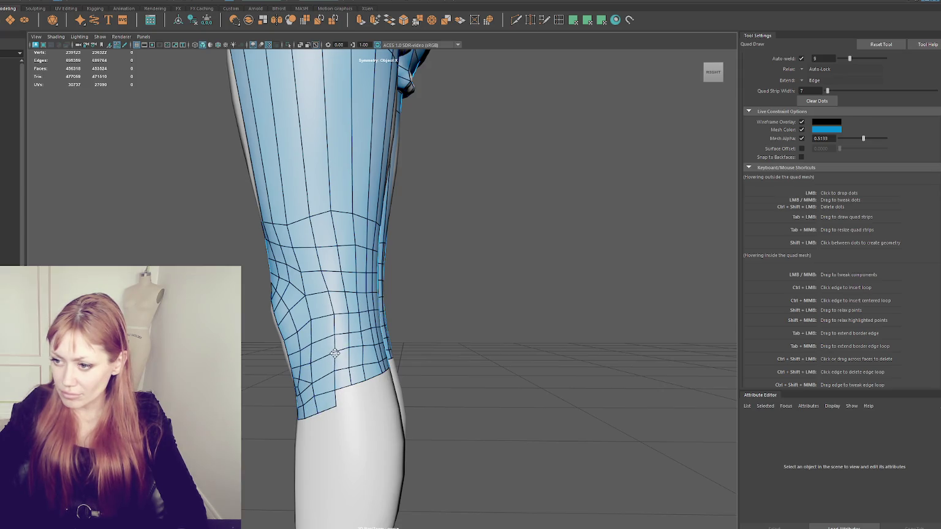
{"action": "left_click_drag", "start_coordinate": [287, 225], "coordinate": [339, 221]}
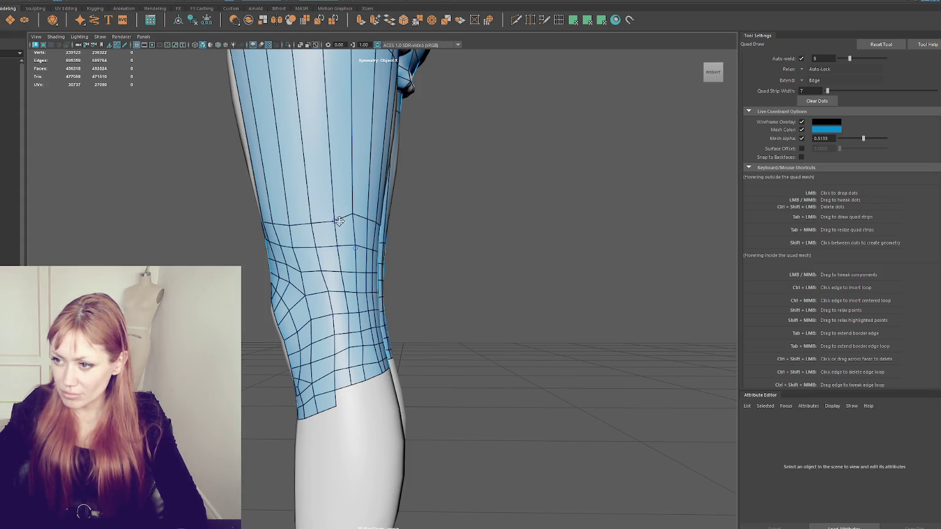
{"action": "left_click_drag", "start_coordinate": [437, 241], "coordinate": [324, 228], "text": "alt"}
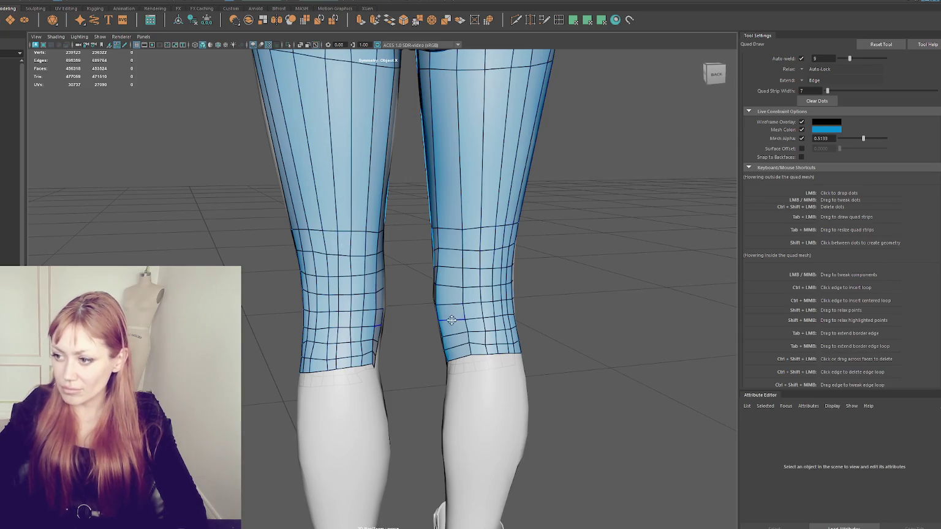
{"action": "left_click_drag", "start_coordinate": [451, 321], "coordinate": [375, 308], "text": "alt"}
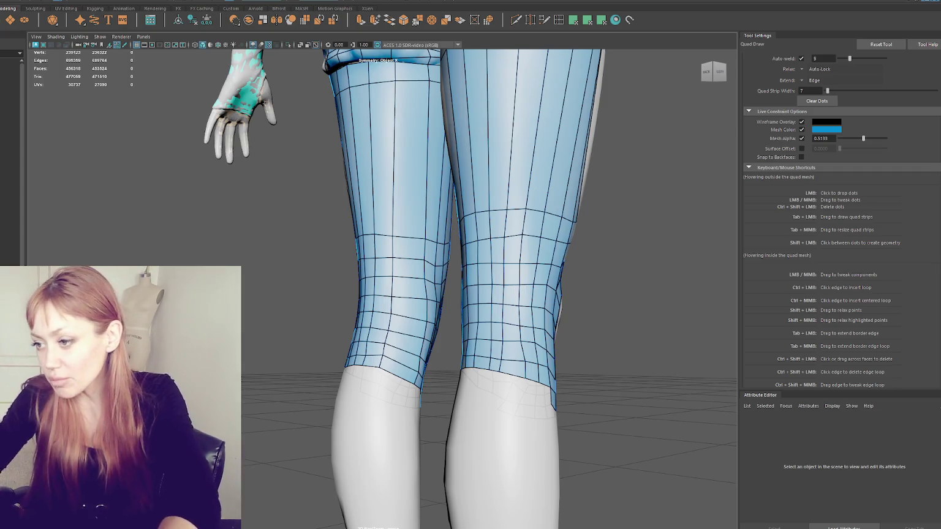
{"action": "mouse_move", "coordinate": [392, 373]}
{"action": "left_mouse_down", "text": "alt"}
{"action": "mouse_move", "coordinate": [424, 381]}
{"action": "mouse_move", "coordinate": [407, 375]}
{"action": "mouse_move", "coordinate": [423, 318]}
{"action": "mouse_move", "coordinate": [421, 280]}
{"action": "left_mouse_up", "text": "alt"}
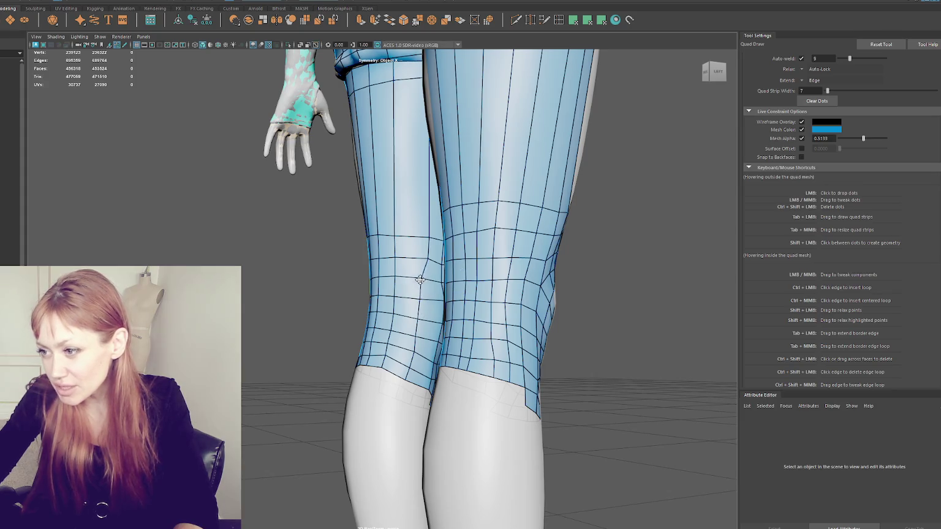
{"action": "mouse_move", "coordinate": [427, 238]}
{"action": "left_mouse_down"}
{"action": "mouse_move", "coordinate": [424, 258]}
{"action": "mouse_move", "coordinate": [427, 94]}
{"action": "left_mouse_up"}
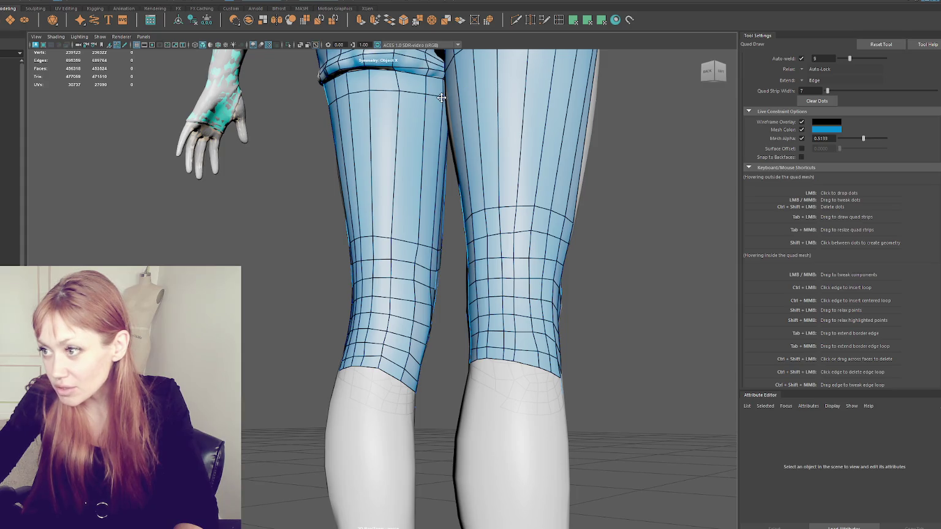
{"action": "mouse_move", "coordinate": [397, 91]}
{"action": "right_mouse_down", "text": "alt"}
{"action": "mouse_move", "coordinate": [414, 74]}
{"action": "mouse_move", "coordinate": [410, 182]}
{"action": "mouse_move", "coordinate": [348, 160]}
{"action": "right_mouse_up", "text": "alt"}
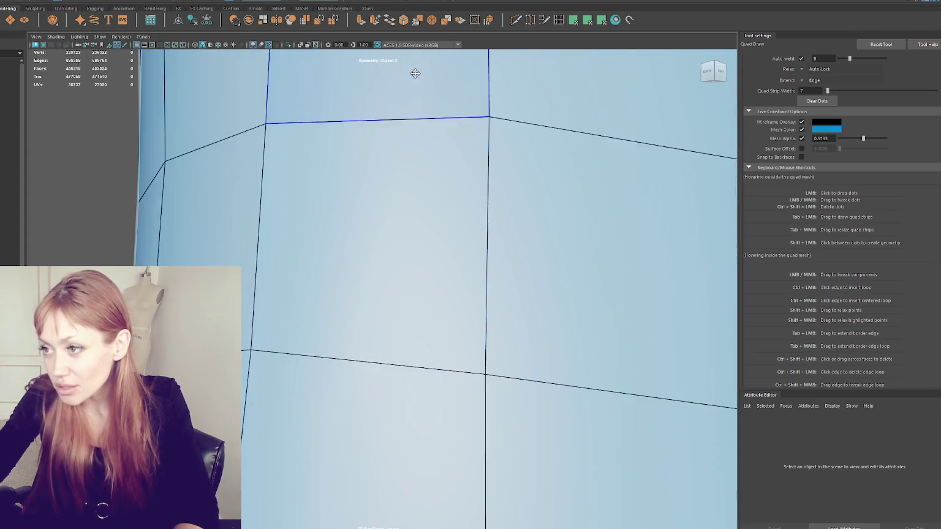
{"action": "left_click_drag", "start_coordinate": [348, 160], "coordinate": [348, 139], "text": "alt"}
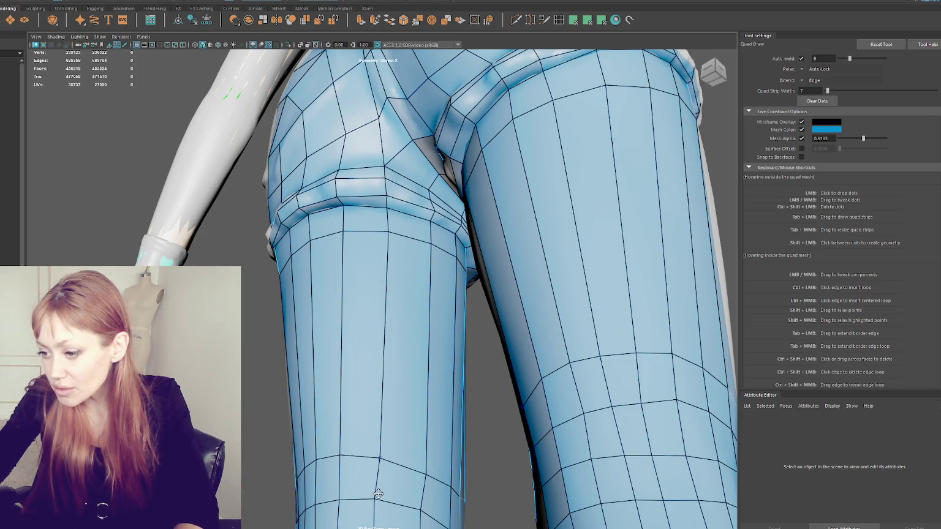
{"action": "right_click_drag", "start_coordinate": [379, 493], "coordinate": [381, 453], "text": "alt"}
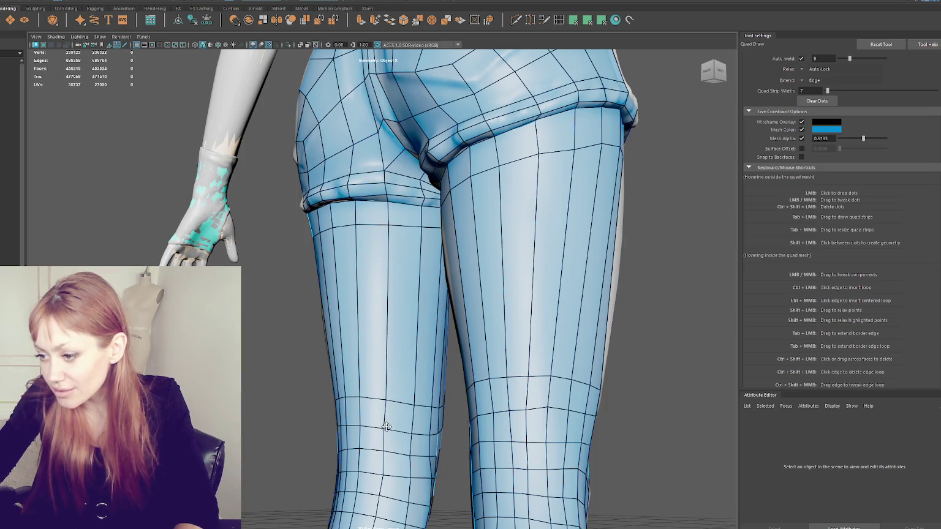
{"action": "scroll", "coordinate": [404, 432], "scroll_direction": "down", "scroll_amount": 5}
{"action": "scroll", "coordinate": [432, 436], "scroll_direction": "up", "scroll_amount": 1}
{"action": "scroll", "coordinate": [425, 380], "scroll_direction": "up", "scroll_amount": 3}
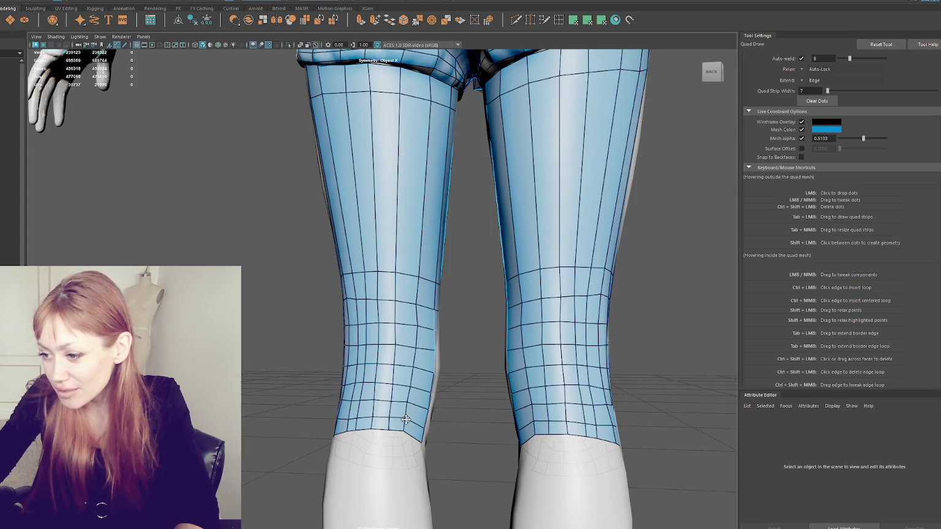
{"action": "middle_click_drag", "start_coordinate": [418, 398], "coordinate": [403, 395], "text": "alt"}
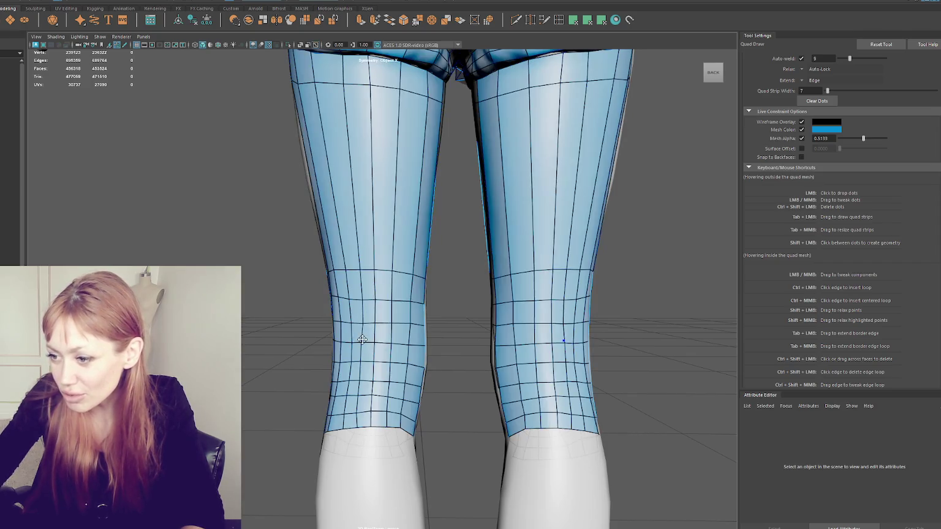
{"action": "left_click_drag", "start_coordinate": [401, 359], "coordinate": [580, 347], "text": "alt"}
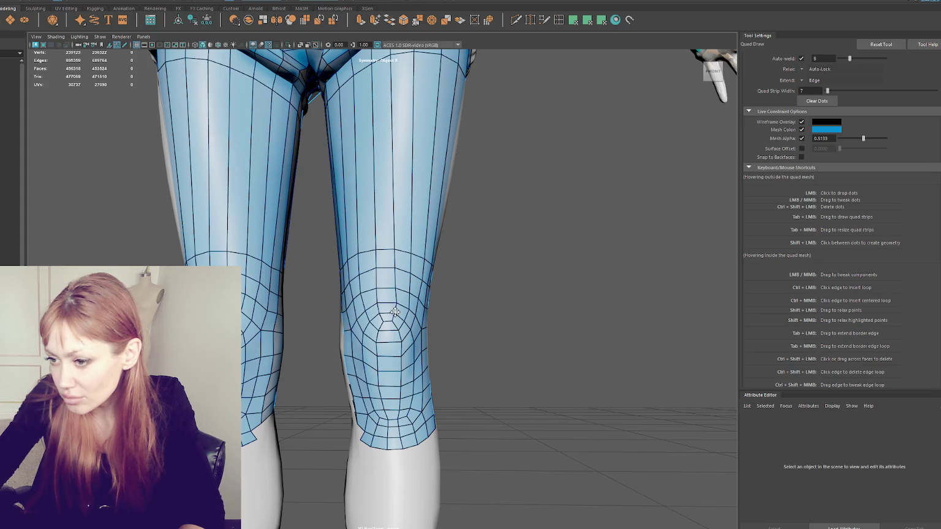
{"action": "scroll", "coordinate": [438, 291], "scroll_direction": "down", "scroll_amount": 5}
{"action": "mouse_move", "coordinate": [463, 245]}
{"action": "left_mouse_down", "text": "alt"}
{"action": "mouse_move", "coordinate": [439, 263]}
{"action": "mouse_move", "coordinate": [392, 262]}
{"action": "left_mouse_up", "text": "alt"}
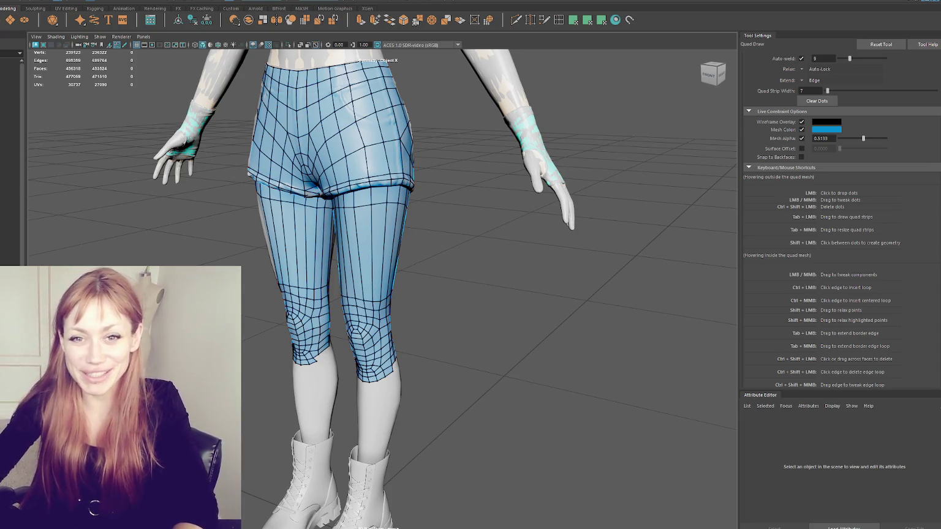
Insert several horizontal edge loops across both thighs, deleting one unwanted loop along the way
{"action": "left_click_drag", "start_coordinate": [244, 374], "coordinate": [307, 316], "text": "alt"}
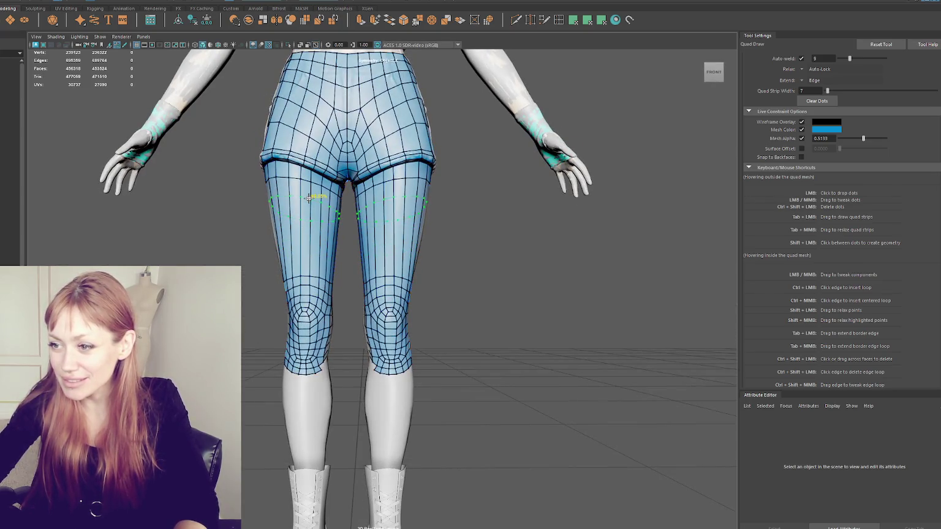
{"action": "left_click", "coordinate": [310, 223], "text": "ctrl"}
{"action": "left_click", "coordinate": [312, 250], "text": "ctrl"}
{"action": "left_click", "coordinate": [313, 249], "text": "ctrl+shift"}
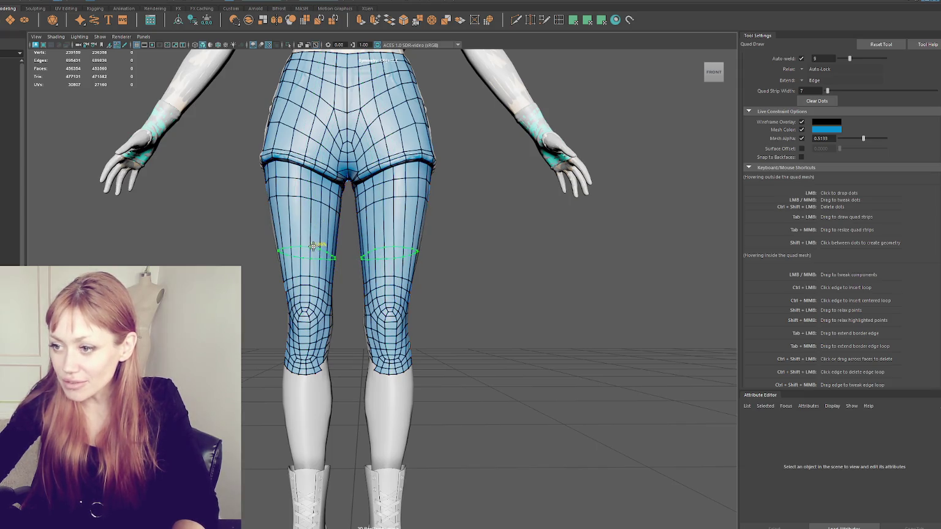
{"action": "left_click", "coordinate": [308, 218], "text": "ctrl+shift"}
{"action": "left_click", "coordinate": [316, 236], "text": "ctrl"}
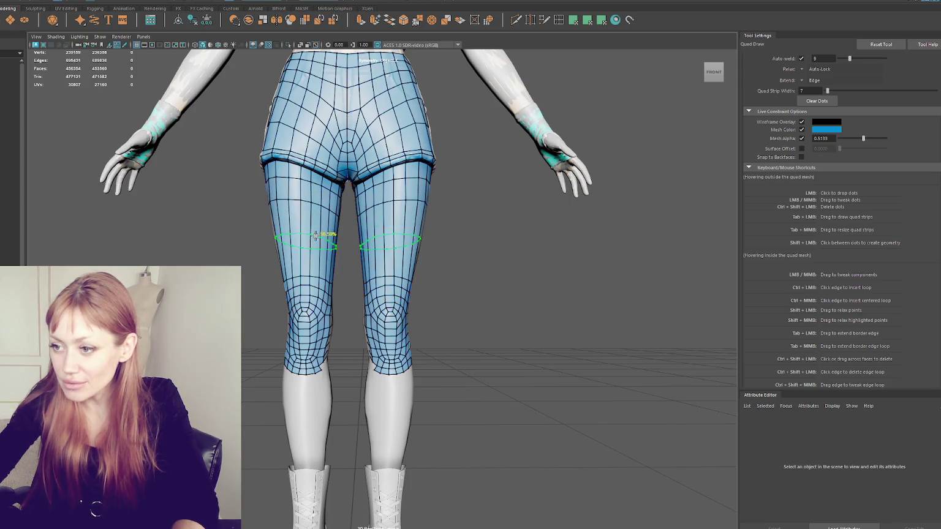
{"action": "left_click", "coordinate": [315, 233], "text": "ctrl"}
{"action": "left_click", "coordinate": [315, 259], "text": "ctrl"}
{"action": "mouse_move", "coordinate": [548, 313]}
{"action": "left_mouse_down", "text": "alt"}
{"action": "mouse_move", "coordinate": [583, 318]}
{"action": "mouse_move", "coordinate": [516, 315]}
{"action": "left_mouse_up", "text": "alt"}
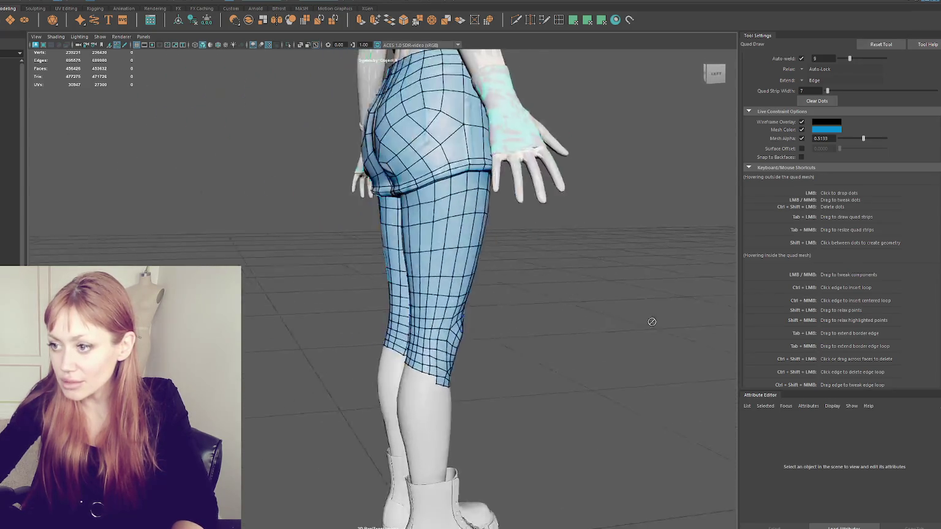
{"action": "scroll", "coordinate": [512, 310], "scroll_direction": "down", "scroll_amount": 3}
{"action": "scroll", "coordinate": [495, 293], "scroll_direction": "up", "scroll_amount": 3}
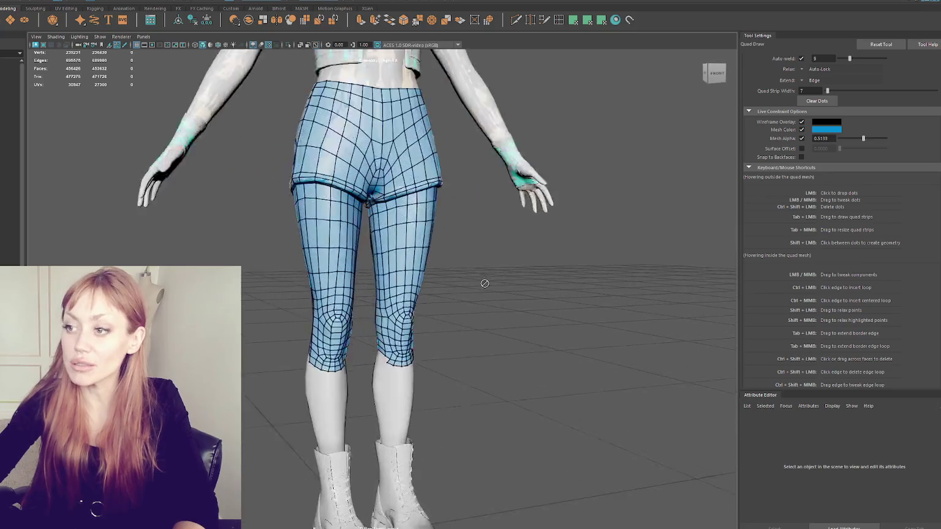
{"action": "scroll", "coordinate": [481, 264], "scroll_direction": "up", "scroll_amount": 3}
{"action": "scroll", "coordinate": [480, 261], "scroll_direction": "up", "scroll_amount": 1}
{"action": "scroll", "coordinate": [465, 288], "scroll_direction": "up", "scroll_amount": 2}
{"action": "scroll", "coordinate": [451, 294], "scroll_direction": "up", "scroll_amount": 2}
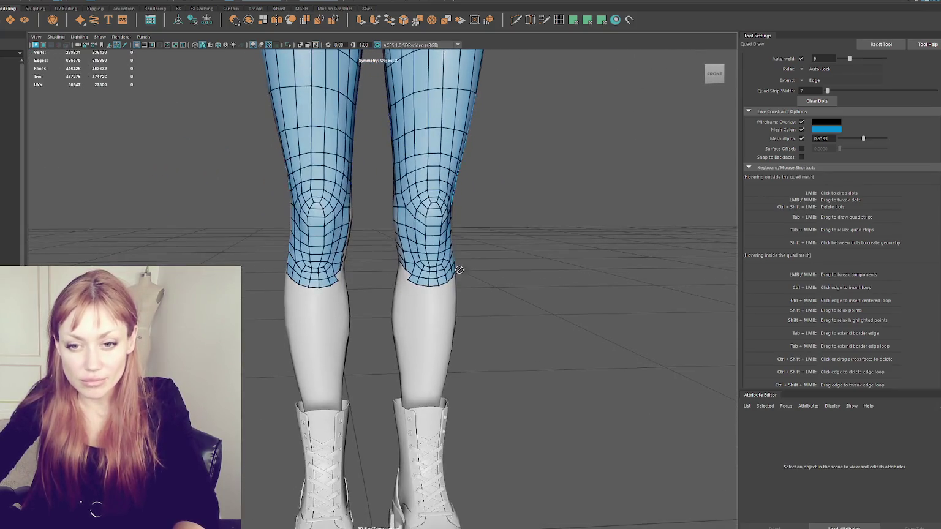
{"action": "scroll", "coordinate": [459, 277], "scroll_direction": "up", "scroll_amount": 2}
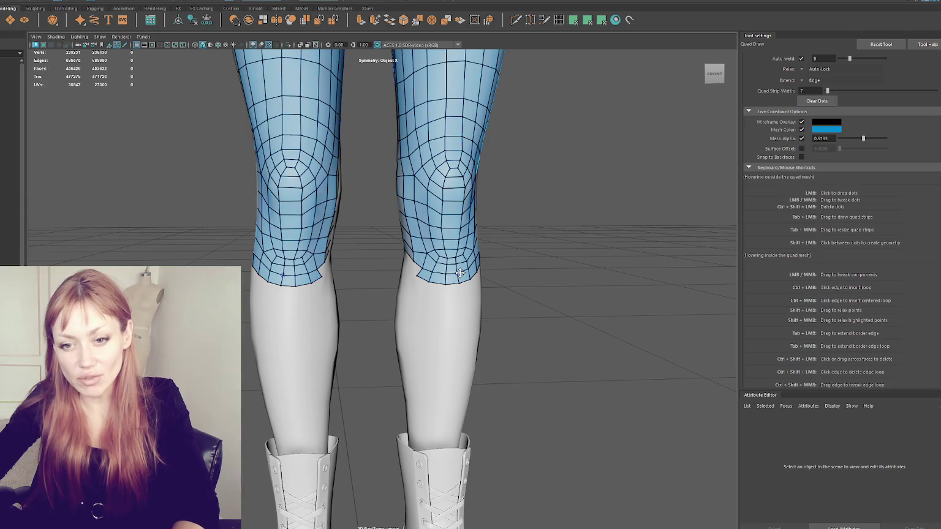
{"action": "mouse_move", "coordinate": [460, 272]}
{"action": "left_mouse_down", "text": "alt"}
{"action": "mouse_move", "coordinate": [315, 269]}
{"action": "mouse_move", "coordinate": [351, 270]}
{"action": "mouse_move", "coordinate": [251, 282]}
{"action": "left_mouse_up", "text": "alt"}
{"action": "scroll", "coordinate": [250, 281], "scroll_direction": "up", "scroll_amount": 1}
{"action": "scroll", "coordinate": [311, 256], "scroll_direction": "up", "scroll_amount": 2}
{"action": "scroll", "coordinate": [316, 288], "scroll_direction": "up", "scroll_amount": 1}
{"action": "scroll", "coordinate": [328, 337], "scroll_direction": "up", "scroll_amount": 1}
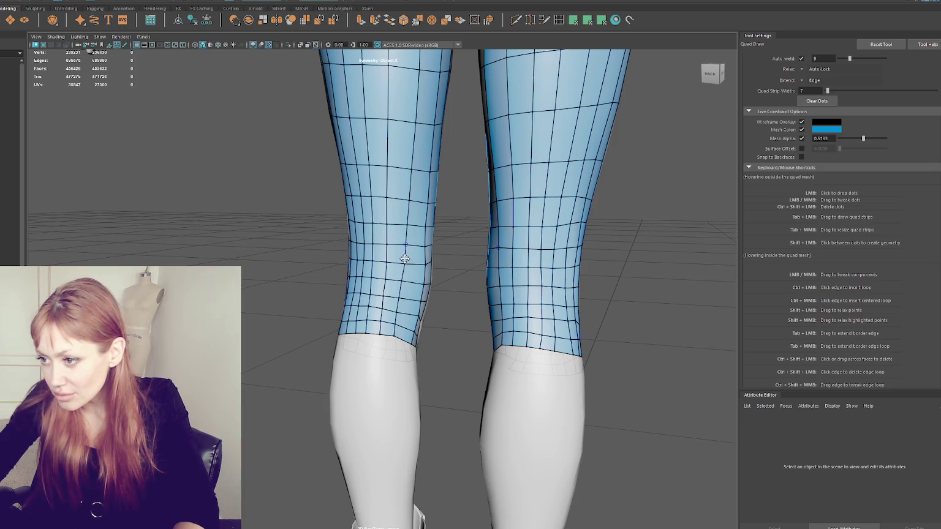
{"action": "left_click_drag", "start_coordinate": [404, 269], "coordinate": [414, 319], "text": "alt"}
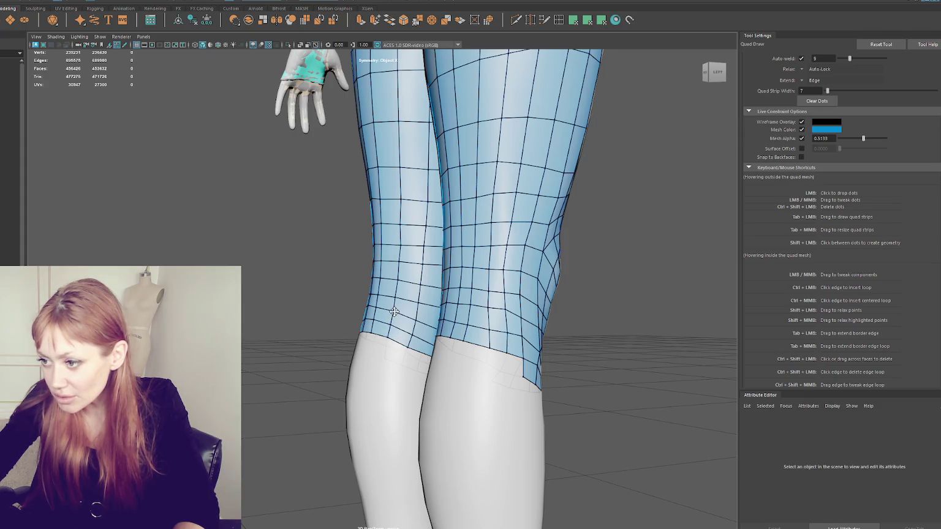
{"action": "left_click_drag", "start_coordinate": [394, 312], "coordinate": [370, 280], "text": "alt"}
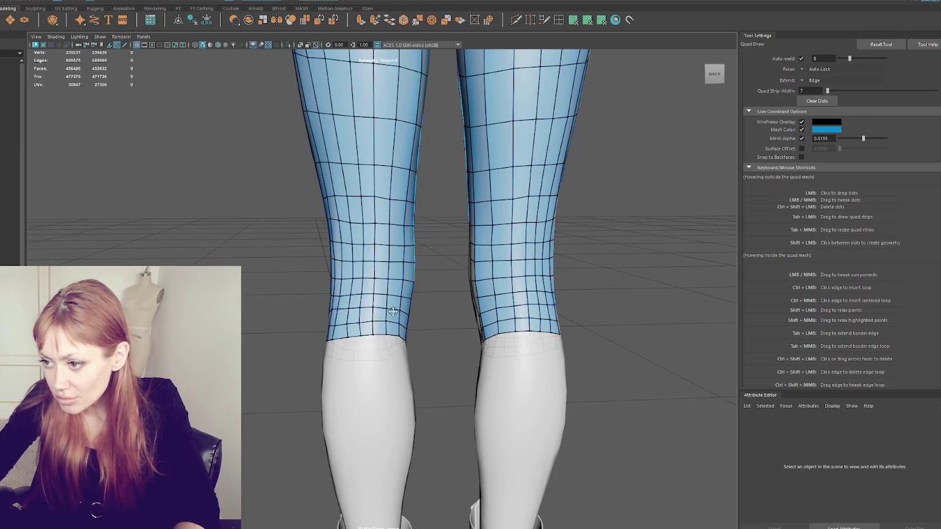
{"action": "left_click_drag", "start_coordinate": [393, 312], "coordinate": [360, 320], "text": "alt"}
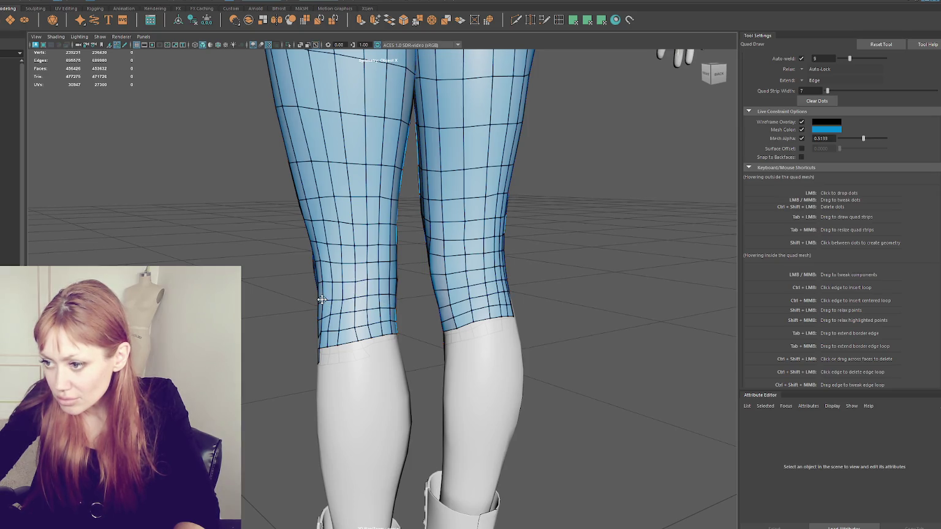
{"action": "left_click_drag", "start_coordinate": [321, 299], "coordinate": [365, 295], "text": "alt"}
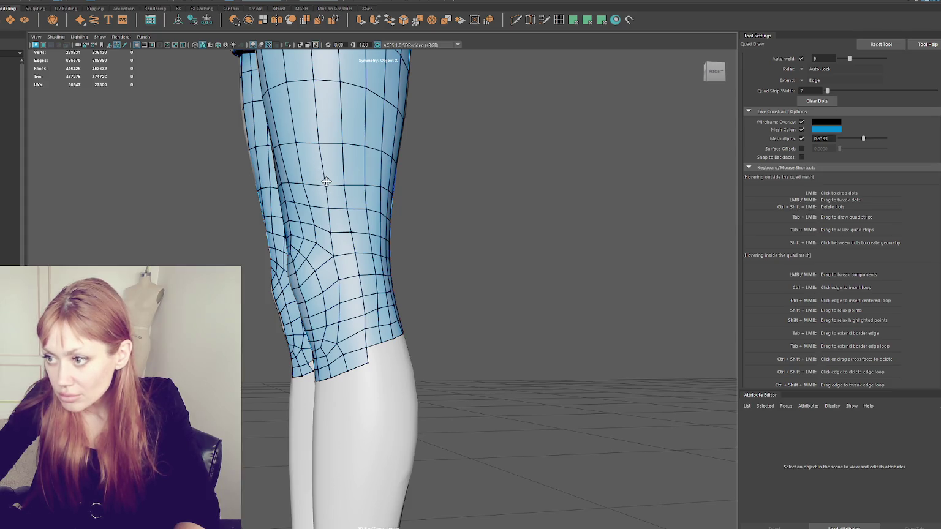
{"action": "scroll", "coordinate": [330, 183], "scroll_direction": "up", "scroll_amount": 2}
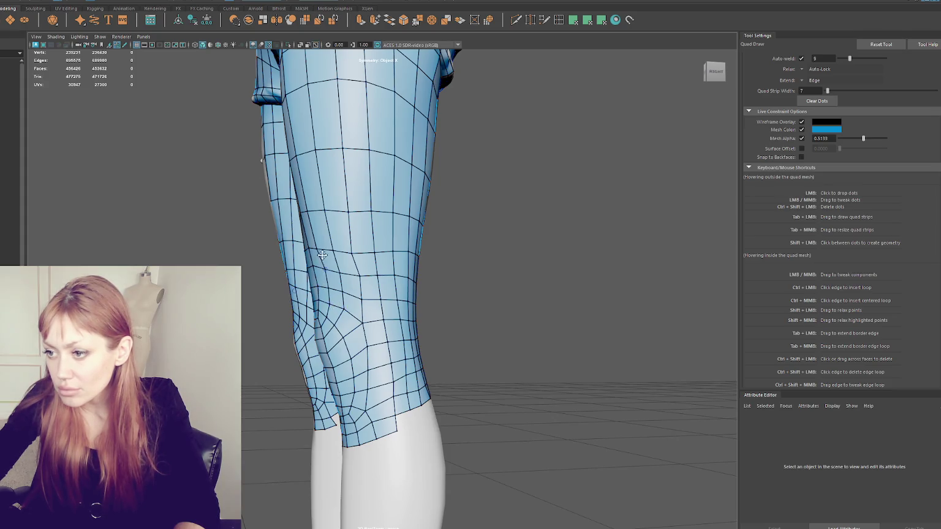
{"action": "scroll", "coordinate": [354, 254], "scroll_direction": "up", "scroll_amount": 1}
{"action": "scroll", "coordinate": [350, 272], "scroll_direction": "up", "scroll_amount": 2}
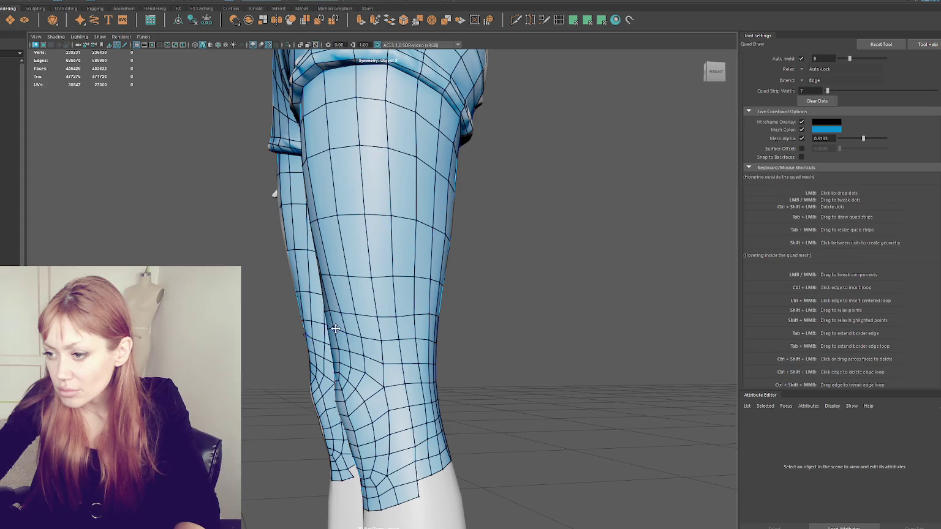
{"action": "mouse_move", "coordinate": [335, 330]}
{"action": "left_mouse_down", "text": "alt"}
{"action": "mouse_move", "coordinate": [376, 322]}
{"action": "mouse_move", "coordinate": [429, 275]}
{"action": "mouse_move", "coordinate": [250, 307]}
{"action": "mouse_move", "coordinate": [395, 347]}
{"action": "left_mouse_up", "text": "alt"}
{"action": "scroll", "coordinate": [473, 291], "scroll_direction": "down", "scroll_amount": 3}
{"action": "scroll", "coordinate": [395, 347], "scroll_direction": "up", "scroll_amount": 1}
{"action": "scroll", "coordinate": [395, 348], "scroll_direction": "up", "scroll_amount": 3}
{"action": "scroll", "coordinate": [395, 348], "scroll_direction": "up", "scroll_amount": 2}
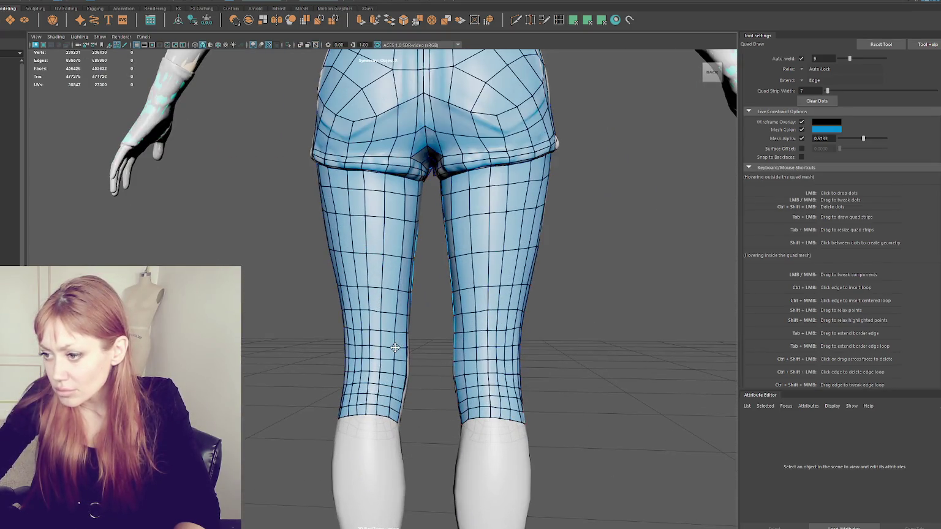
{"action": "left_click_drag", "start_coordinate": [394, 348], "coordinate": [374, 345], "text": "alt"}
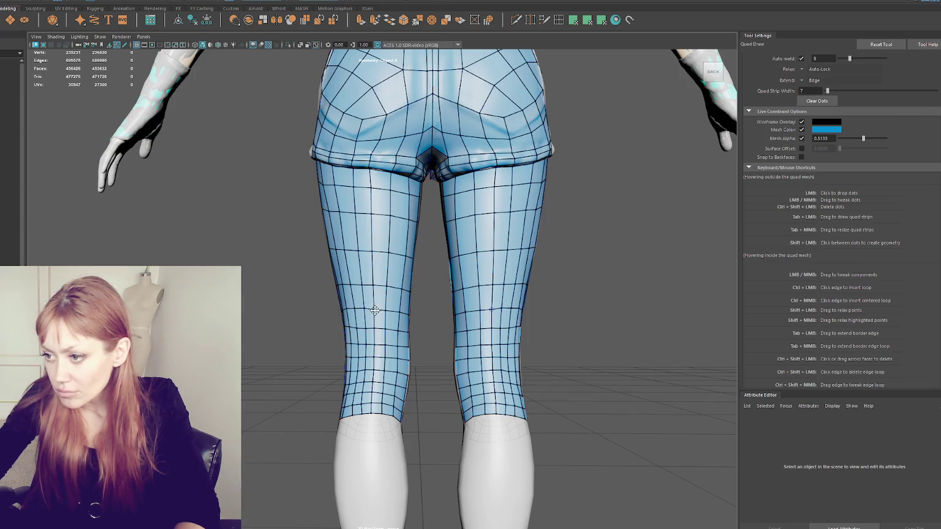
{"action": "scroll", "coordinate": [374, 310], "scroll_direction": "down", "scroll_amount": 3}
{"action": "mouse_move", "coordinate": [325, 319]}
{"action": "left_mouse_down", "text": "alt"}
{"action": "mouse_move", "coordinate": [466, 326]}
{"action": "mouse_move", "coordinate": [514, 315]}
{"action": "left_mouse_up", "text": "alt"}
{"action": "scroll", "coordinate": [333, 323], "scroll_direction": "up", "scroll_amount": 3}
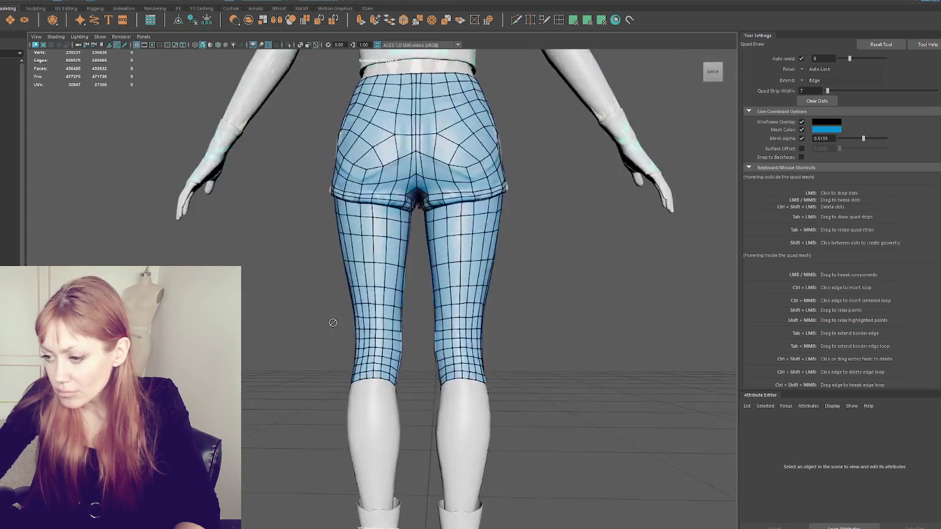
{"action": "scroll", "coordinate": [333, 323], "scroll_direction": "up", "scroll_amount": 3}
{"action": "scroll", "coordinate": [343, 331], "scroll_direction": "up", "scroll_amount": 3}
{"action": "scroll", "coordinate": [353, 340], "scroll_direction": "up", "scroll_amount": 3}
{"action": "left_click_drag", "start_coordinate": [356, 347], "coordinate": [361, 352], "text": "alt"}
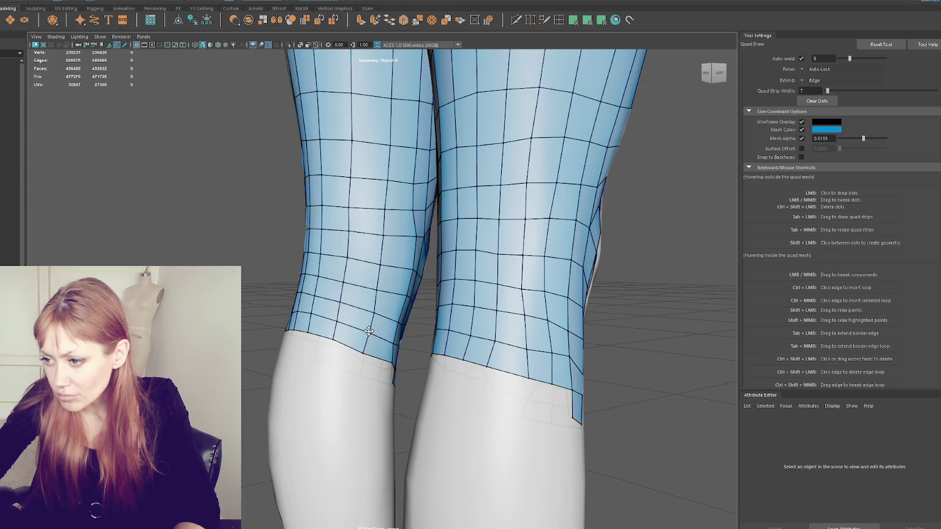
Fill the notches in the knees' lower border with new quads on both legs
{"action": "left_click_drag", "start_coordinate": [372, 357], "coordinate": [361, 356], "text": "alt"}
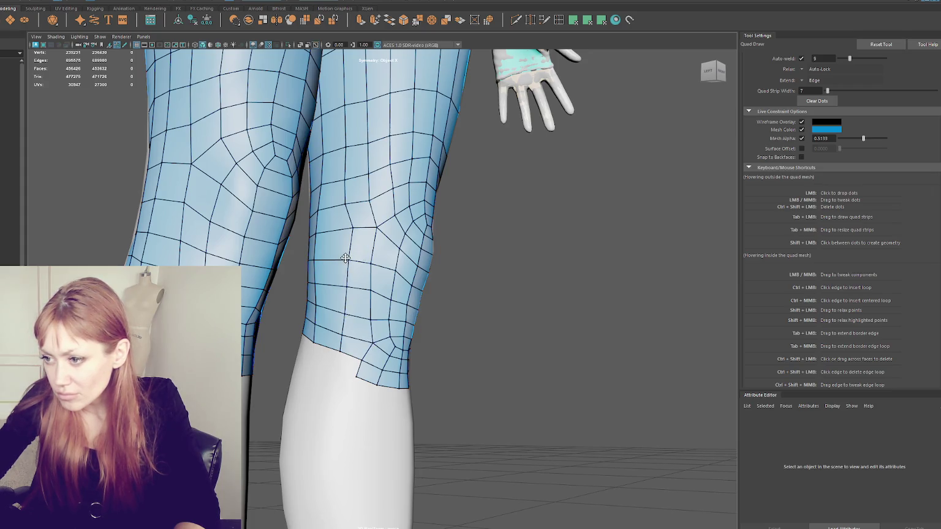
{"action": "left_click_drag", "start_coordinate": [348, 233], "coordinate": [347, 232]}
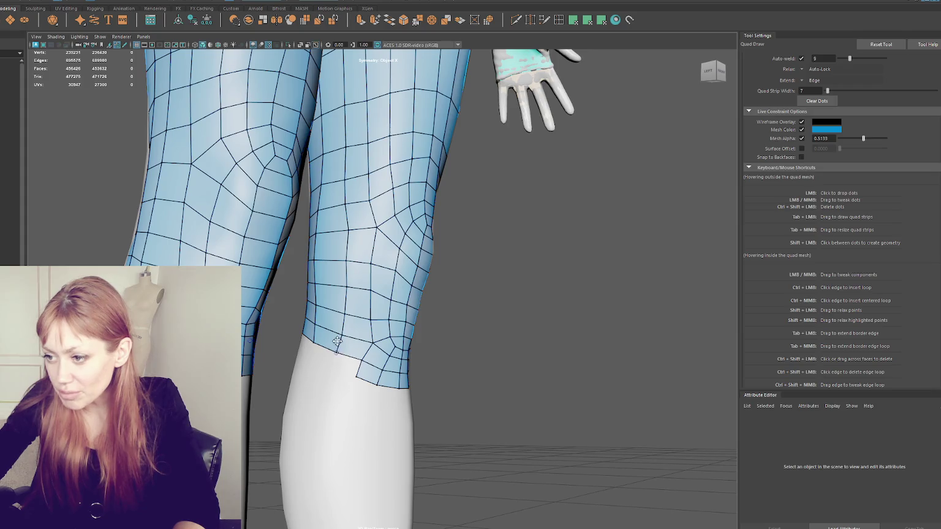
{"action": "left_click", "coordinate": [331, 369]}
{"action": "left_click", "coordinate": [343, 361], "text": "shift"}
{"action": "mouse_move", "coordinate": [312, 355]}
{"action": "left_mouse_down", "text": "alt"}
{"action": "mouse_move", "coordinate": [361, 403]}
{"action": "mouse_move", "coordinate": [351, 359]}
{"action": "left_mouse_up", "text": "alt"}
{"action": "left_click", "coordinate": [359, 348], "text": "shift"}
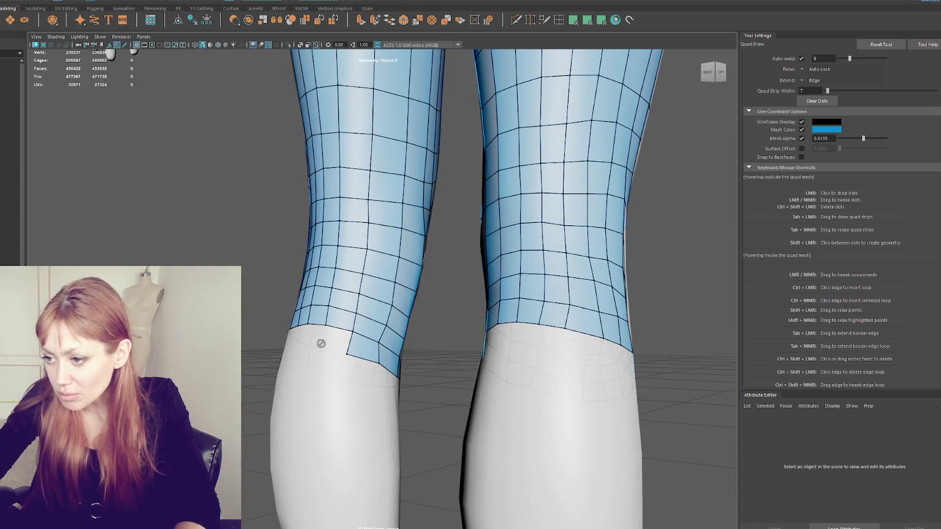
{"action": "left_click", "coordinate": [320, 346], "text": "shift"}
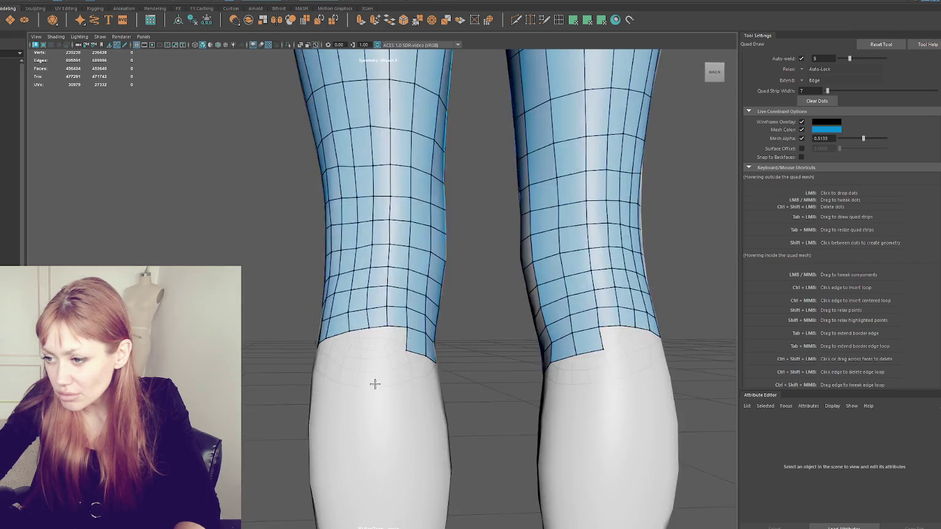
Delete the stray bottom row of faces below the knee and switch to the Select Tool
{"action": "left_click_drag", "start_coordinate": [374, 385], "coordinate": [466, 386], "text": "alt"}
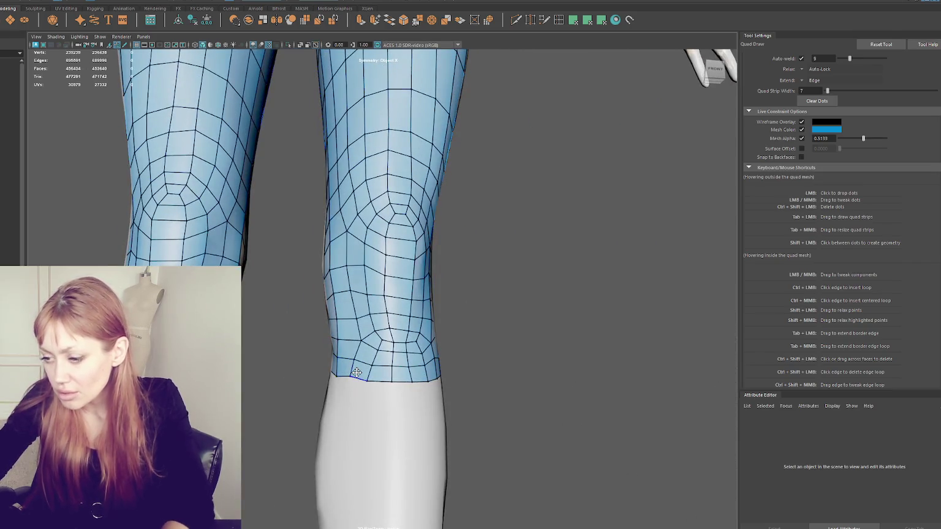
{"action": "left_click_drag", "start_coordinate": [345, 370], "coordinate": [445, 368], "text": "ctrl+shift"}
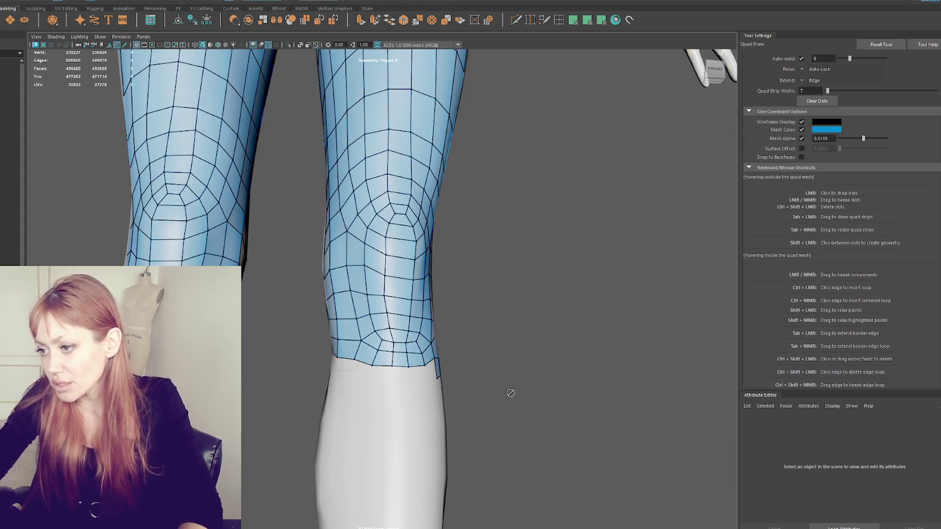
{"action": "scroll", "coordinate": [510, 392], "scroll_direction": "down", "scroll_amount": 3}
{"action": "scroll", "coordinate": [429, 362], "scroll_direction": "down", "scroll_amount": 3}
{"action": "scroll", "coordinate": [467, 386], "scroll_direction": "down", "scroll_amount": 2}
{"action": "scroll", "coordinate": [468, 387], "scroll_direction": "down", "scroll_amount": 1}
{"action": "key", "text": "q"}
{"action": "left_click_drag", "start_coordinate": [427, 185], "coordinate": [457, 323], "text": "alt"}
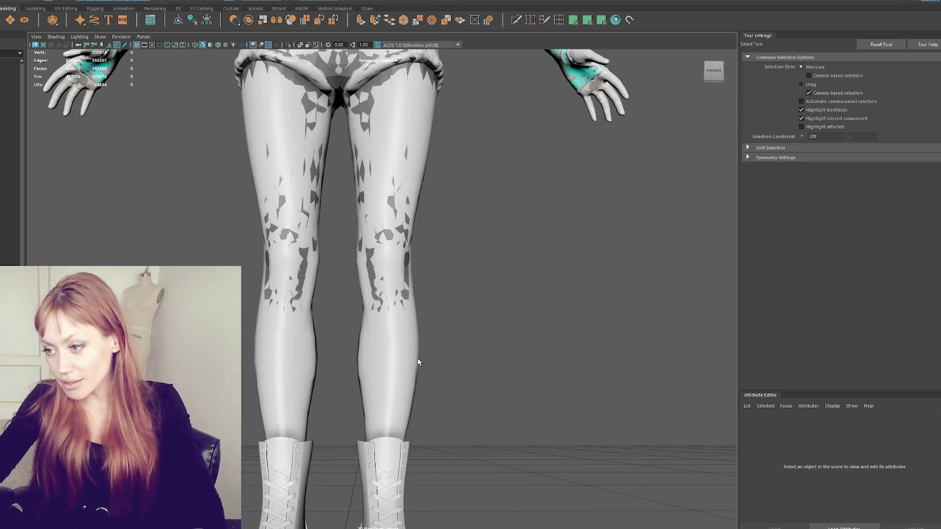
Select the Legs1 mesh in the Outliner
{"action": "left_click", "coordinate": [411, 244]}
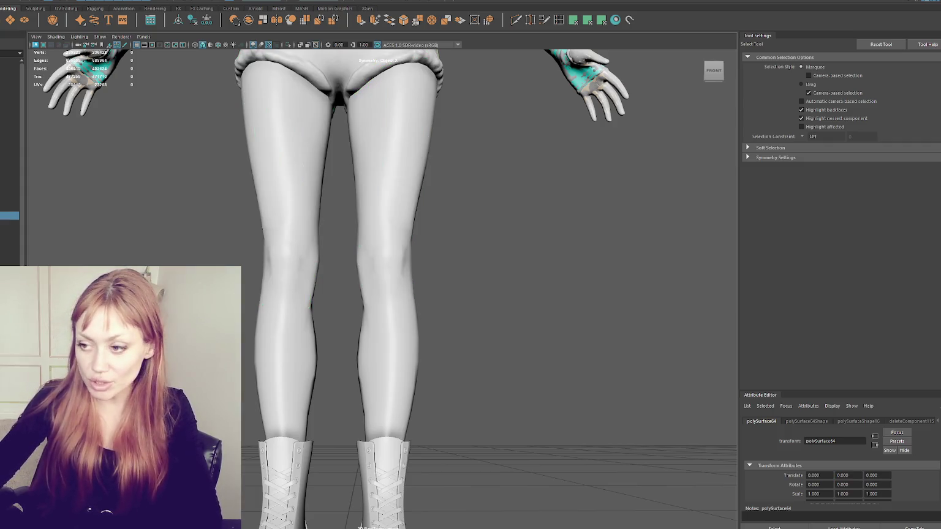
{"action": "left_click", "coordinate": [141, 200]}
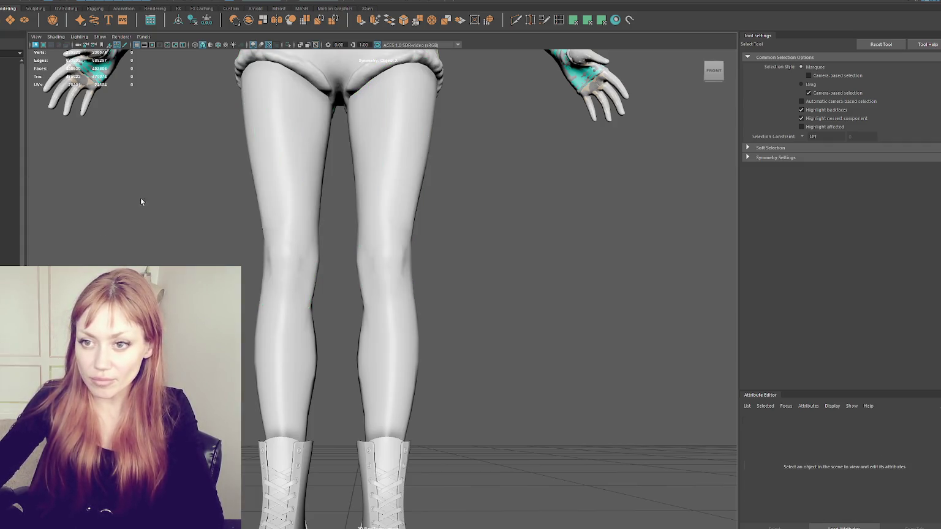
{"action": "key", "text": "ctrl+z"}
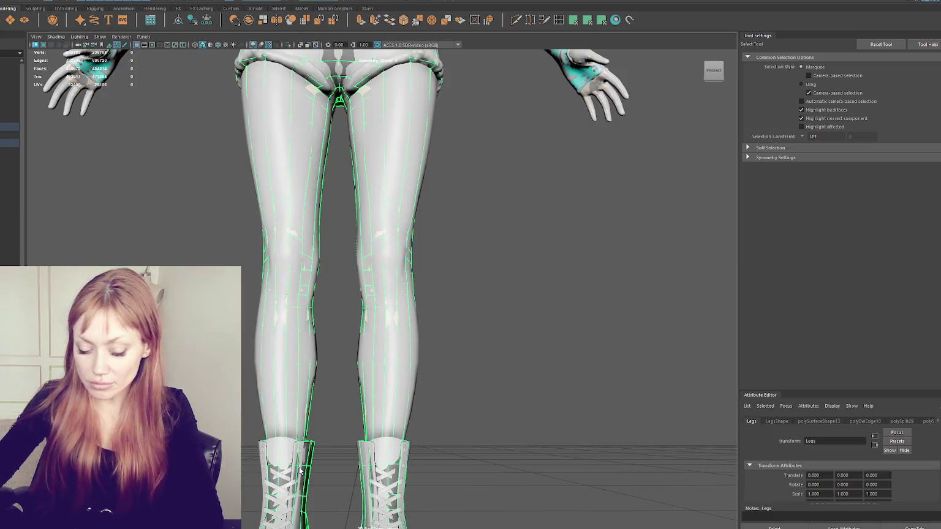
{"action": "key", "text": "ctrl+d"}
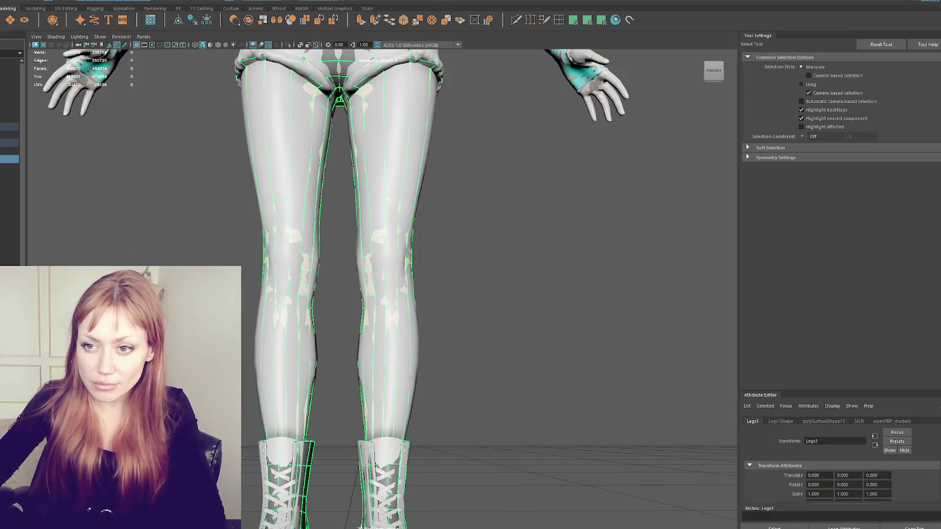
{"action": "left_click", "coordinate": [9, 127]}
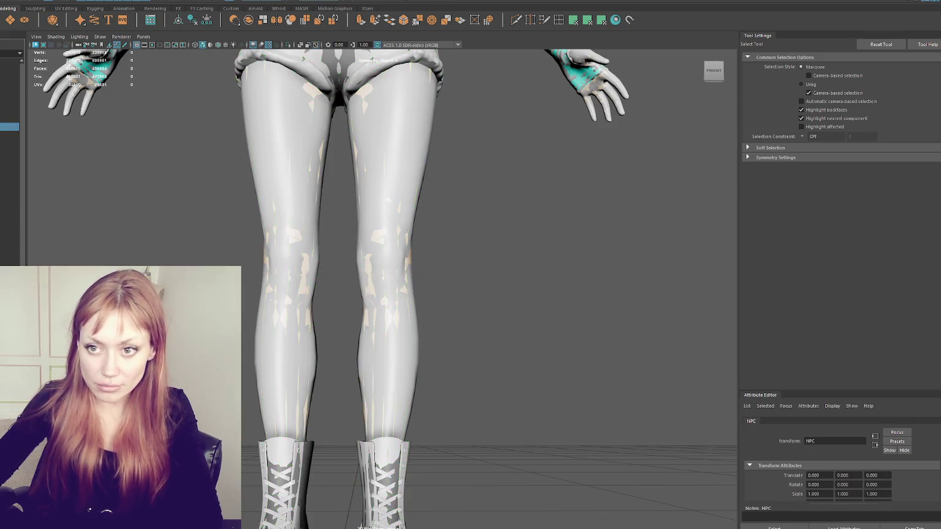
{"action": "left_click", "coordinate": [9, 167]}
{"action": "left_click", "coordinate": [9, 159]}
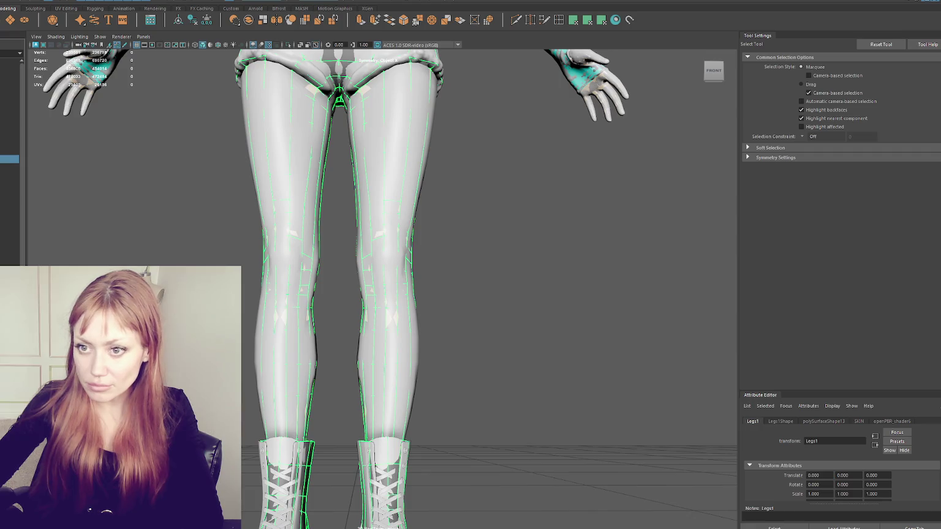
Isolate Legs1 in the viewport and frame the boot tops up close from above
{"action": "key", "text": "ctrl+1"}
{"action": "left_click", "coordinate": [516, 243]}
{"action": "left_click_drag", "start_coordinate": [517, 243], "coordinate": [475, 310], "text": "alt"}
{"action": "scroll", "coordinate": [461, 357], "scroll_direction": "up", "scroll_amount": 5}
{"action": "scroll", "coordinate": [464, 217], "scroll_direction": "up", "scroll_amount": 3}
{"action": "left_click_drag", "start_coordinate": [464, 217], "coordinate": [399, 265], "text": "alt"}
{"action": "left_click", "coordinate": [367, 265]}
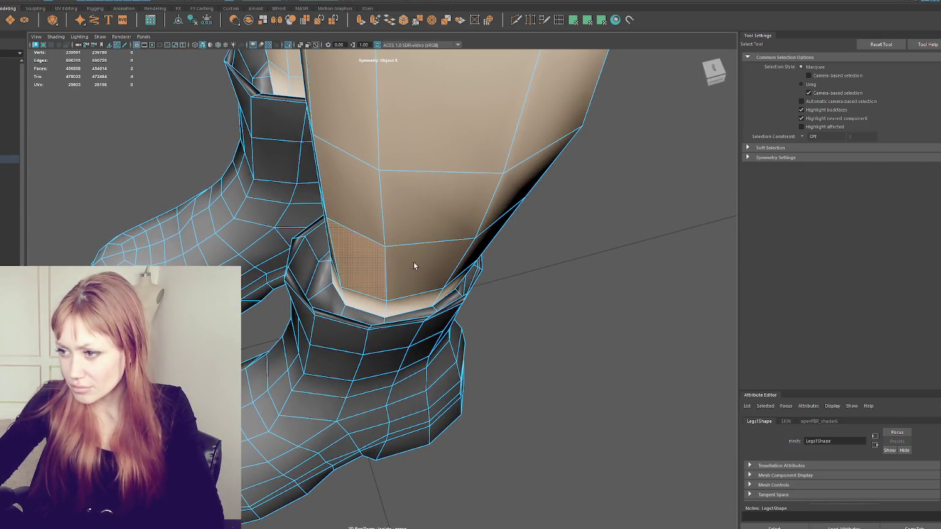
Frame the legs mesh, then hide it temporarily so only the boots show
{"action": "key", "text": "f"}
{"action": "left_click_drag", "start_coordinate": [383, 200], "coordinate": [482, 193], "text": "alt"}
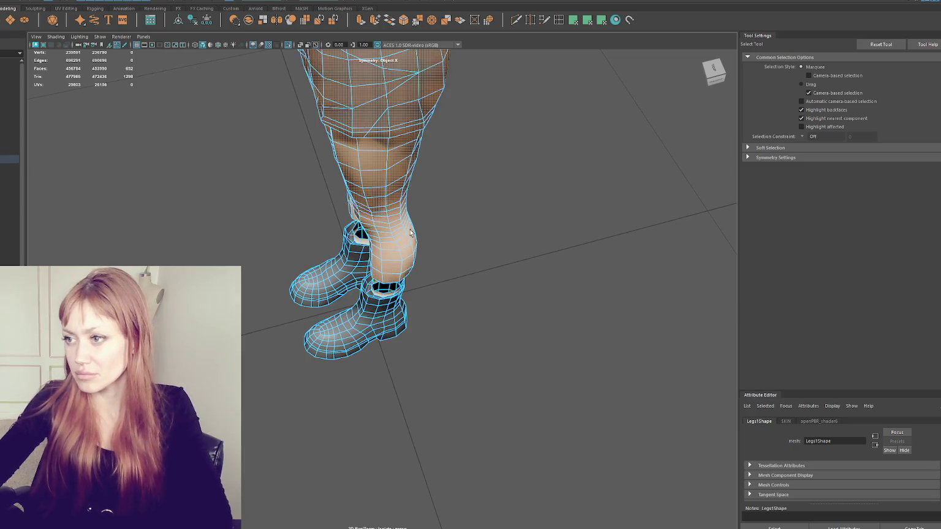
{"action": "key", "text": "ctrl+h"}
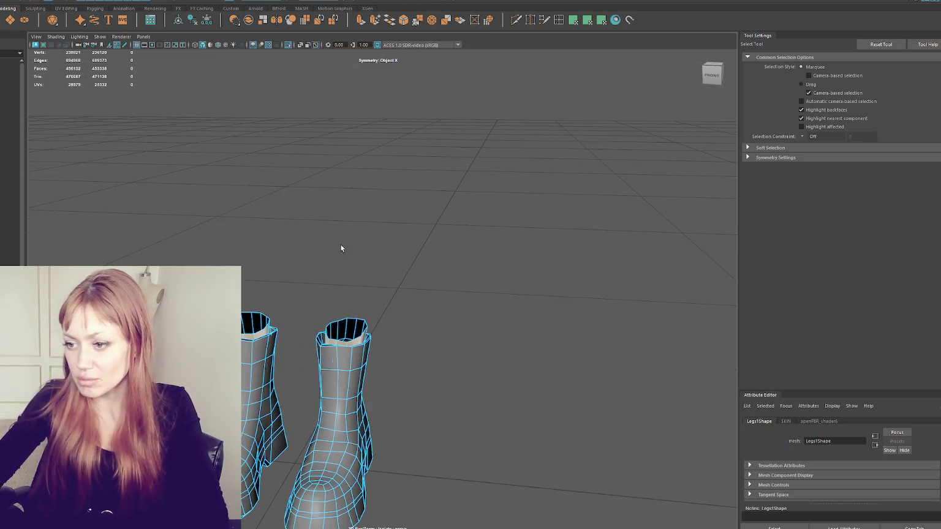
{"action": "scroll", "coordinate": [435, 268], "scroll_direction": "up", "scroll_amount": 2}
{"action": "left_click", "coordinate": [473, 270]}
{"action": "scroll", "coordinate": [425, 275], "scroll_direction": "up", "scroll_amount": 5}
{"action": "scroll", "coordinate": [425, 275], "scroll_direction": "down", "scroll_amount": 2}
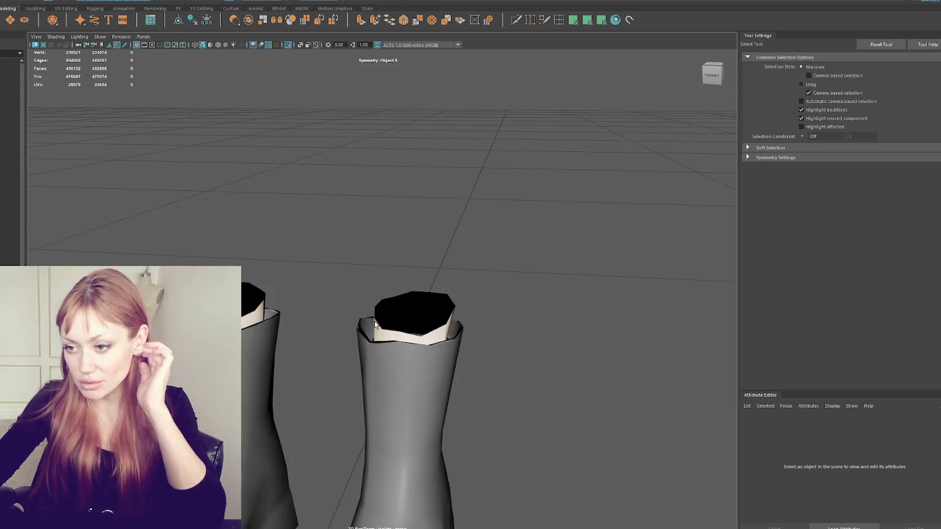
Toggle isolation, check the polySurface64 retopology mesh, and unhide all hidden meshes
{"action": "key", "text": "ctrl+shift+h"}
{"action": "key", "text": "ctrl+1"}
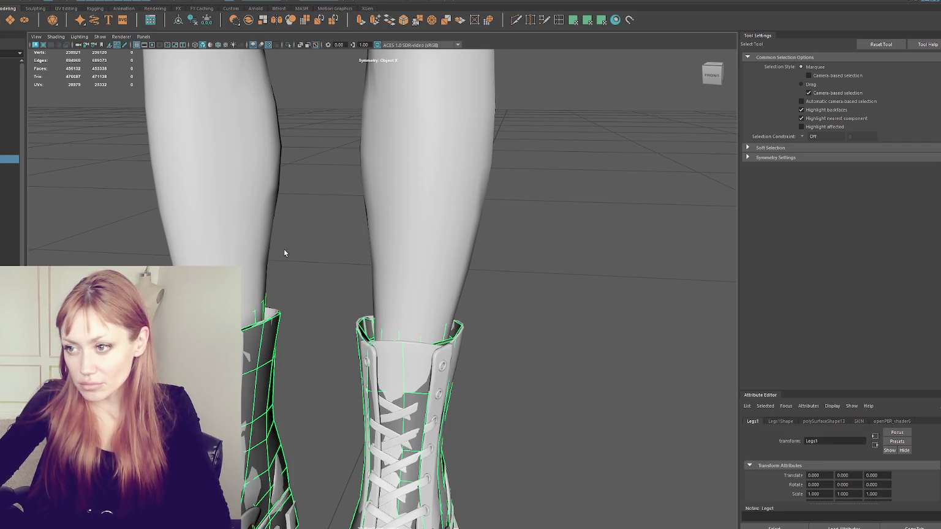
{"action": "key", "text": "ctrl+1"}
{"action": "scroll", "coordinate": [282, 296], "scroll_direction": "up", "scroll_amount": 2}
{"action": "scroll", "coordinate": [282, 295], "scroll_direction": "down", "scroll_amount": 2}
{"action": "left_click", "coordinate": [300, 271]}
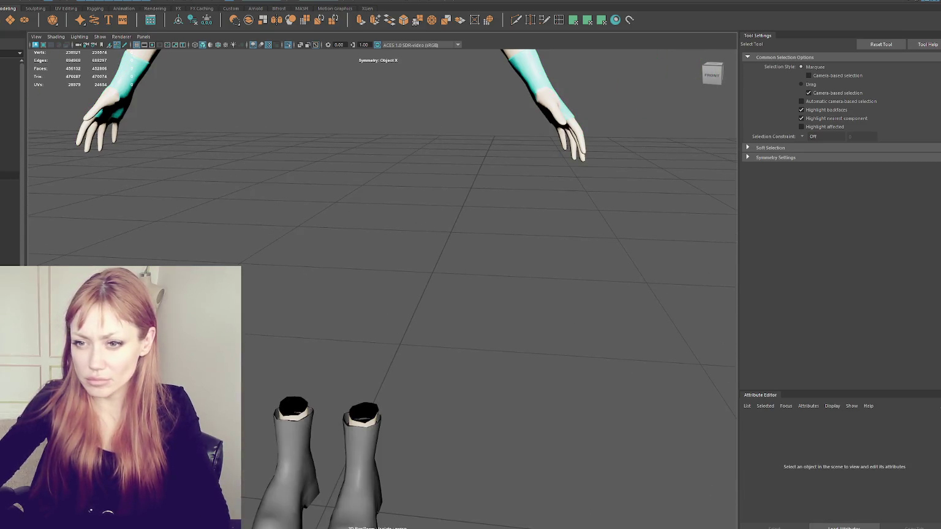
{"action": "left_click", "coordinate": [9, 176]}
{"action": "left_click", "coordinate": [368, 276]}
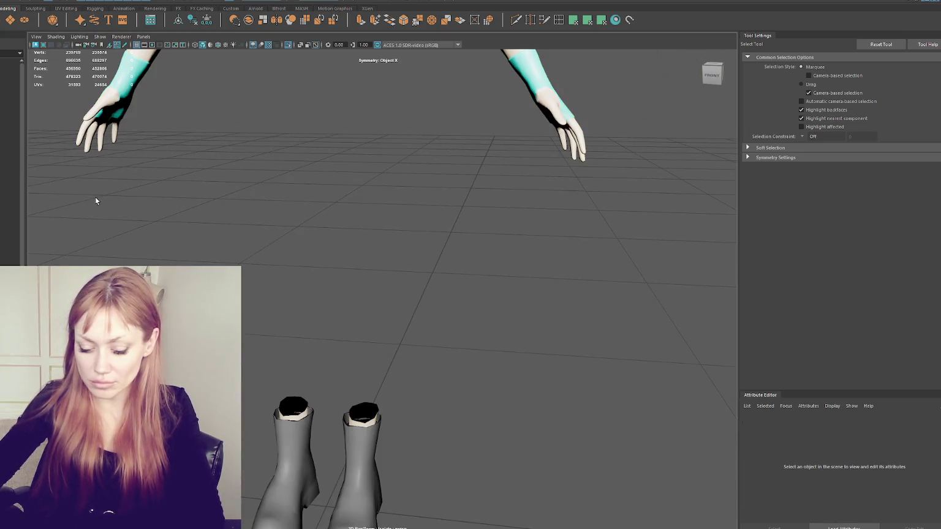
{"action": "key", "text": "ctrl+shift+h"}
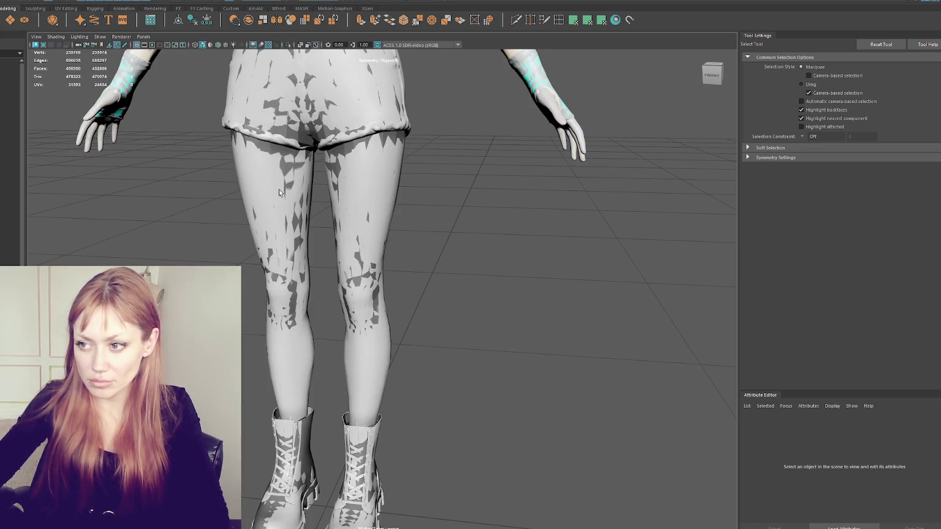
Isolate the retopologized legs with Legs1 and select faces at the legging bottoms
{"action": "left_click", "coordinate": [279, 192]}
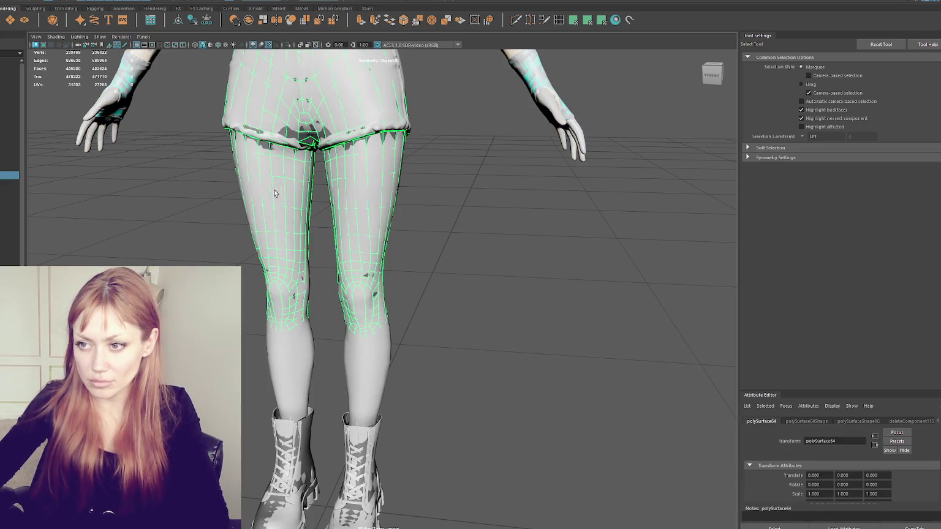
{"action": "left_click", "coordinate": [2, 160], "text": "ctrl"}
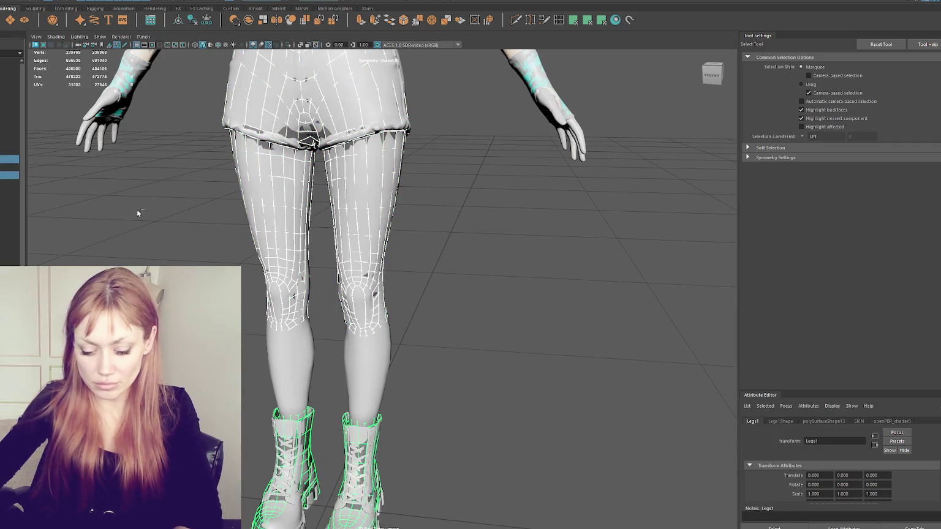
{"action": "key", "text": "ctrl+1"}
{"action": "scroll", "coordinate": [400, 335], "scroll_direction": "up", "scroll_amount": 5}
{"action": "scroll", "coordinate": [453, 225], "scroll_direction": "down", "scroll_amount": 3}
{"action": "mouse_move", "coordinate": [453, 224]}
{"action": "left_mouse_down", "text": "alt"}
{"action": "mouse_move", "coordinate": [158, 233]}
{"action": "mouse_move", "coordinate": [273, 244]}
{"action": "left_mouse_up", "text": "alt"}
{"action": "key", "text": "F11"}
{"action": "left_click", "coordinate": [383, 193]}
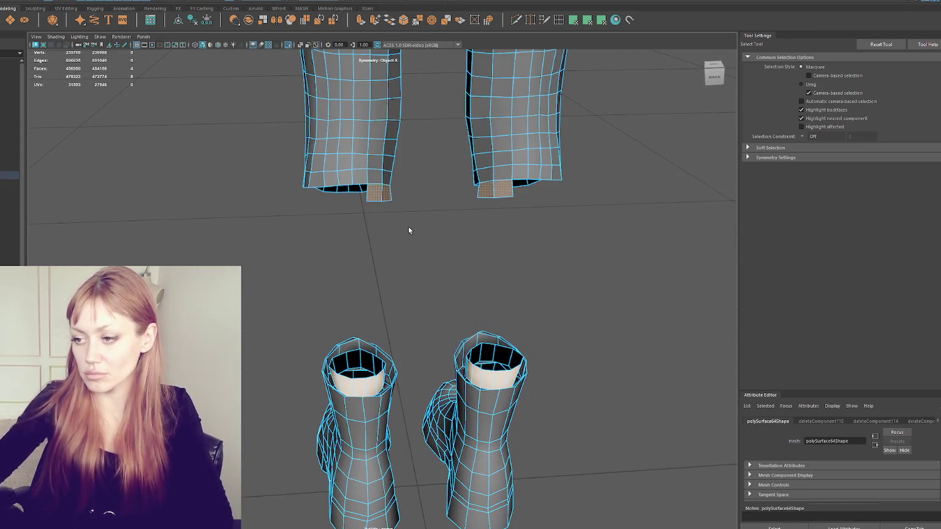
Delete the lining faces inside the boot cuffs
{"action": "mouse_move", "coordinate": [409, 230]}
{"action": "left_mouse_down", "text": "alt"}
{"action": "mouse_move", "coordinate": [531, 209]}
{"action": "mouse_move", "coordinate": [464, 223]}
{"action": "mouse_move", "coordinate": [506, 210]}
{"action": "mouse_move", "coordinate": [426, 223]}
{"action": "mouse_move", "coordinate": [353, 216]}
{"action": "mouse_move", "coordinate": [401, 207]}
{"action": "mouse_move", "coordinate": [558, 212]}
{"action": "mouse_move", "coordinate": [479, 221]}
{"action": "mouse_move", "coordinate": [282, 212]}
{"action": "mouse_move", "coordinate": [182, 226]}
{"action": "mouse_move", "coordinate": [215, 245]}
{"action": "mouse_move", "coordinate": [431, 214]}
{"action": "mouse_move", "coordinate": [372, 266]}
{"action": "mouse_move", "coordinate": [355, 256]}
{"action": "mouse_move", "coordinate": [321, 277]}
{"action": "left_mouse_up", "text": "alt"}
{"action": "key", "text": "ctrl+z"}
{"action": "key", "text": "ctrl+z"}
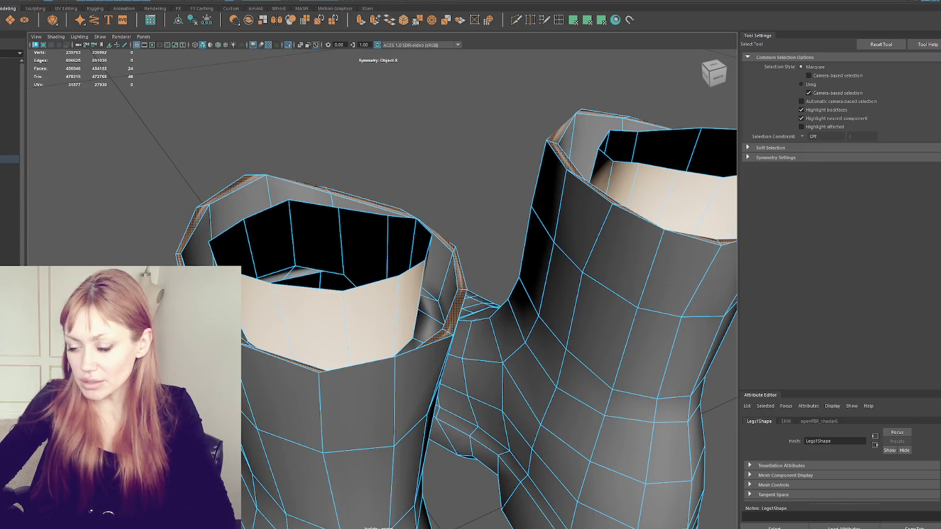
{"action": "left_click", "coordinate": [272, 257]}
{"action": "key", "text": "ctrl+z"}
{"action": "key", "text": "ctrl+z"}
{"action": "key", "text": "ctrl+z"}
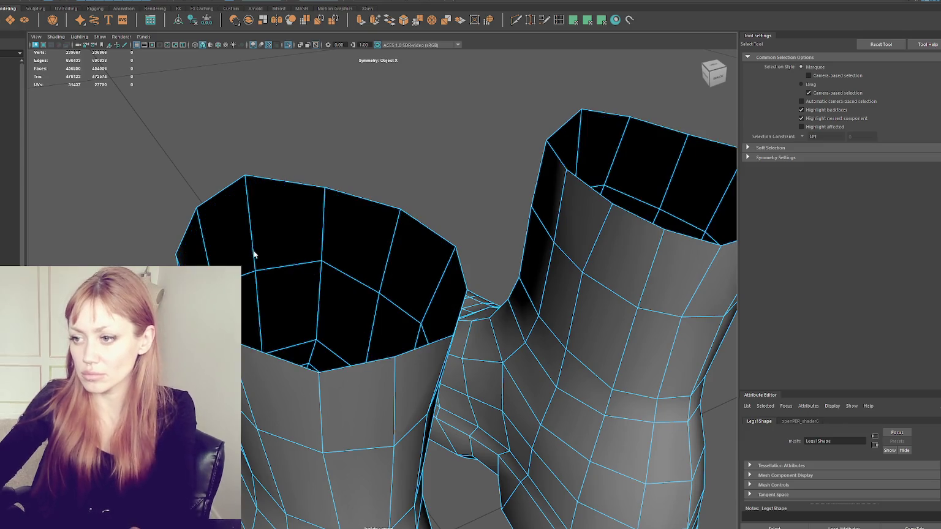
Tumble and zoom the view to look down into the opened boot cuffs
{"action": "scroll", "coordinate": [298, 243], "scroll_direction": "down", "scroll_amount": 5}
{"action": "right_click", "coordinate": [363, 186]}
{"action": "left_click_drag", "start_coordinate": [368, 184], "coordinate": [362, 155], "text": "alt"}
{"action": "mouse_move", "coordinate": [361, 156]}
{"action": "right_mouse_down", "text": "alt"}
{"action": "mouse_move", "coordinate": [483, 145]}
{"action": "mouse_move", "coordinate": [475, 172]}
{"action": "right_mouse_up", "text": "alt"}
{"action": "left_click_drag", "start_coordinate": [475, 172], "coordinate": [498, 336], "text": "alt"}
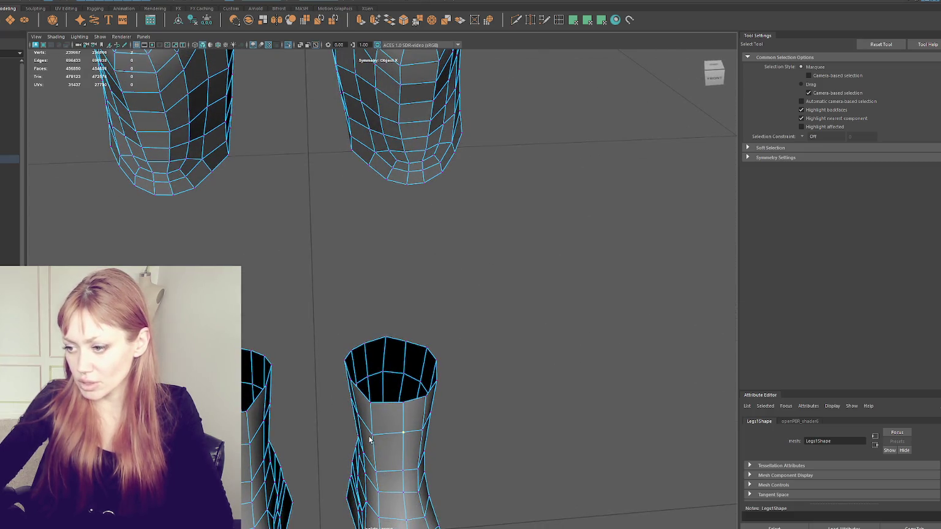
Select the leggings' bottom border edge loop in edge mode
{"action": "key", "text": "F8"}
{"action": "mouse_move", "coordinate": [460, 275]}
{"action": "left_mouse_down", "text": "alt"}
{"action": "mouse_move", "coordinate": [422, 309]}
{"action": "mouse_move", "coordinate": [420, 293]}
{"action": "left_mouse_up", "text": "alt"}
{"action": "key", "text": "F10"}
{"action": "double_click", "coordinate": [393, 117]}
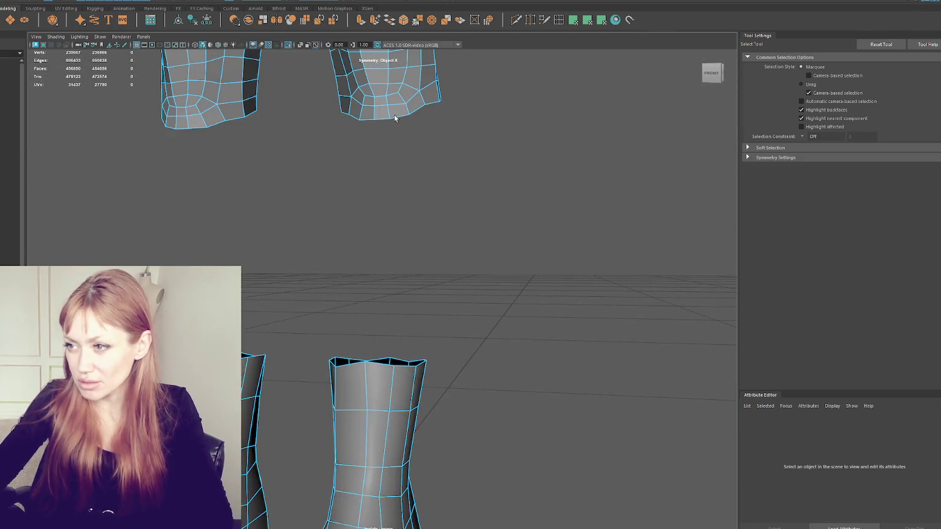
Extrude the legging bottom border edges down toward the boots
{"action": "left_click", "coordinate": [361, 21]}
{"action": "left_click_drag", "start_coordinate": [392, 99], "coordinate": [391, 251]}
{"action": "key", "text": "ctrl+z"}
{"action": "left_click_drag", "start_coordinate": [391, 120], "coordinate": [390, 520]}
{"action": "key", "text": "r"}
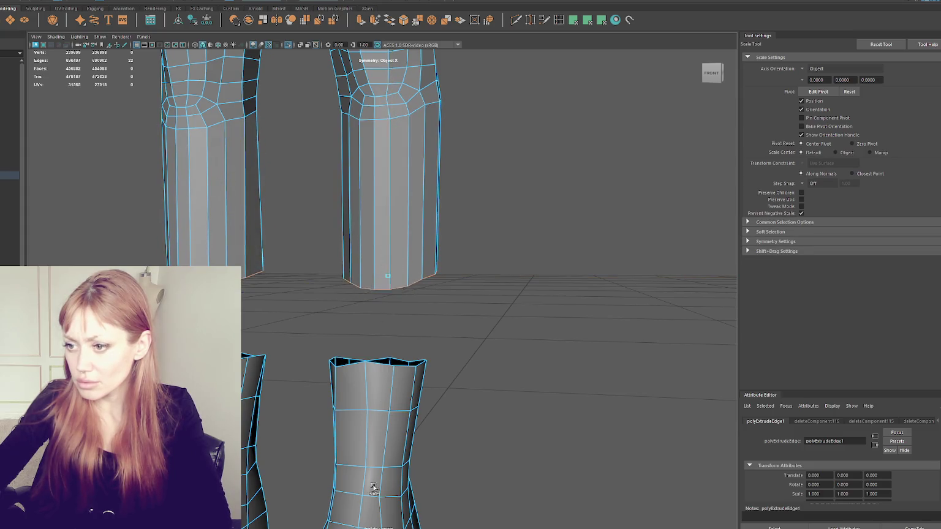
Extrude the boot's top edge loop and scale the new ring
{"action": "double_click", "coordinate": [376, 368]}
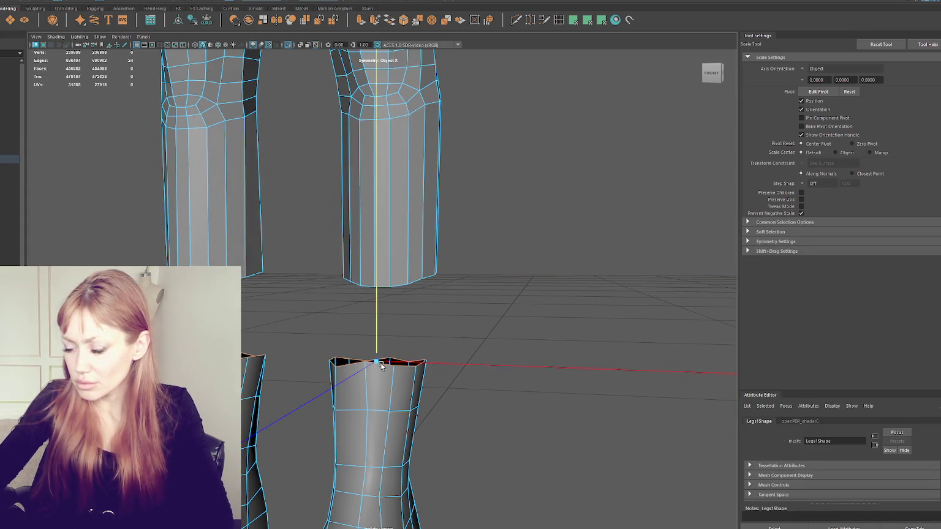
{"action": "key", "text": "ctrl+e"}
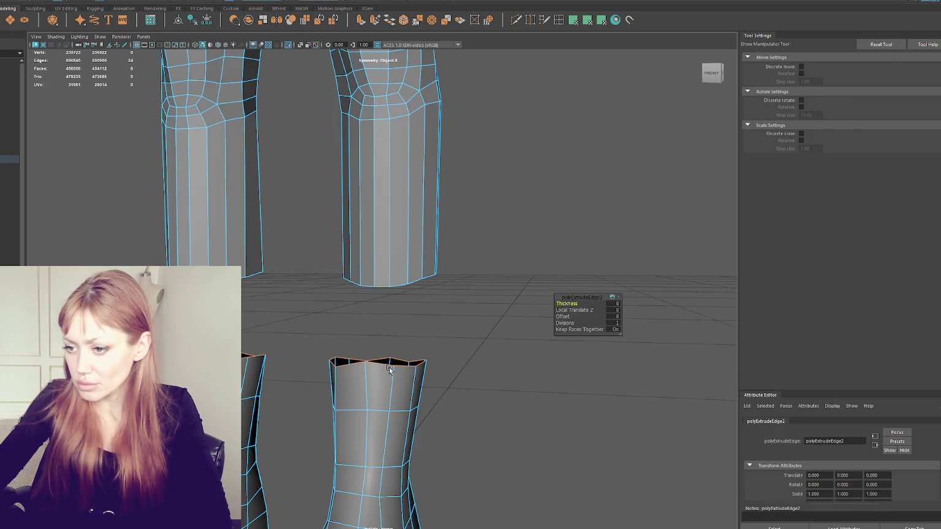
{"action": "left_click_drag", "start_coordinate": [372, 363], "coordinate": [358, 371], "text": "alt"}
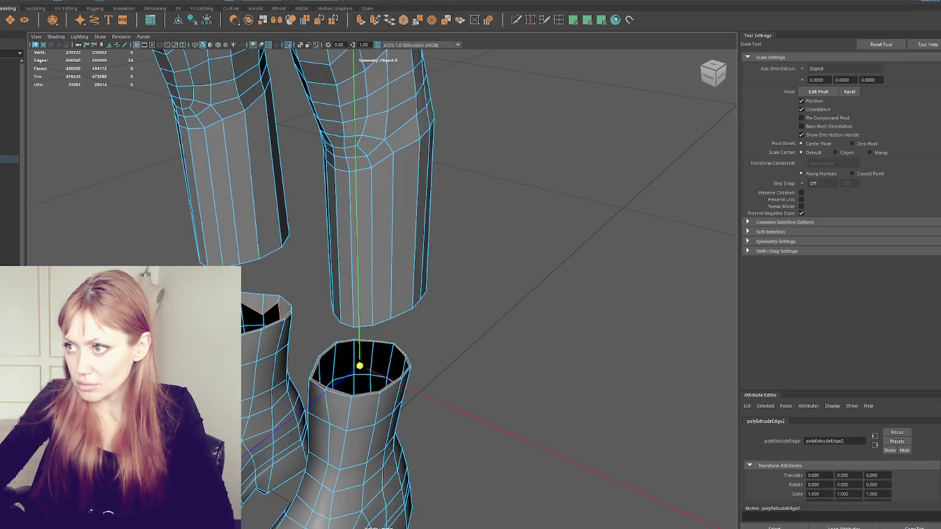
{"action": "key", "text": "ctrl+z"}
{"action": "left_click", "coordinate": [360, 366]}
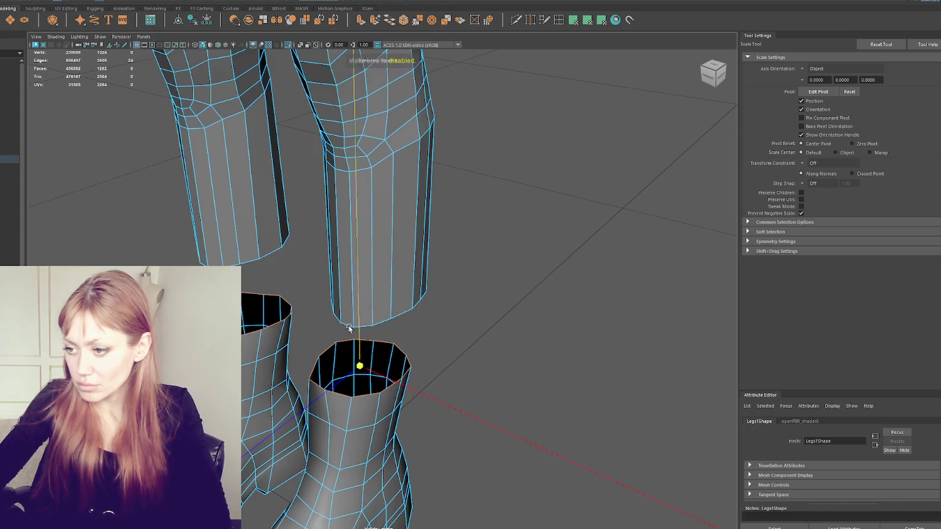
{"action": "left_click", "coordinate": [360, 366], "text": "shift"}
{"action": "left_click_drag", "start_coordinate": [355, 368], "coordinate": [362, 383]}
{"action": "key", "text": "w"}
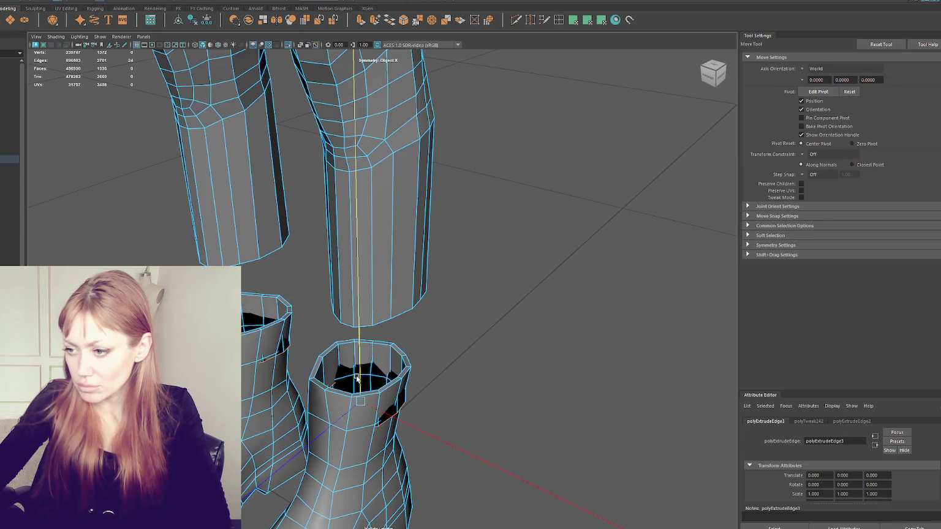
{"action": "key", "text": "r"}
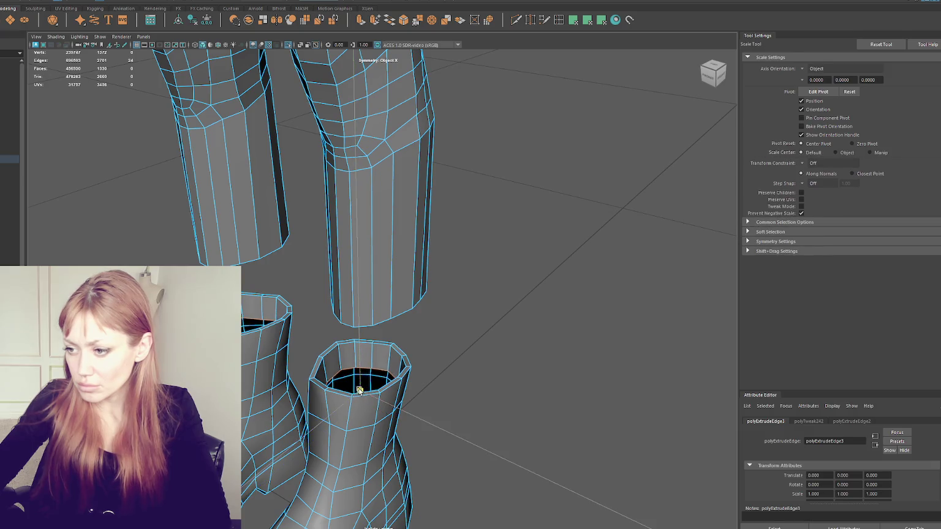
Scale the boot-top edge ring vertically and raise it upward
{"action": "mouse_move", "coordinate": [361, 383]}
{"action": "left_mouse_down", "text": "alt"}
{"action": "mouse_move", "coordinate": [408, 369]}
{"action": "mouse_move", "coordinate": [396, 372]}
{"action": "left_mouse_up", "text": "alt"}
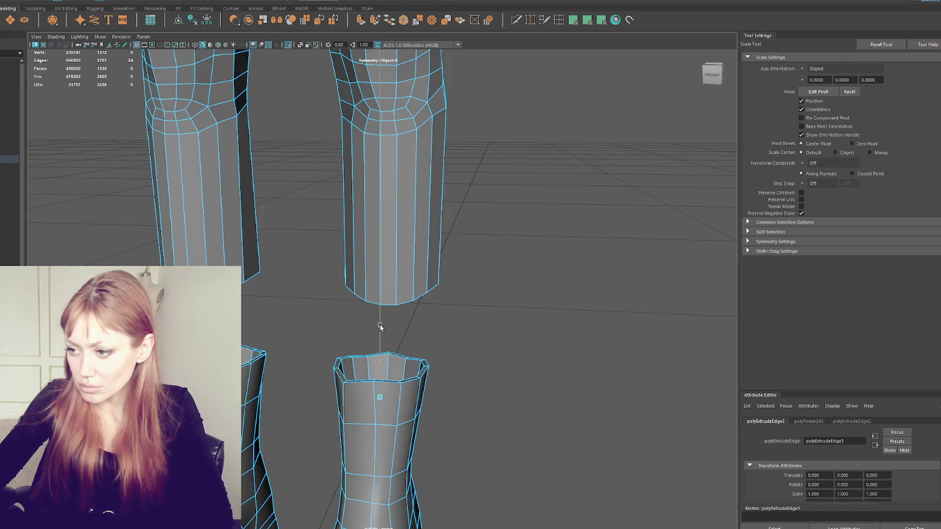
{"action": "left_click", "coordinate": [380, 241]}
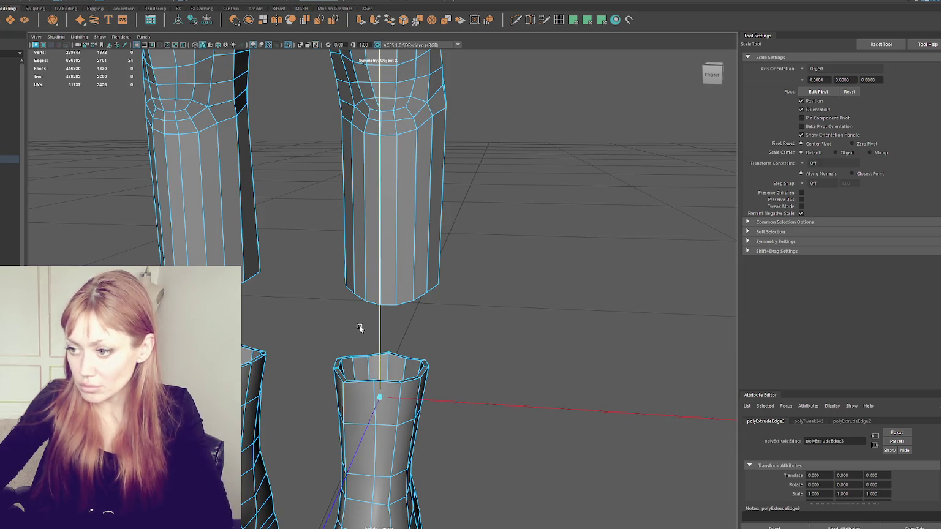
{"action": "left_click", "coordinate": [384, 249]}
{"action": "key", "text": "w"}
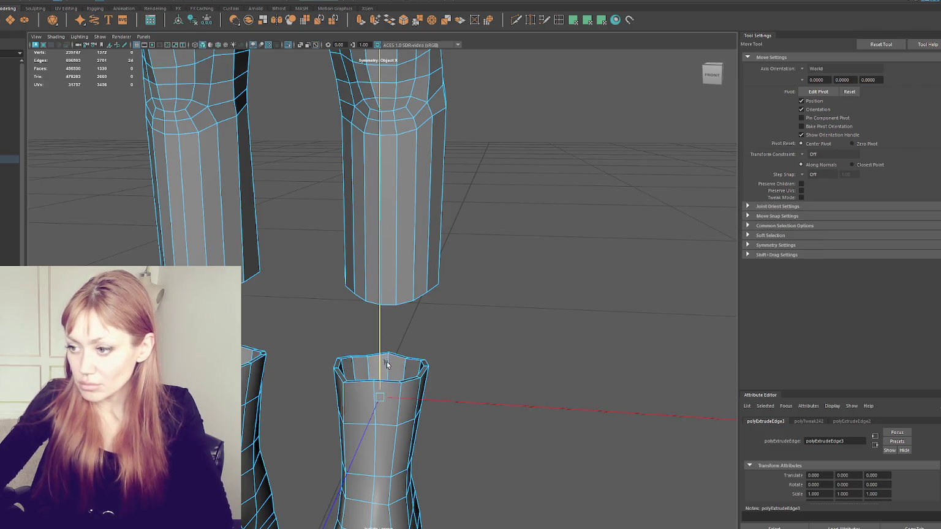
{"action": "left_click_drag", "start_coordinate": [381, 332], "coordinate": [388, 296]}
Clear the edge selection and line up the legging and boot-top vertices
{"action": "mouse_move", "coordinate": [503, 281]}
{"action": "left_mouse_down", "text": "alt"}
{"action": "mouse_move", "coordinate": [496, 264]}
{"action": "mouse_move", "coordinate": [430, 281]}
{"action": "mouse_move", "coordinate": [325, 275]}
{"action": "mouse_move", "coordinate": [331, 283]}
{"action": "left_mouse_up", "text": "alt"}
{"action": "right_click", "coordinate": [483, 186]}
{"action": "left_click", "coordinate": [359, 321]}
{"action": "mouse_move", "coordinate": [360, 320]}
{"action": "left_mouse_down", "text": "alt"}
{"action": "mouse_move", "coordinate": [477, 307]}
{"action": "mouse_move", "coordinate": [431, 294]}
{"action": "mouse_move", "coordinate": [447, 309]}
{"action": "mouse_move", "coordinate": [408, 255]}
{"action": "left_mouse_up", "text": "alt"}
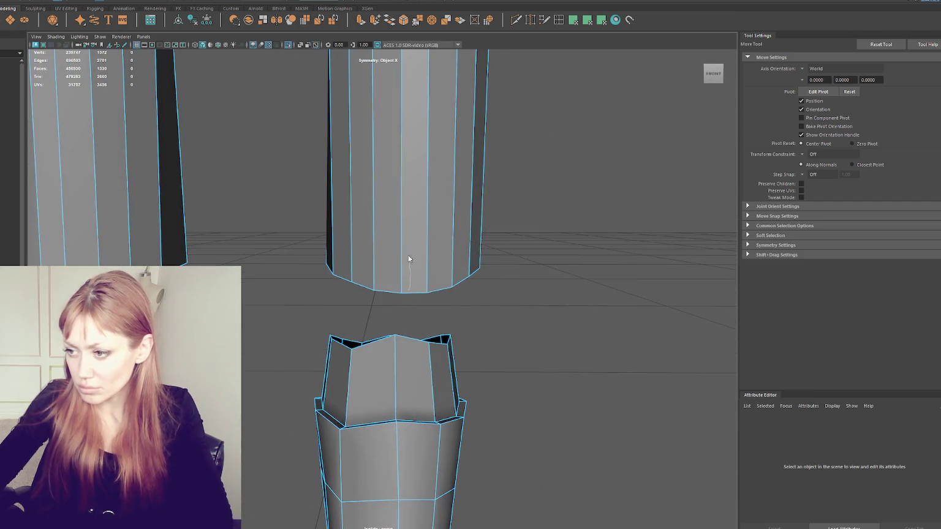
{"action": "left_click", "coordinate": [395, 292]}
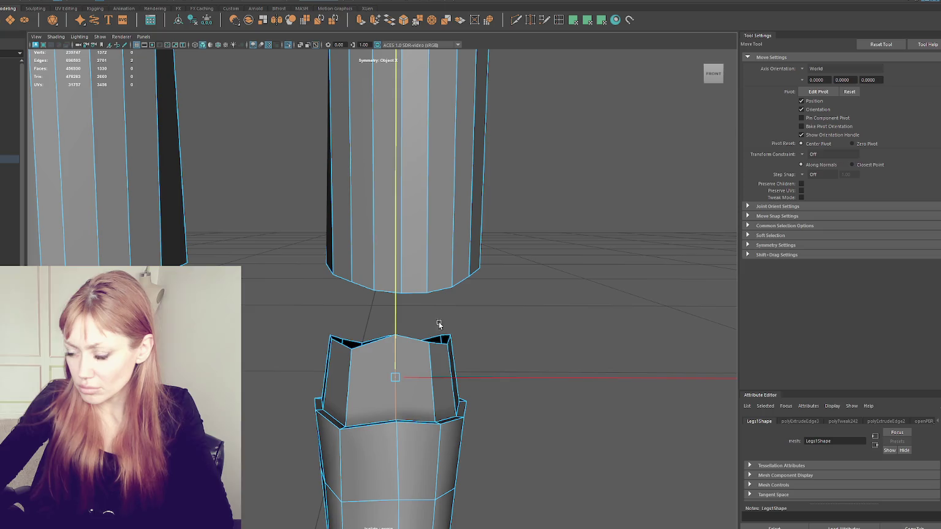
{"action": "right_click", "coordinate": [395, 291]}
{"action": "key", "text": "q"}
{"action": "left_click_drag", "start_coordinate": [406, 316], "coordinate": [414, 306], "text": "alt"}
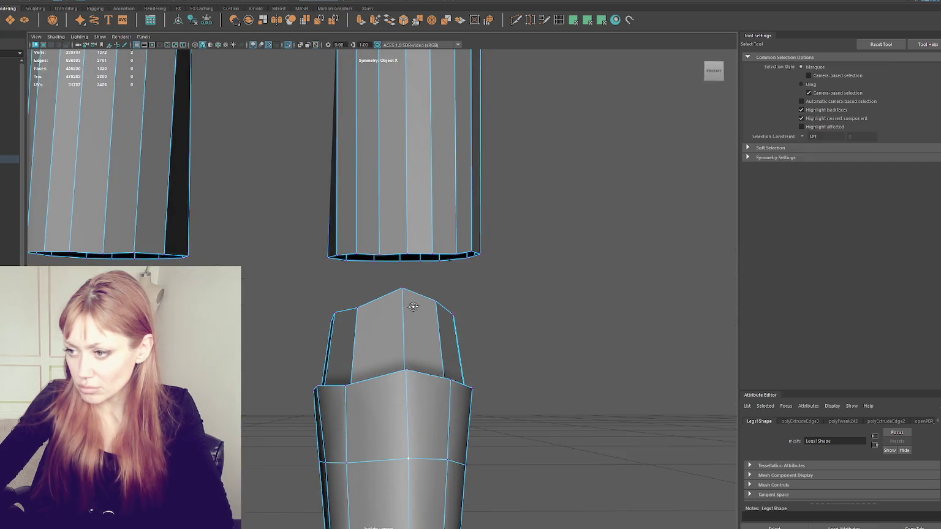
Merge a legging bottom vertex with its boot-top partner using Merge to Center, then repeat
{"action": "left_click", "coordinate": [409, 255]}
{"action": "left_click", "coordinate": [401, 288], "text": "shift"}
{"action": "left_click", "coordinate": [92, 1]}
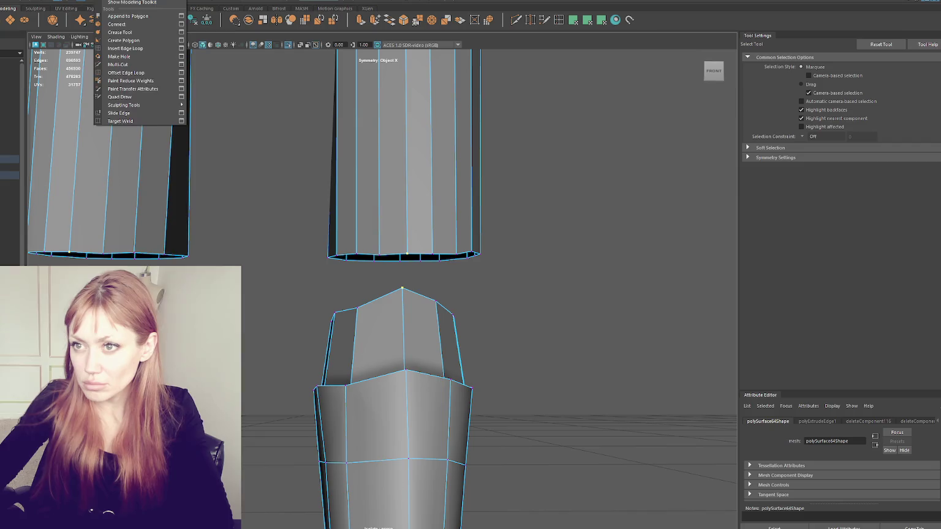
{"action": "left_click", "coordinate": [109, 90]}
{"action": "left_click_drag", "start_coordinate": [409, 301], "coordinate": [347, 352], "text": "alt"}
{"action": "key", "text": "g"}
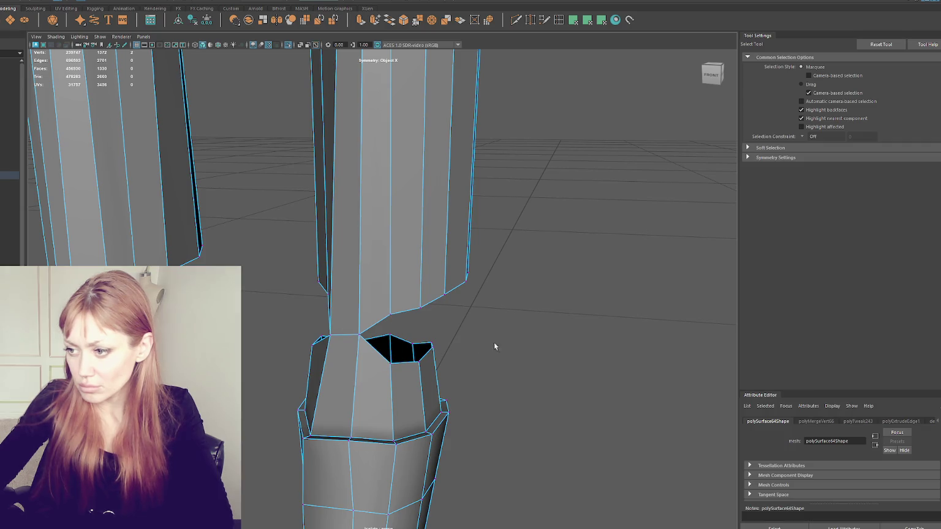
Pull a boot-top vertex up to meet the legging along the leg gap
{"action": "left_click", "coordinate": [393, 363]}
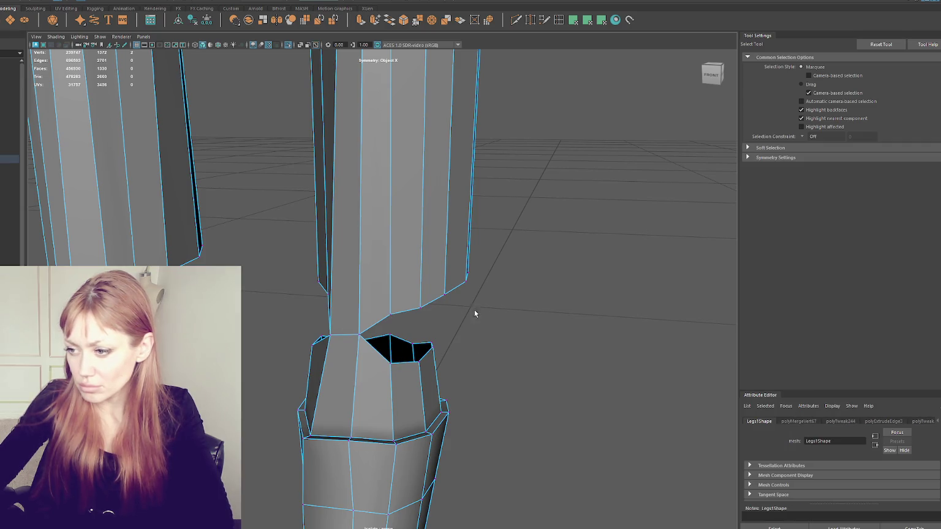
{"action": "left_click", "coordinate": [393, 316]}
{"action": "scroll", "coordinate": [431, 321], "scroll_direction": "down", "scroll_amount": 3}
{"action": "mouse_move", "coordinate": [431, 322]}
{"action": "left_mouse_down", "text": "alt"}
{"action": "mouse_move", "coordinate": [275, 310]}
{"action": "mouse_move", "coordinate": [376, 280]}
{"action": "left_mouse_up", "text": "alt"}
{"action": "scroll", "coordinate": [256, 310], "scroll_direction": "up", "scroll_amount": 2}
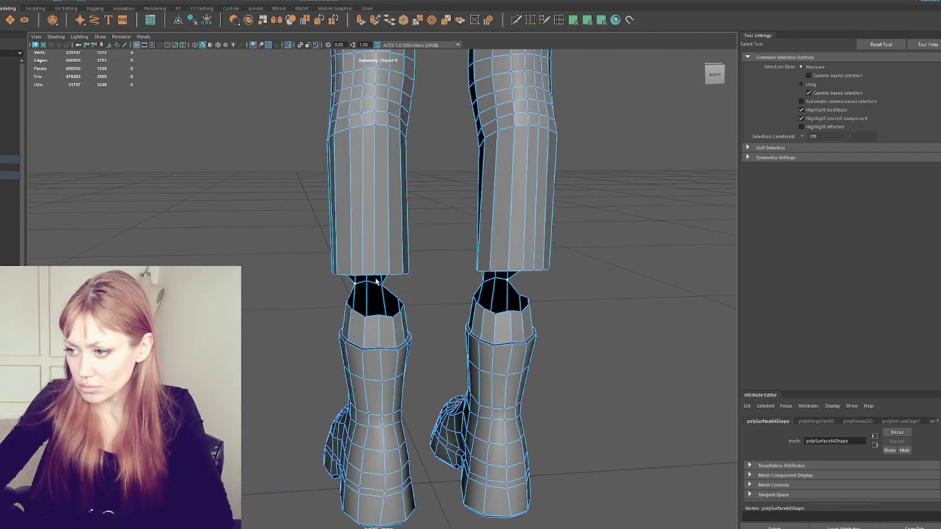
{"action": "mouse_move", "coordinate": [400, 312]}
{"action": "left_mouse_down"}
{"action": "mouse_move", "coordinate": [388, 279]}
{"action": "mouse_move", "coordinate": [392, 295]}
{"action": "mouse_move", "coordinate": [375, 300]}
{"action": "mouse_move", "coordinate": [384, 284]}
{"action": "mouse_move", "coordinate": [364, 280]}
{"action": "mouse_move", "coordinate": [394, 302]}
{"action": "mouse_move", "coordinate": [391, 281]}
{"action": "mouse_move", "coordinate": [382, 299]}
{"action": "left_mouse_up"}
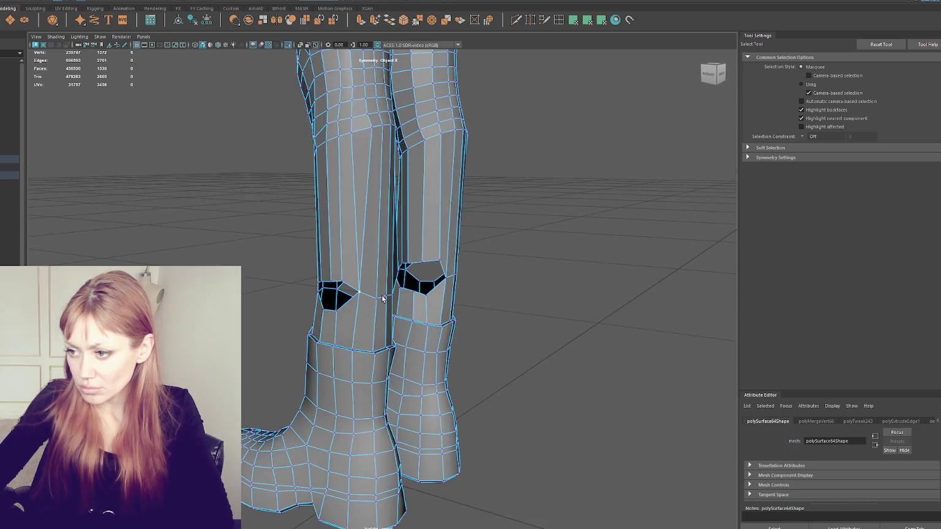
{"action": "key", "text": "ctrl+z"}
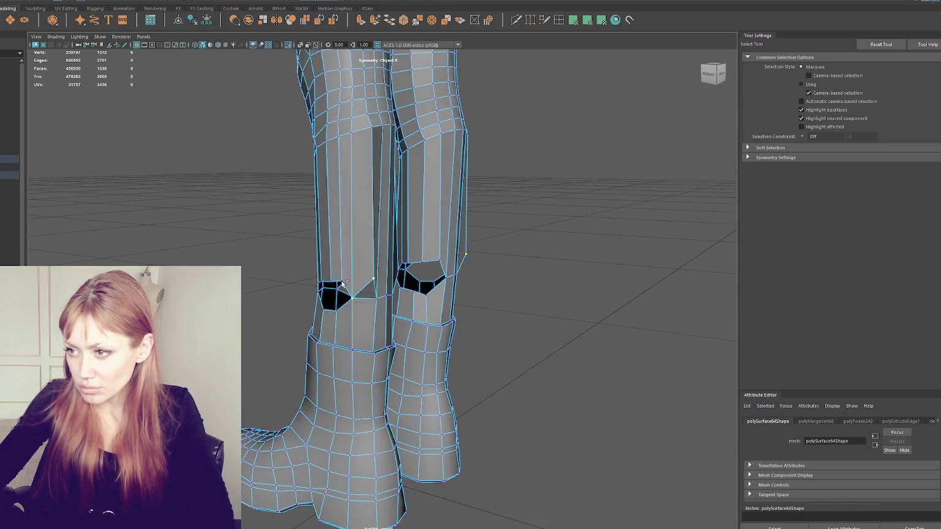
{"action": "key", "text": "shift+z"}
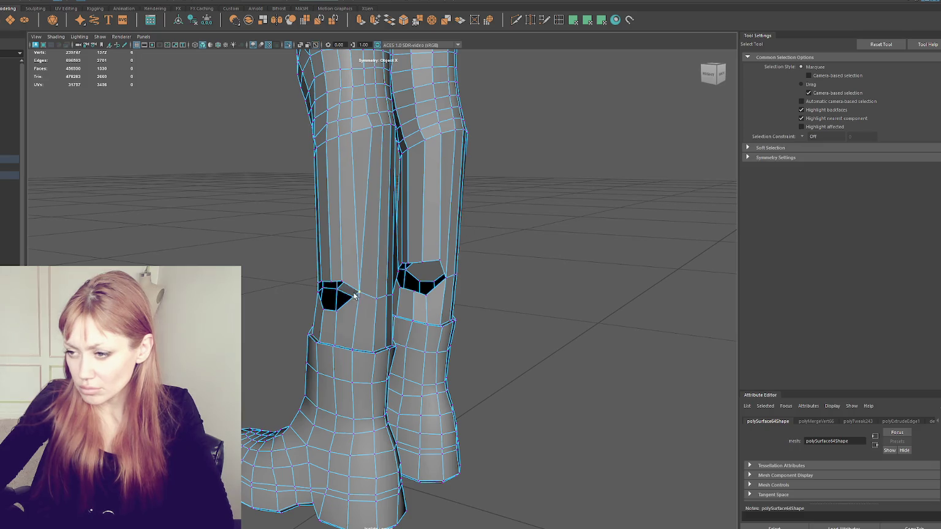
Merge the vertices around the hole above the boot to close the gap
{"action": "mouse_move", "coordinate": [338, 310]}
{"action": "left_mouse_down", "text": "alt"}
{"action": "mouse_move", "coordinate": [375, 290]}
{"action": "mouse_move", "coordinate": [361, 301]}
{"action": "left_mouse_up", "text": "alt"}
{"action": "left_click", "coordinate": [361, 301]}
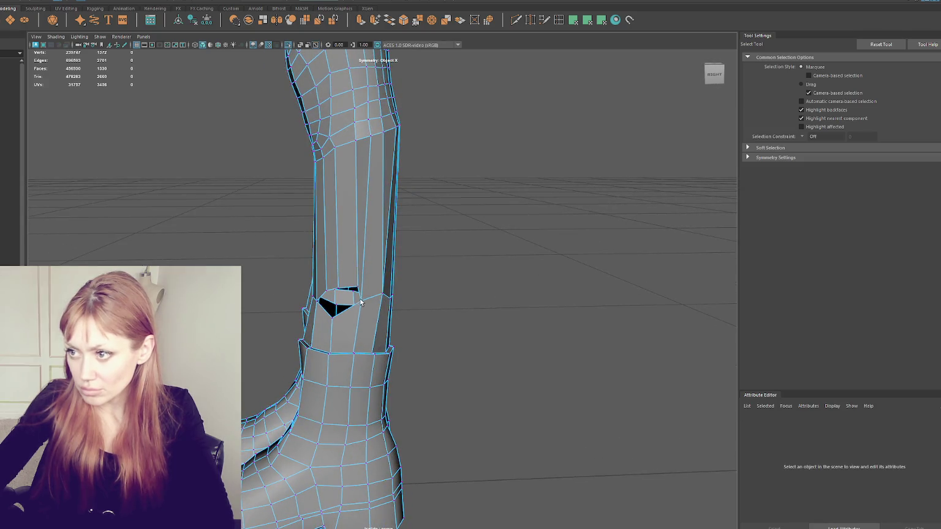
{"action": "left_click_drag", "start_coordinate": [346, 321], "coordinate": [358, 294], "text": "alt"}
{"action": "left_click", "coordinate": [365, 292]}
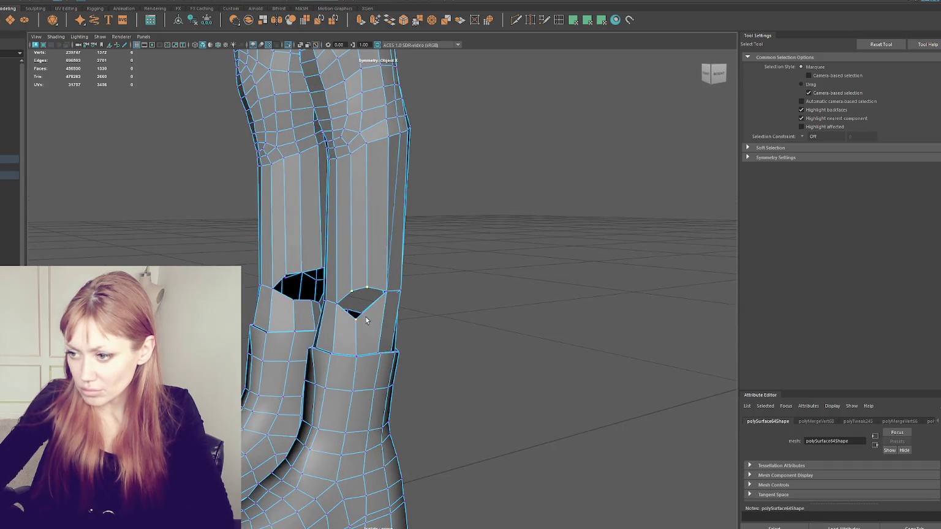
{"action": "left_click_drag", "start_coordinate": [457, 310], "coordinate": [315, 315], "text": "alt"}
{"action": "scroll", "coordinate": [413, 291], "scroll_direction": "up", "scroll_amount": 3}
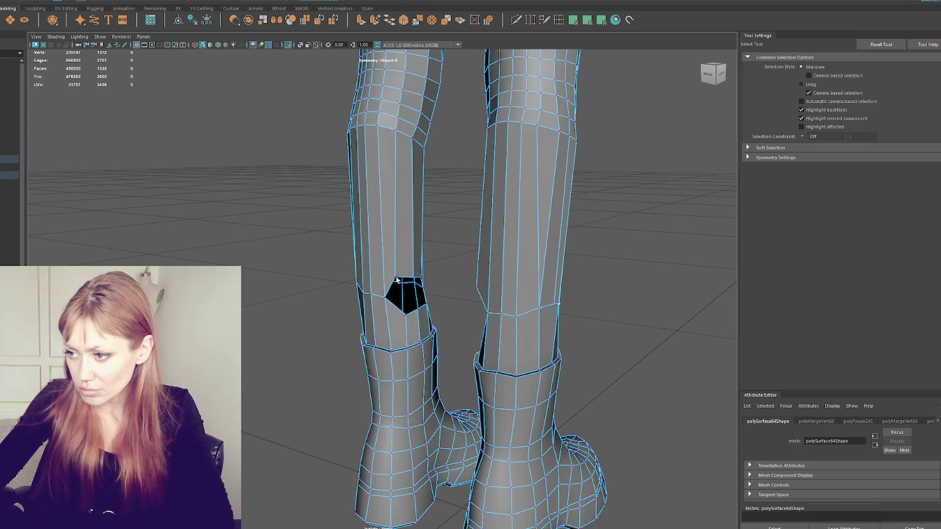
{"action": "mouse_move", "coordinate": [406, 316]}
{"action": "left_mouse_down", "text": "alt"}
{"action": "mouse_move", "coordinate": [447, 315]}
{"action": "mouse_move", "coordinate": [400, 317]}
{"action": "mouse_move", "coordinate": [407, 320]}
{"action": "left_mouse_up", "text": "alt"}
{"action": "key", "text": "ctrl+z"}
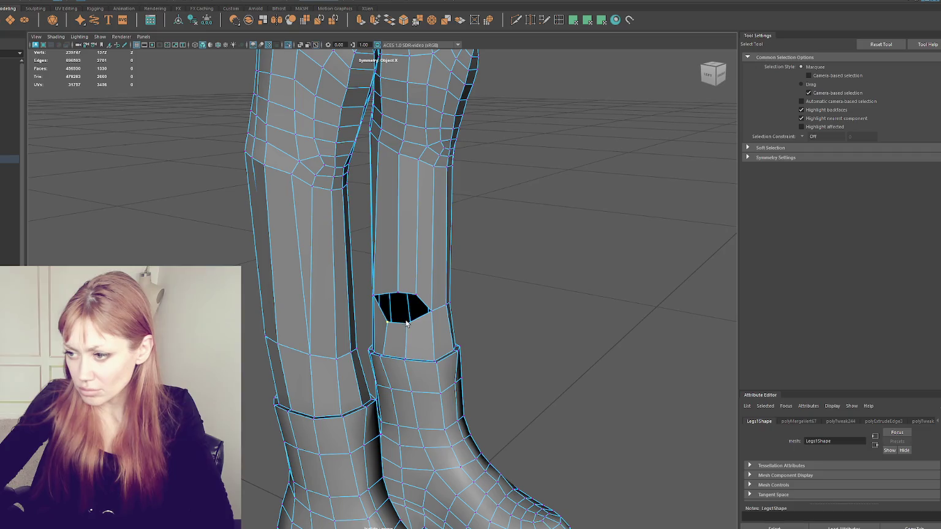
{"action": "key", "text": "ctrl+z"}
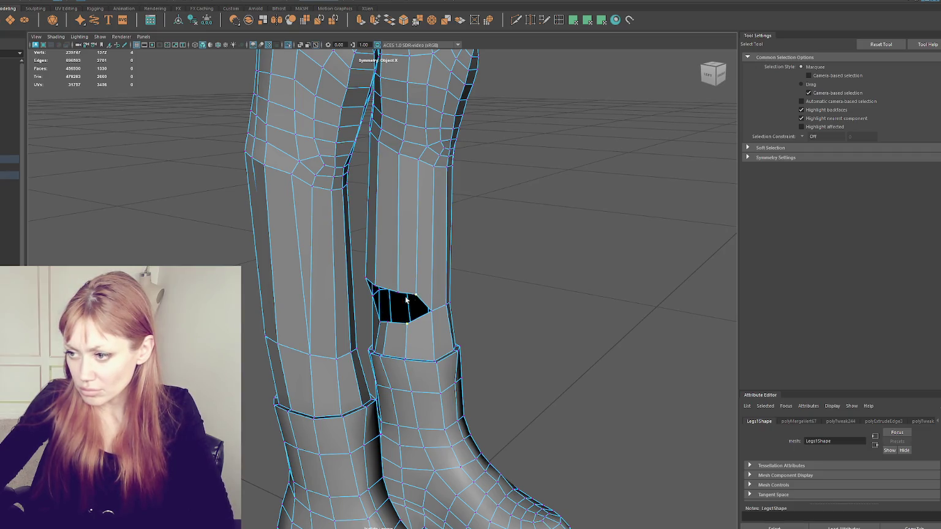
{"action": "right_click_drag", "start_coordinate": [406, 299], "coordinate": [385, 320], "text": "shift"}
{"action": "left_click_drag", "start_coordinate": [386, 322], "coordinate": [374, 288]}
Scale the ring of vertices around the lower leg
{"action": "mouse_move", "coordinate": [380, 323]}
{"action": "left_mouse_down", "text": "alt"}
{"action": "mouse_move", "coordinate": [396, 297]}
{"action": "mouse_move", "coordinate": [458, 305]}
{"action": "left_mouse_up", "text": "alt"}
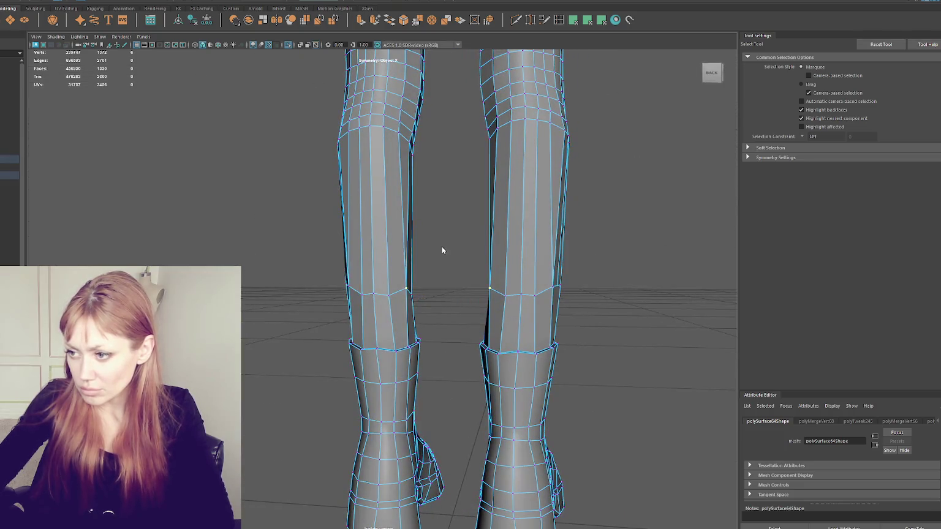
{"action": "mouse_move", "coordinate": [282, 243]}
{"action": "left_mouse_down"}
{"action": "mouse_move", "coordinate": [419, 312]}
{"action": "mouse_move", "coordinate": [368, 295]}
{"action": "left_mouse_up"}
{"action": "key", "text": "r"}
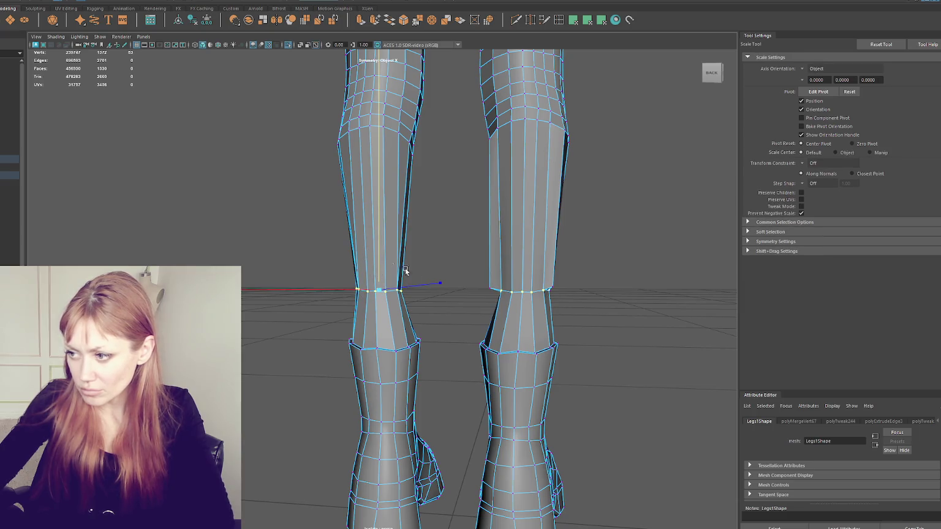
{"action": "right_click_drag", "start_coordinate": [205, 226], "coordinate": [208, 197]}
Select the legs mesh and view it in wireframe, framed from hips to boots
{"action": "left_click", "coordinate": [299, 8]}
{"action": "left_click", "coordinate": [299, 8]}
{"action": "left_click", "coordinate": [513, 258]}
{"action": "key", "text": "4"}
{"action": "scroll", "coordinate": [511, 147], "scroll_direction": "down", "scroll_amount": 3}
{"action": "mouse_move", "coordinate": [511, 148]}
{"action": "middle_mouse_down", "text": "alt"}
{"action": "mouse_move", "coordinate": [496, 341]}
{"action": "mouse_move", "coordinate": [506, 308]}
{"action": "middle_mouse_up", "text": "alt"}
{"action": "key", "text": "q"}
{"action": "key", "text": "F11"}
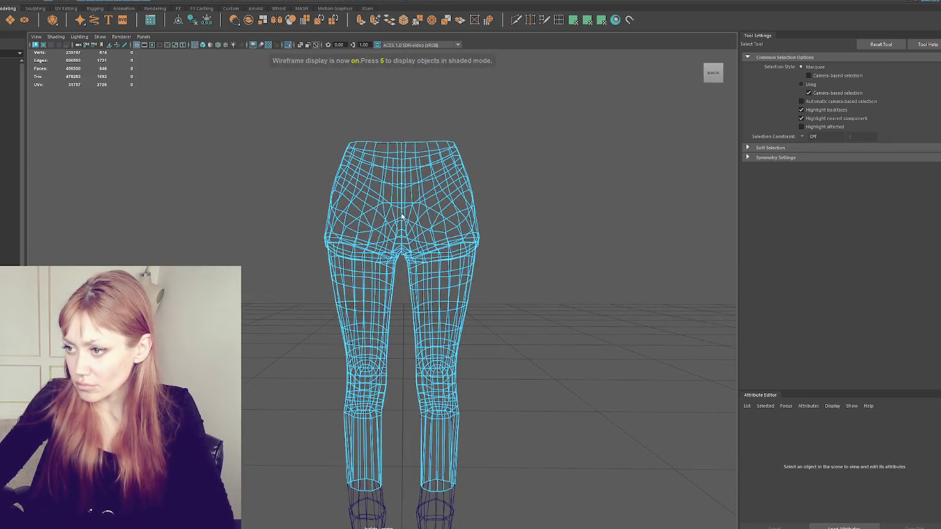
Delete the centre strip of faces and the right half of the legs mesh
{"action": "double_click", "coordinate": [405, 226]}
{"action": "key", "text": "Delete"}
{"action": "double_click", "coordinate": [459, 299]}
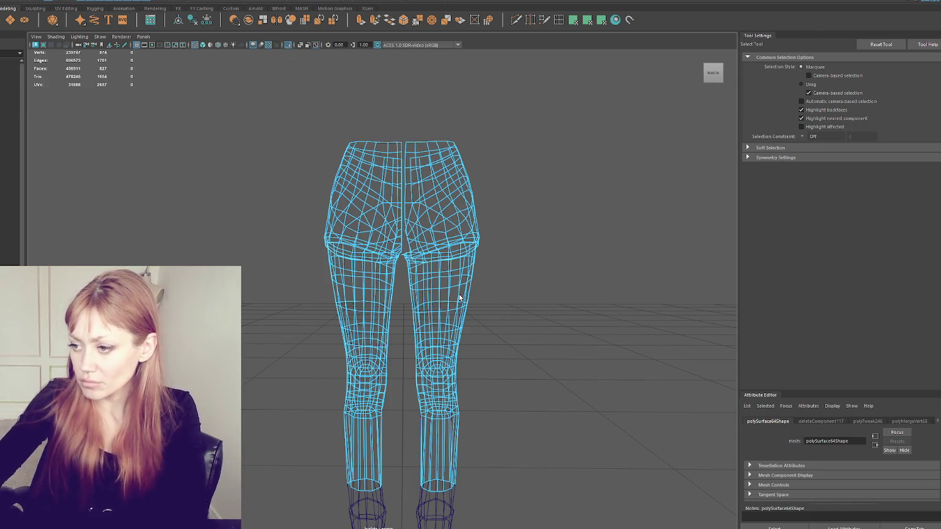
{"action": "key", "text": "Delete"}
{"action": "key", "text": "F8"}
Delete the right boot's faces from the boots mesh
{"action": "left_click", "coordinate": [438, 494]}
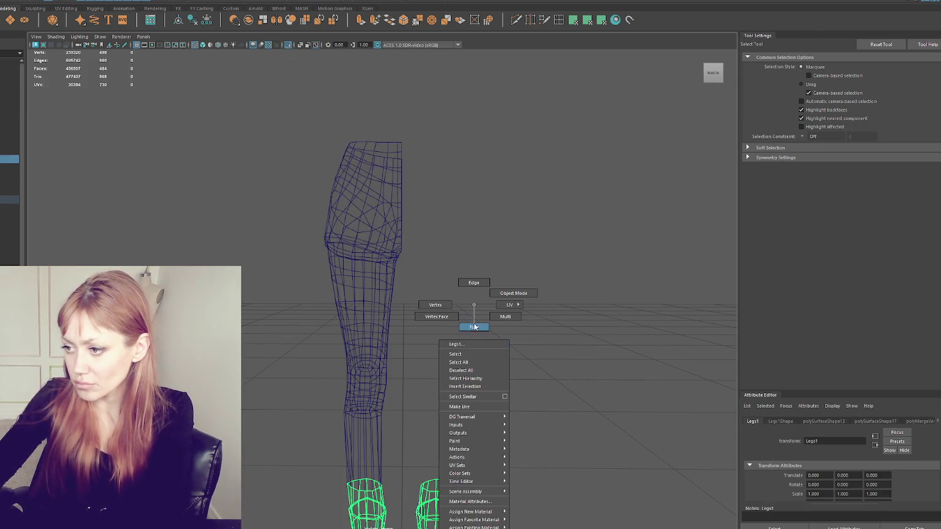
{"action": "right_click_drag", "start_coordinate": [474, 339], "coordinate": [493, 375]}
{"action": "scroll", "coordinate": [492, 375], "scroll_direction": "down", "scroll_amount": 3}
{"action": "left_click_drag", "start_coordinate": [493, 361], "coordinate": [413, 476]}
{"action": "key", "text": "Delete"}
In shaded view, combine the remaining leg and boot into one mesh
{"action": "scroll", "coordinate": [413, 476], "scroll_direction": "up", "scroll_amount": 4}
{"action": "scroll", "coordinate": [415, 466], "scroll_direction": "up", "scroll_amount": 2}
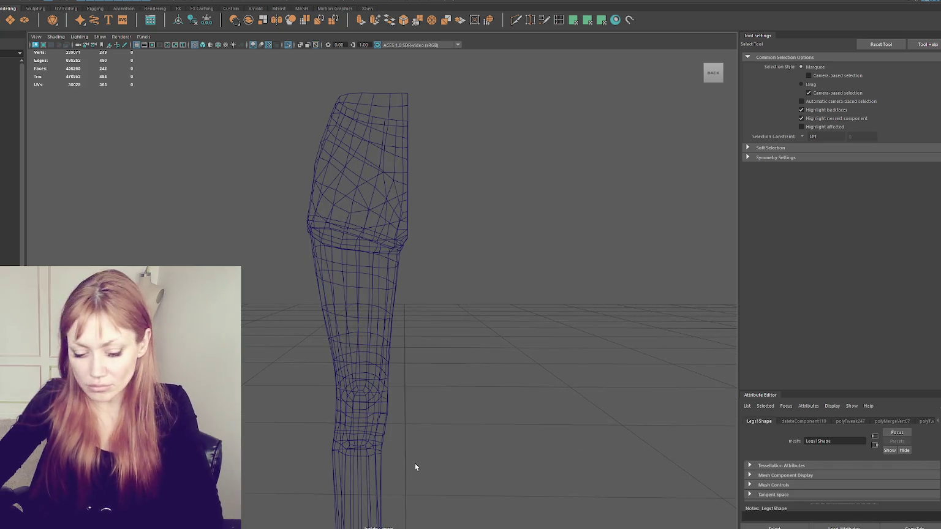
{"action": "key", "text": "5"}
{"action": "scroll", "coordinate": [416, 423], "scroll_direction": "up", "scroll_amount": 3}
{"action": "middle_click_drag", "start_coordinate": [416, 423], "coordinate": [451, 145], "text": "alt"}
{"action": "mouse_move", "coordinate": [478, 193]}
{"action": "left_mouse_down", "text": "alt"}
{"action": "mouse_move", "coordinate": [286, 196]}
{"action": "mouse_move", "coordinate": [297, 193]}
{"action": "left_mouse_up", "text": "alt"}
{"action": "left_click", "coordinate": [422, 217]}
{"action": "left_click", "coordinate": [374, 343], "text": "shift"}
{"action": "left_click", "coordinate": [172, 12]}
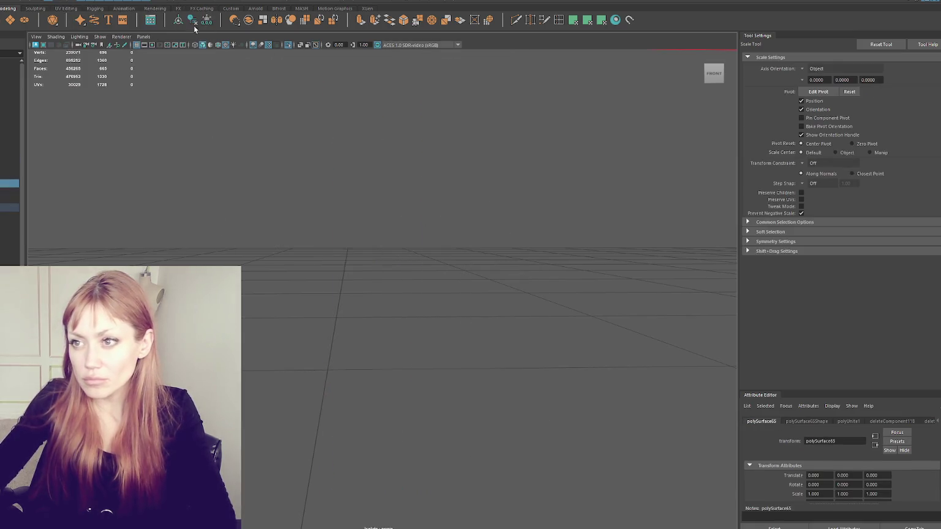
Merge the ring of seam vertices where the leg meets the boot
{"action": "key", "text": "4"}
{"action": "key", "text": "F9"}
{"action": "left_click_drag", "start_coordinate": [471, 282], "coordinate": [261, 306]}
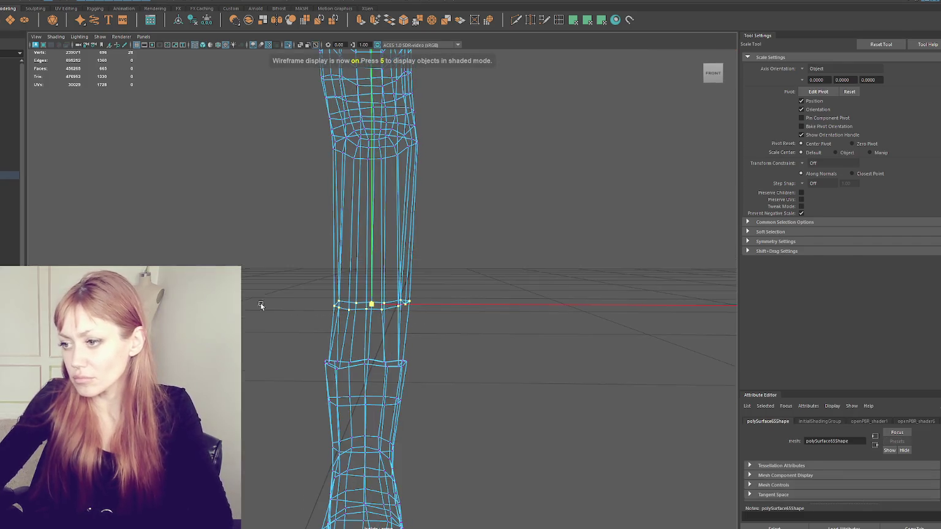
{"action": "left_click", "coordinate": [105, 1]}
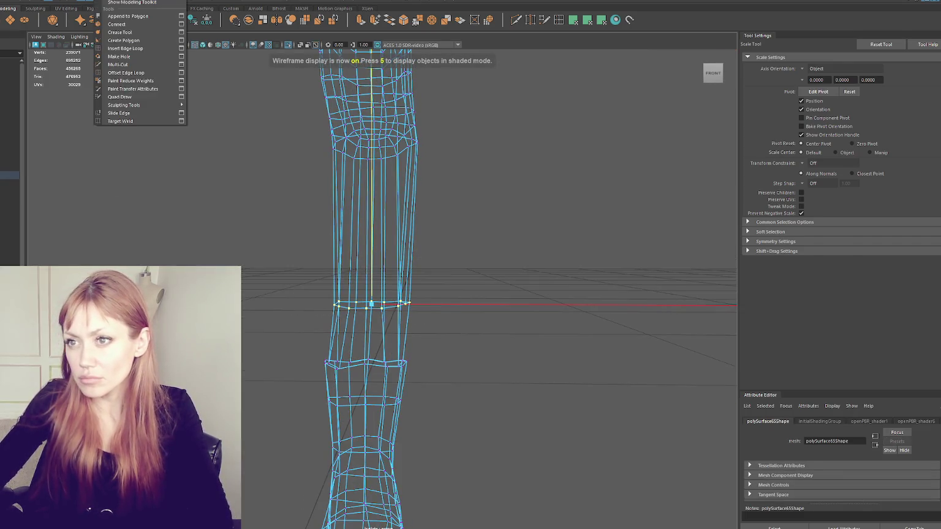
{"action": "left_click", "coordinate": [100, 81]}
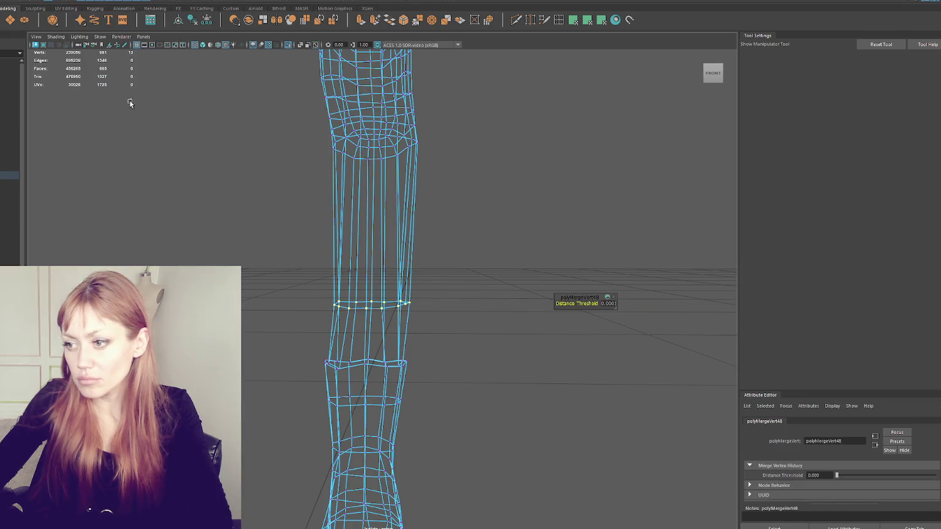
Check the merged seam, then separate the combined leg mesh into pieces
{"action": "mouse_move", "coordinate": [381, 256]}
{"action": "left_mouse_down", "text": "alt"}
{"action": "mouse_move", "coordinate": [422, 191]}
{"action": "mouse_move", "coordinate": [421, 200]}
{"action": "mouse_move", "coordinate": [443, 200]}
{"action": "mouse_move", "coordinate": [356, 313]}
{"action": "mouse_move", "coordinate": [424, 316]}
{"action": "left_mouse_up", "text": "alt"}
{"action": "left_click", "coordinate": [377, 309]}
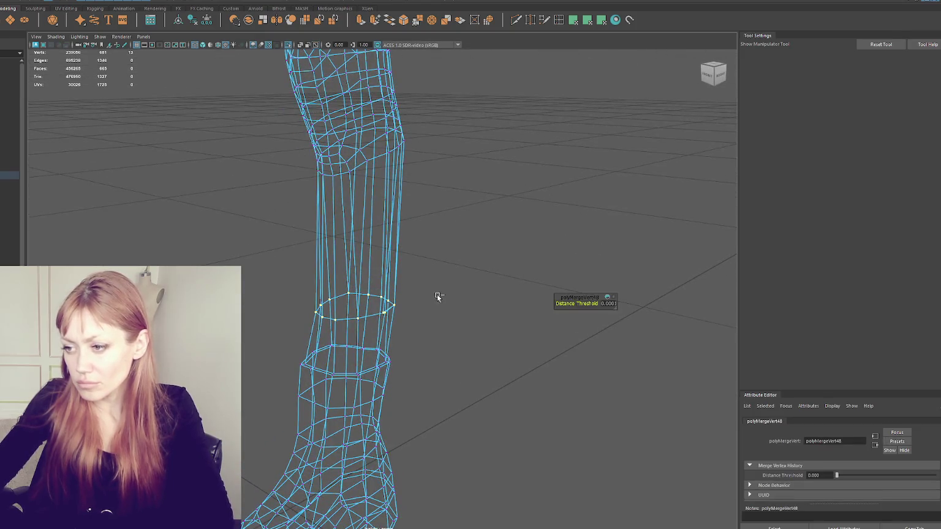
{"action": "key", "text": "q"}
{"action": "left_click", "coordinate": [309, 242]}
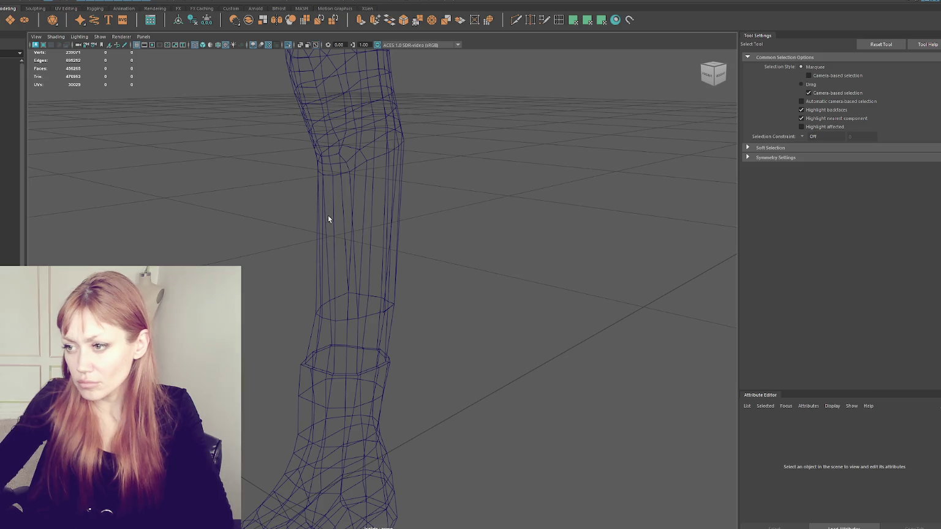
{"action": "left_click", "coordinate": [328, 218]}
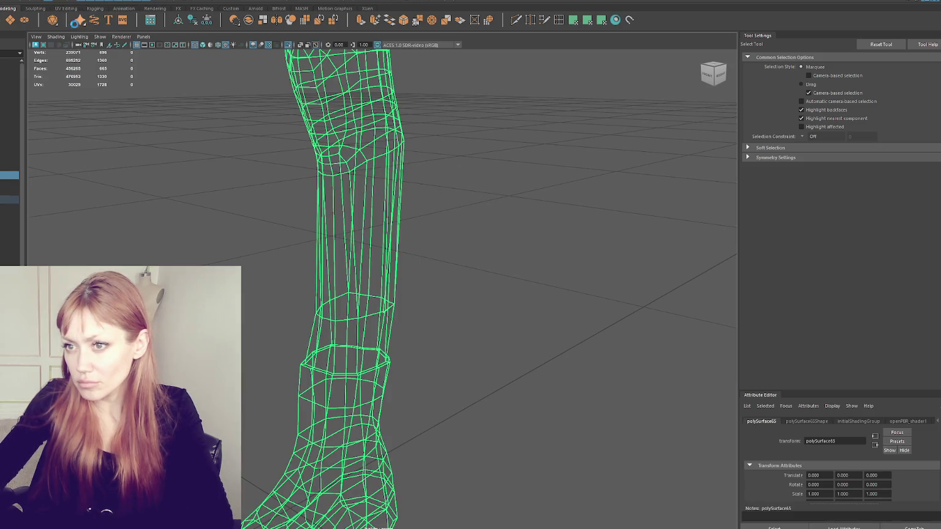
{"action": "left_click", "coordinate": [469, 174]}
Recombine all the leg pieces into a single mesh
{"action": "left_click_drag", "start_coordinate": [434, 199], "coordinate": [309, 227]}
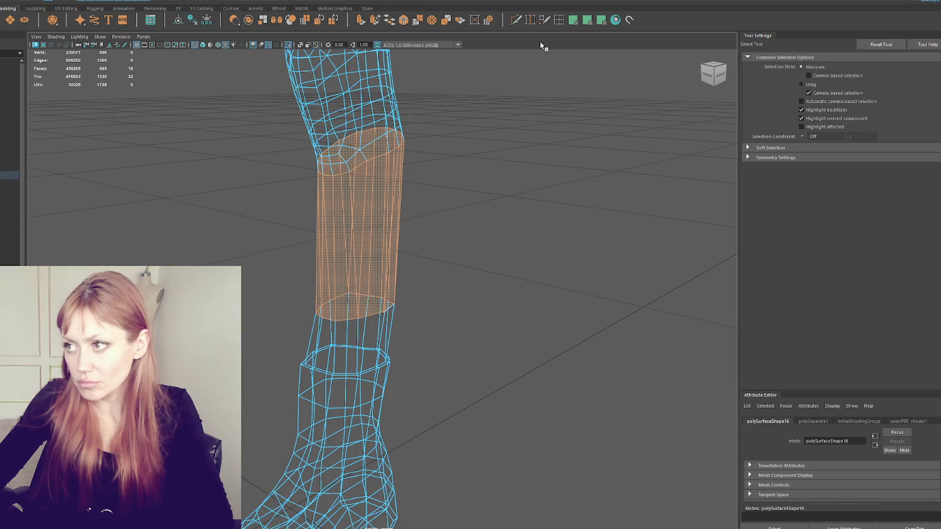
{"action": "right_click_drag", "start_coordinate": [378, 251], "coordinate": [387, 243], "text": "shift"}
{"action": "mouse_move", "coordinate": [412, 237]}
{"action": "left_mouse_down", "text": "alt"}
{"action": "mouse_move", "coordinate": [393, 237]}
{"action": "mouse_move", "coordinate": [347, 153]}
{"action": "left_mouse_up", "text": "alt"}
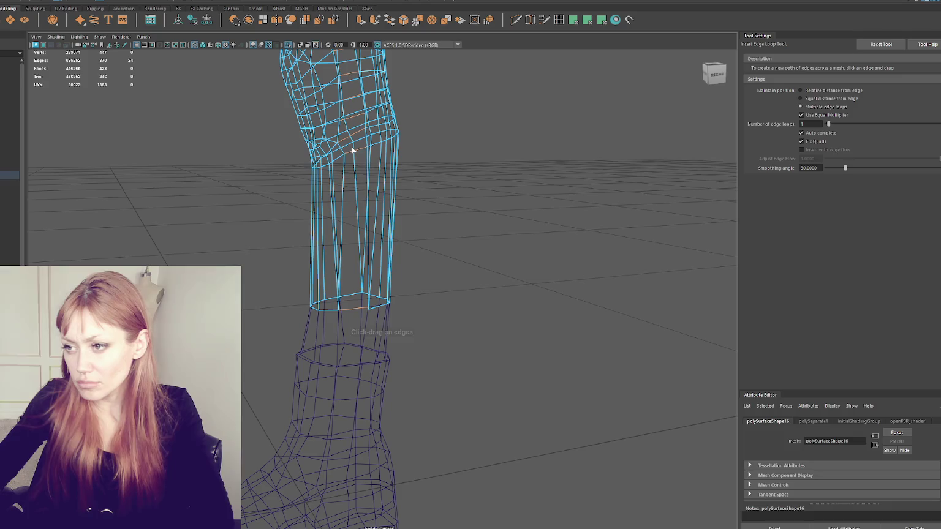
{"action": "key", "text": "q"}
{"action": "left_click_drag", "start_coordinate": [460, 210], "coordinate": [323, 298]}
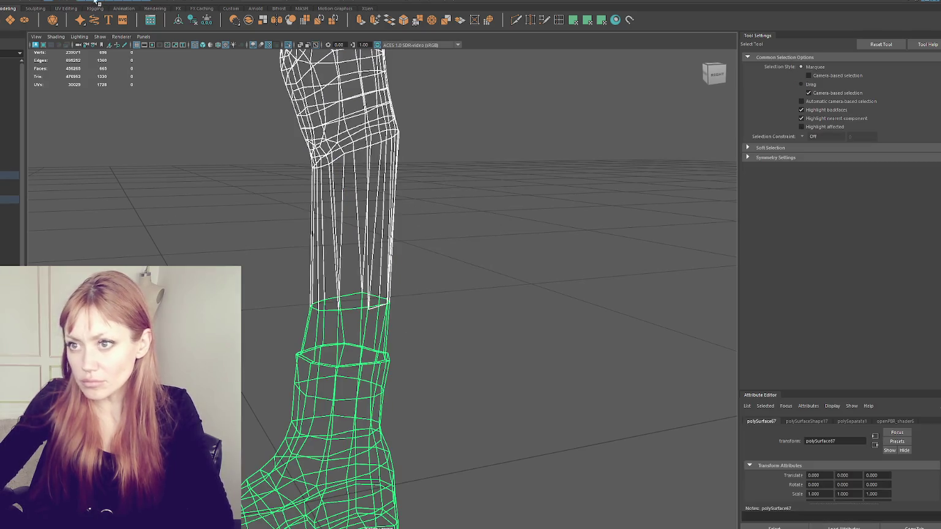
{"action": "left_click", "coordinate": [123, 16]}
{"action": "left_click", "coordinate": [147, 20]}
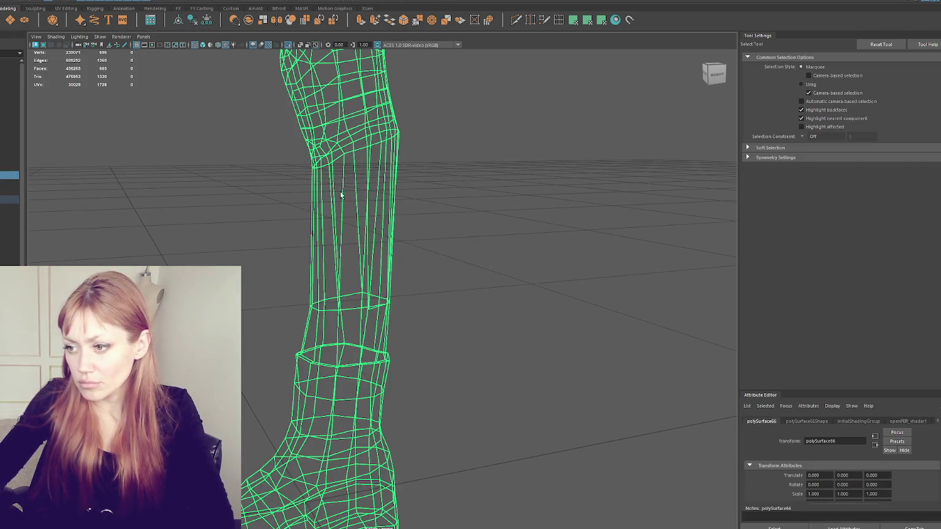
Merge the overlapping seam vertices and a stray vertex, then inspect the seam from the front
{"action": "key", "text": "F10"}
{"action": "left_click", "coordinate": [79, 2]}
{"action": "left_click", "coordinate": [109, 88]}
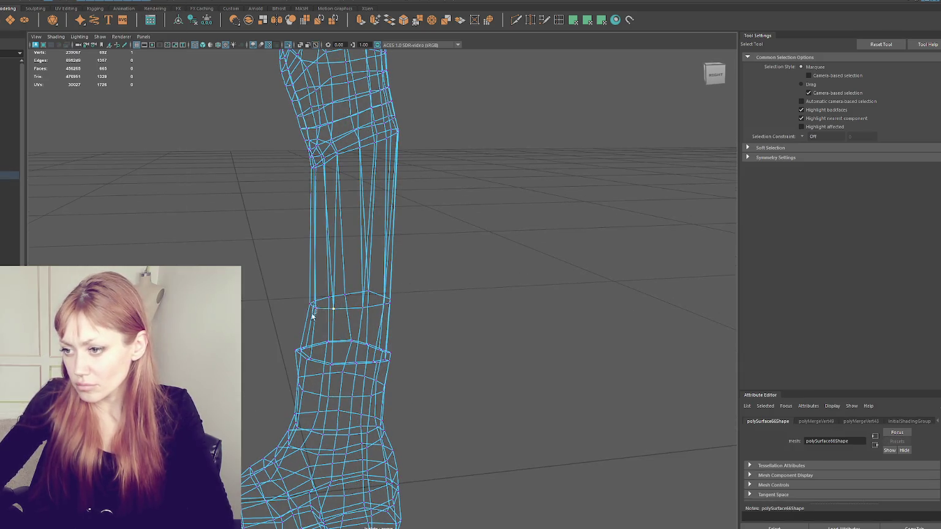
{"action": "left_click_drag", "start_coordinate": [310, 310], "coordinate": [313, 304]}
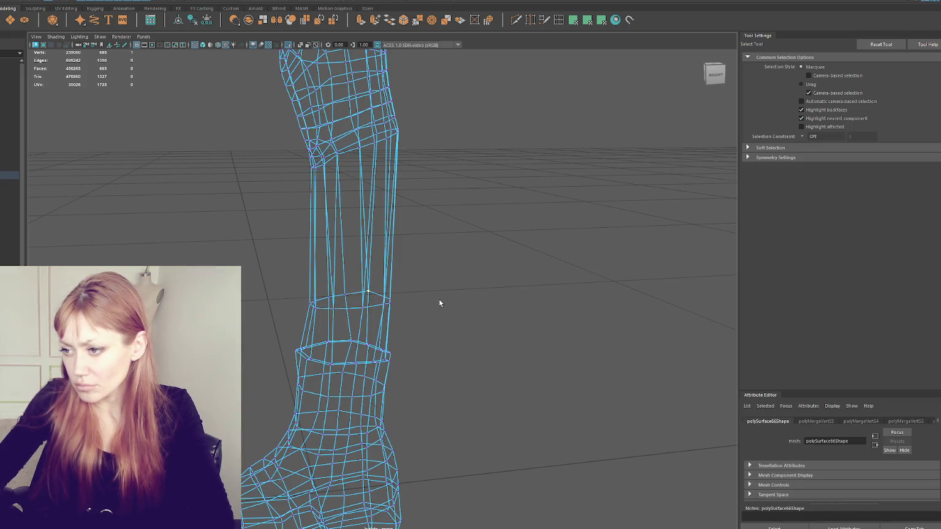
{"action": "left_click_drag", "start_coordinate": [439, 302], "coordinate": [399, 301], "text": "alt"}
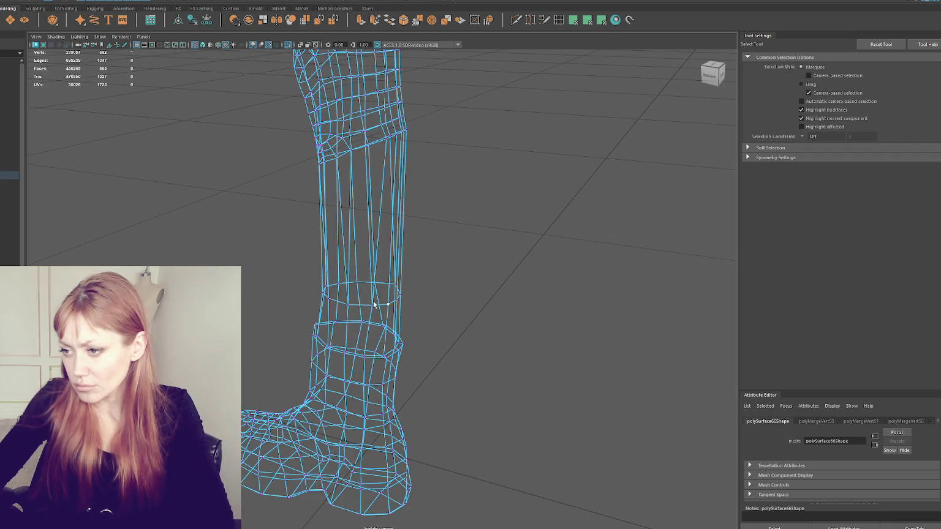
{"action": "left_click_drag", "start_coordinate": [344, 316], "coordinate": [438, 298], "text": "alt"}
Move the lower leg edge loop down and scale it inward so it tucks into the boot
{"action": "key", "text": "6"}
{"action": "key", "text": "w"}
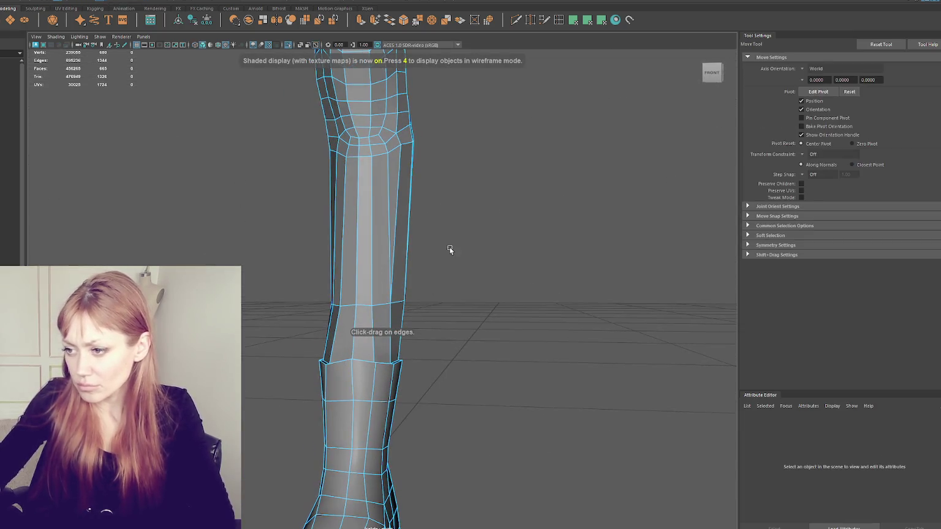
{"action": "double_click", "coordinate": [355, 304]}
{"action": "key", "text": "r"}
{"action": "mouse_move", "coordinate": [367, 303]}
{"action": "left_mouse_down", "text": "alt"}
{"action": "mouse_move", "coordinate": [368, 322]}
{"action": "mouse_move", "coordinate": [472, 300]}
{"action": "mouse_move", "coordinate": [413, 374]}
{"action": "mouse_move", "coordinate": [349, 384]}
{"action": "left_mouse_up", "text": "alt"}
{"action": "key", "text": "w"}
{"action": "key", "text": "r"}
{"action": "key", "text": "w"}
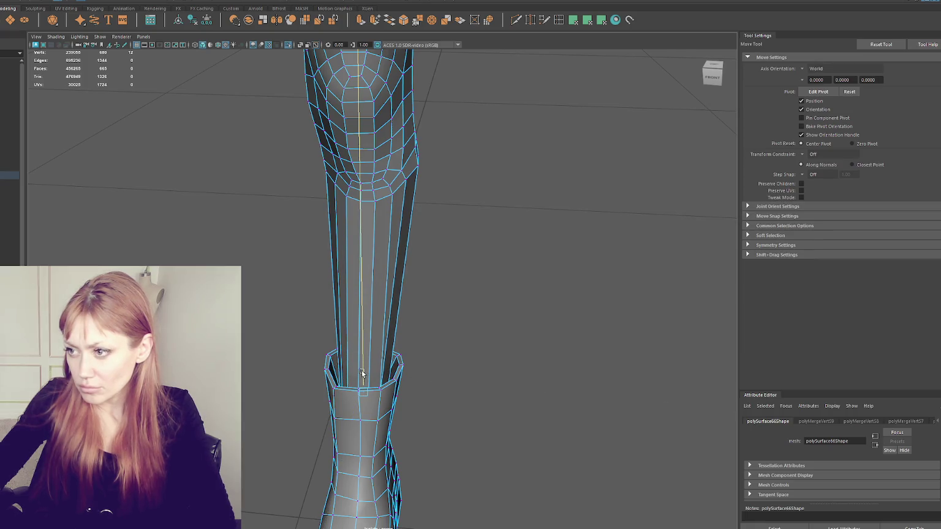
Undo the extra edge loop and view the leg from the front
{"action": "key", "text": "ctrl+e"}
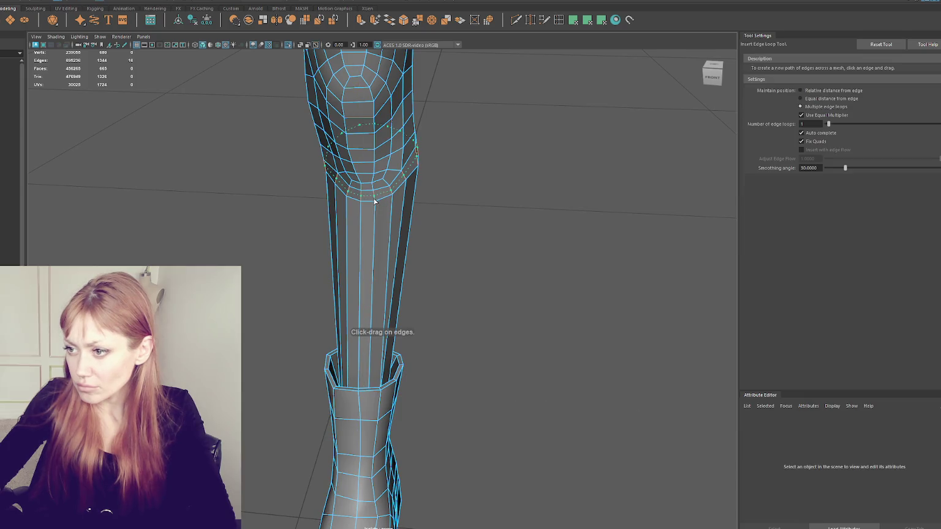
{"action": "key", "text": "ctrl+z"}
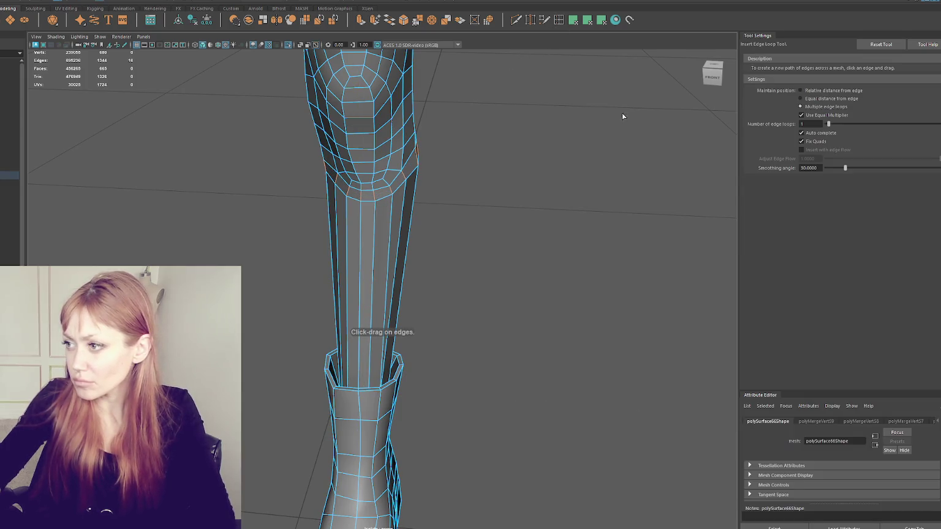
{"action": "left_click_drag", "start_coordinate": [479, 194], "coordinate": [486, 170], "text": "alt"}
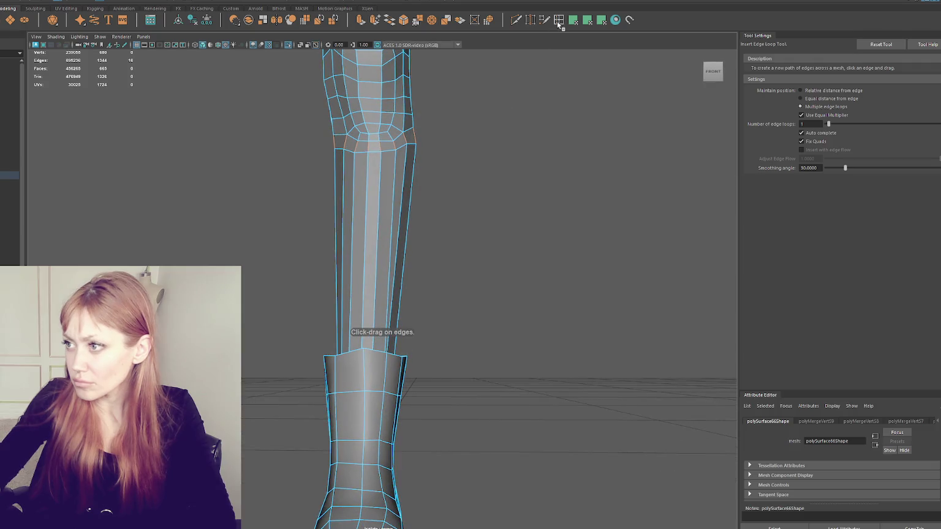
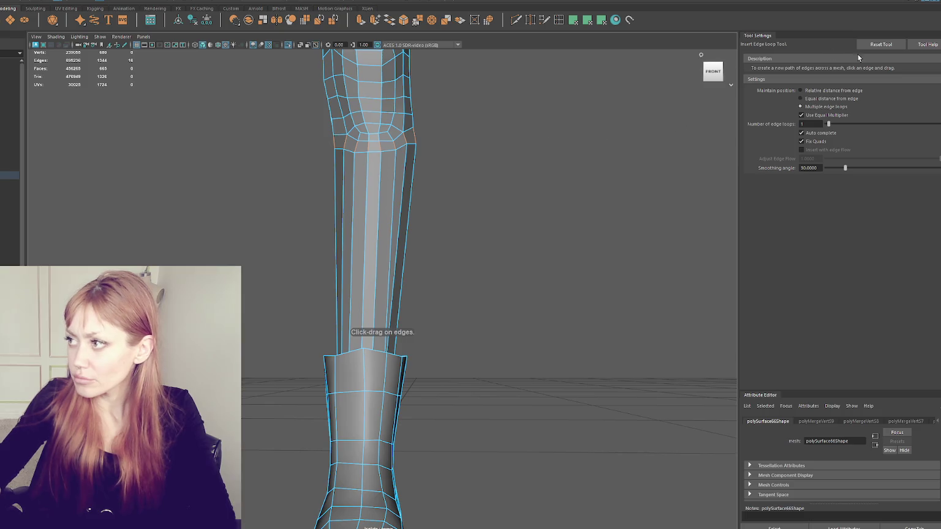
Insert a new lengthwise edge loop on the leg with the Insert Edge Loop Tool
{"action": "key", "text": "q"}
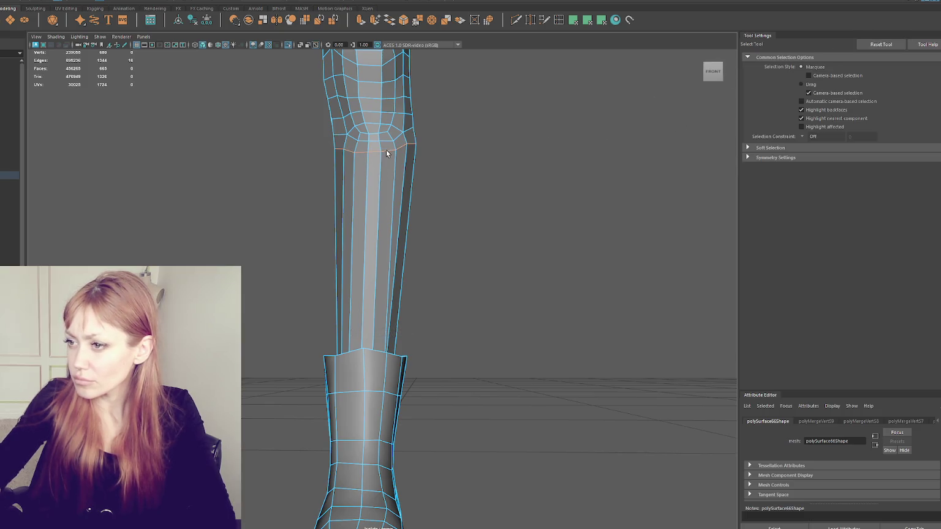
{"action": "key", "text": "w"}
{"action": "left_click", "coordinate": [555, 21]}
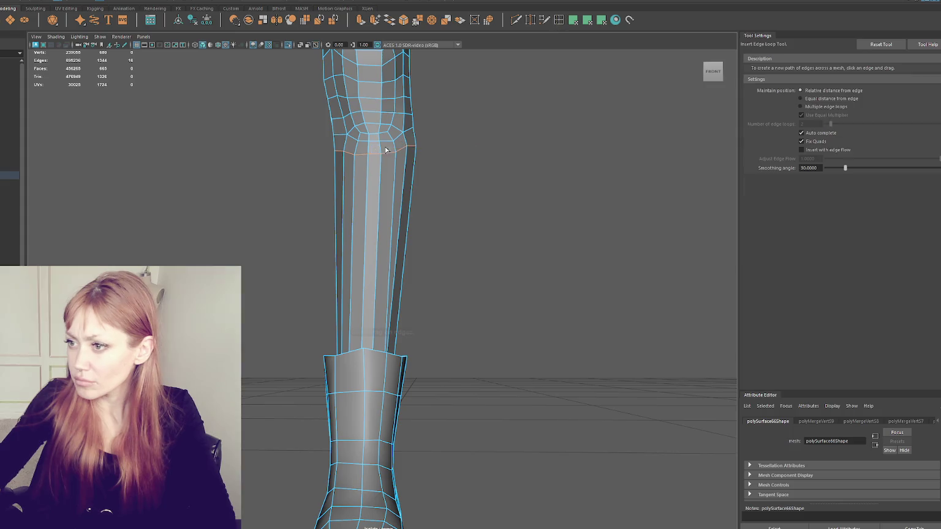
{"action": "left_click", "coordinate": [381, 151]}
{"action": "key", "text": "q"}
{"action": "key", "text": "w"}
{"action": "key", "text": "q"}
{"action": "key", "text": "w"}
Raise the vertical shin loop and narrow the lower shin toward the ankle
{"action": "double_click", "coordinate": [371, 288]}
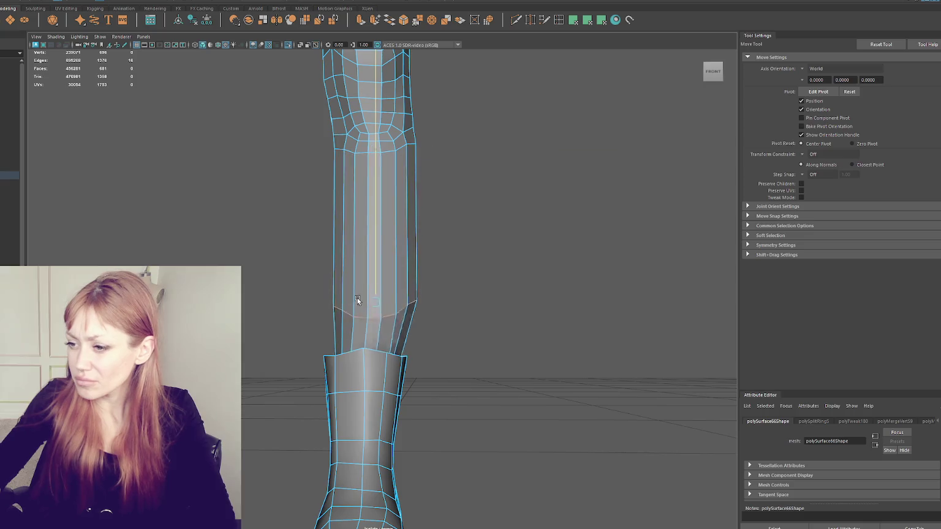
{"action": "key", "text": "r"}
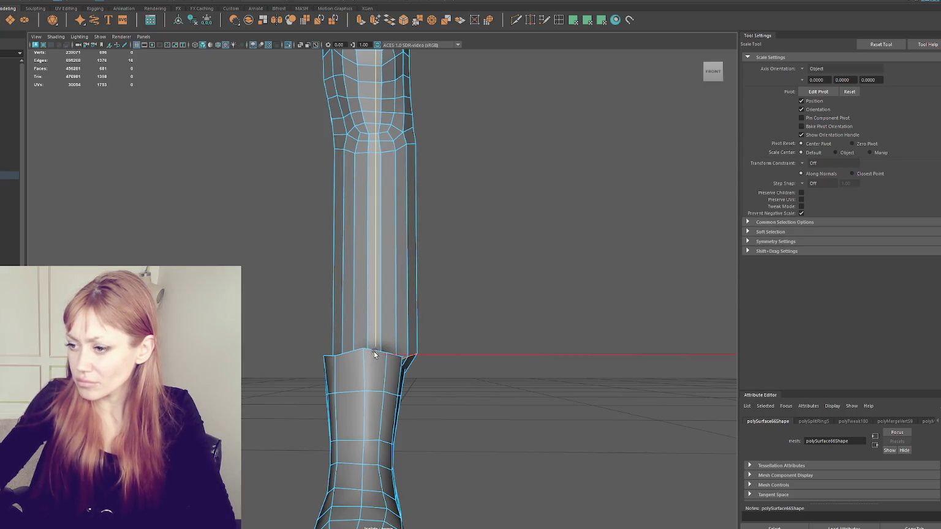
{"action": "key", "text": "w"}
{"action": "middle_click_drag", "start_coordinate": [393, 310], "coordinate": [379, 269]}
{"action": "key", "text": "r"}
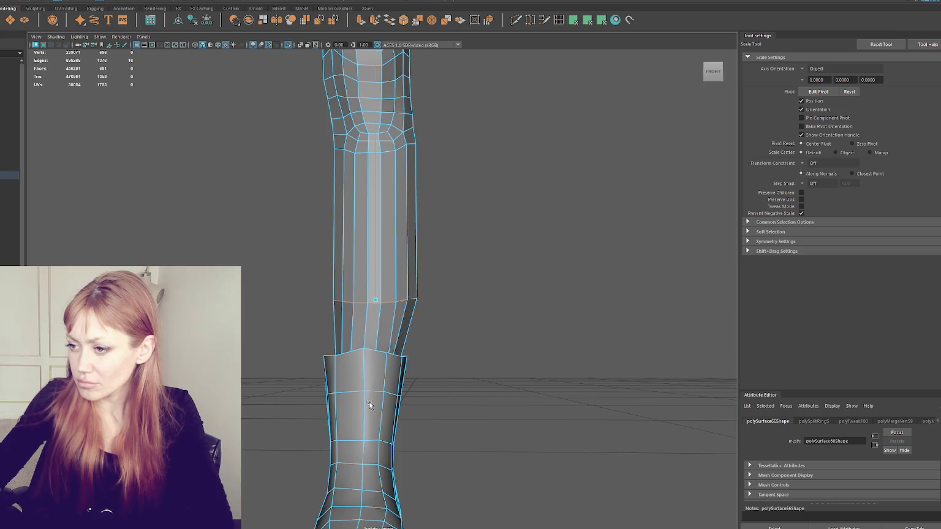
{"action": "mouse_move", "coordinate": [374, 120]}
{"action": "left_mouse_down", "text": "alt"}
{"action": "mouse_move", "coordinate": [347, 336]}
{"action": "mouse_move", "coordinate": [356, 302]}
{"action": "left_mouse_up", "text": "alt"}
{"action": "middle_click_drag", "start_coordinate": [357, 302], "coordinate": [341, 296]}
{"action": "key", "text": "w"}
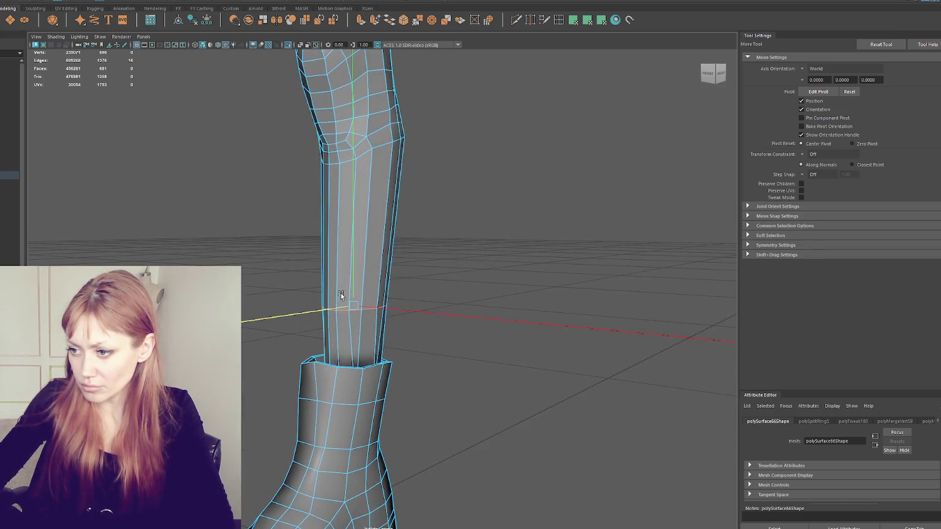
{"action": "left_click_drag", "start_coordinate": [354, 288], "coordinate": [358, 382], "text": "alt"}
Drop half of the ankle edges from the selection and view the leg in wireframe
{"action": "key", "text": "q"}
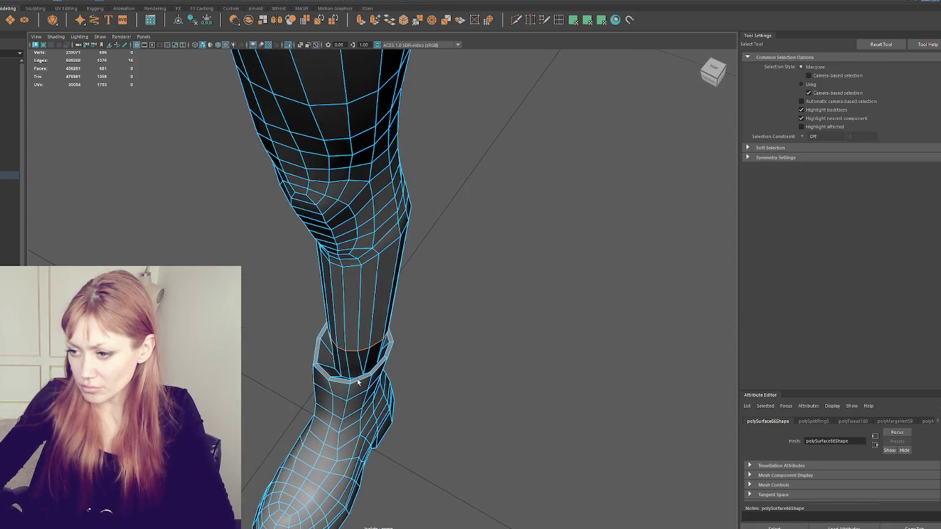
{"action": "left_click", "coordinate": [345, 375]}
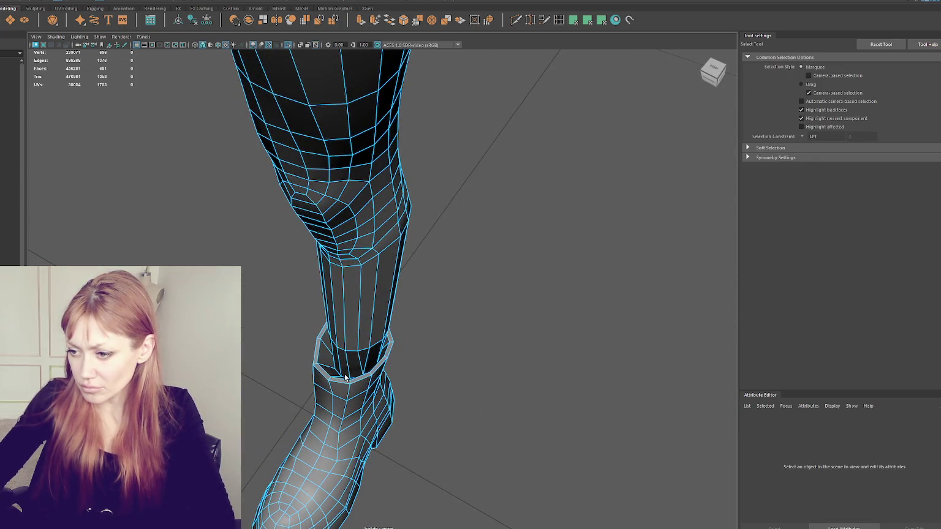
{"action": "key", "text": "w"}
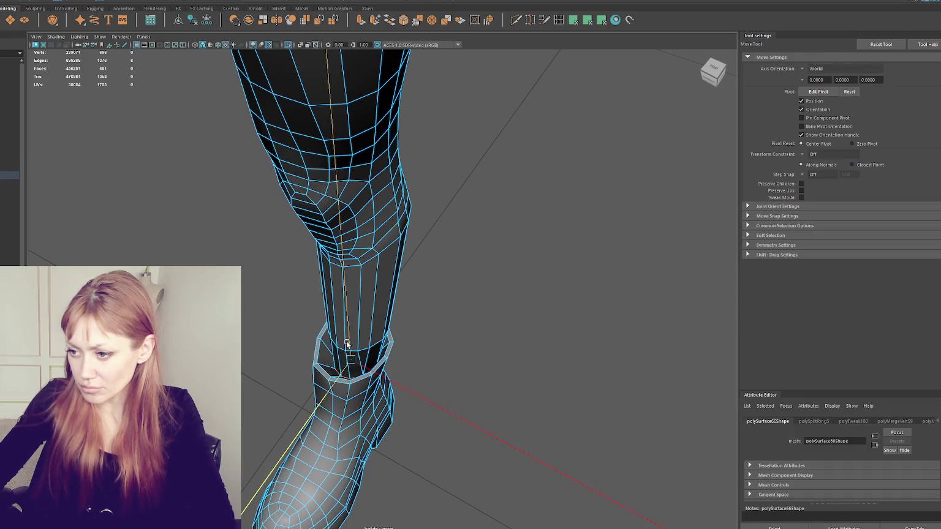
{"action": "key", "text": "4"}
{"action": "mouse_move", "coordinate": [347, 341]}
{"action": "left_mouse_down", "text": "alt"}
{"action": "mouse_move", "coordinate": [360, 361]}
{"action": "mouse_move", "coordinate": [359, 337]}
{"action": "mouse_move", "coordinate": [420, 347]}
{"action": "mouse_move", "coordinate": [432, 359]}
{"action": "left_mouse_up", "text": "alt"}
{"action": "key", "text": "q"}
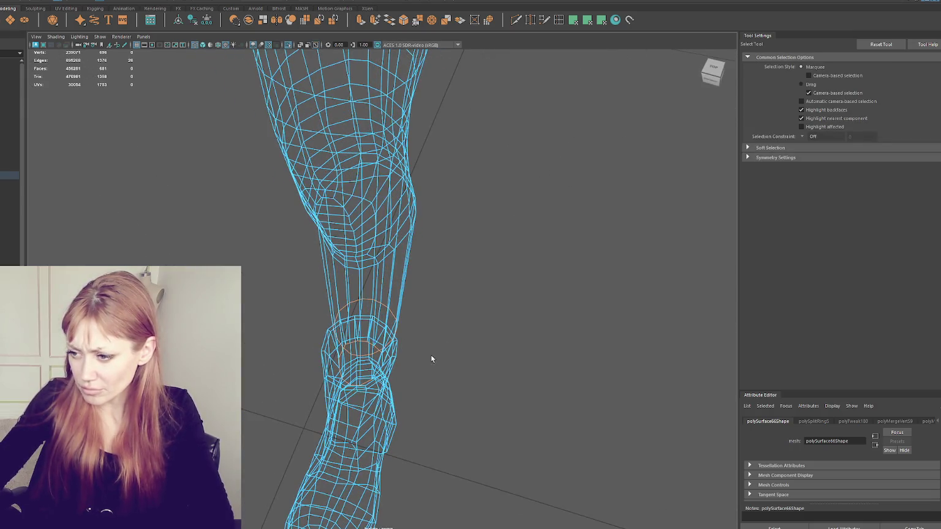
Select the ring of faces around the ankle and delete it, leaving the shin open above the boot cuff
{"action": "mouse_move", "coordinate": [370, 374]}
{"action": "left_mouse_down", "text": "alt"}
{"action": "mouse_move", "coordinate": [386, 367]}
{"action": "mouse_move", "coordinate": [388, 349]}
{"action": "mouse_move", "coordinate": [458, 342]}
{"action": "mouse_move", "coordinate": [410, 367]}
{"action": "mouse_move", "coordinate": [399, 346]}
{"action": "mouse_move", "coordinate": [384, 371]}
{"action": "mouse_move", "coordinate": [363, 352]}
{"action": "mouse_move", "coordinate": [367, 294]}
{"action": "mouse_move", "coordinate": [449, 272]}
{"action": "left_mouse_up", "text": "alt"}
{"action": "scroll", "coordinate": [363, 352], "scroll_direction": "up", "scroll_amount": 3}
{"action": "key", "text": "5"}
{"action": "key", "text": "w"}
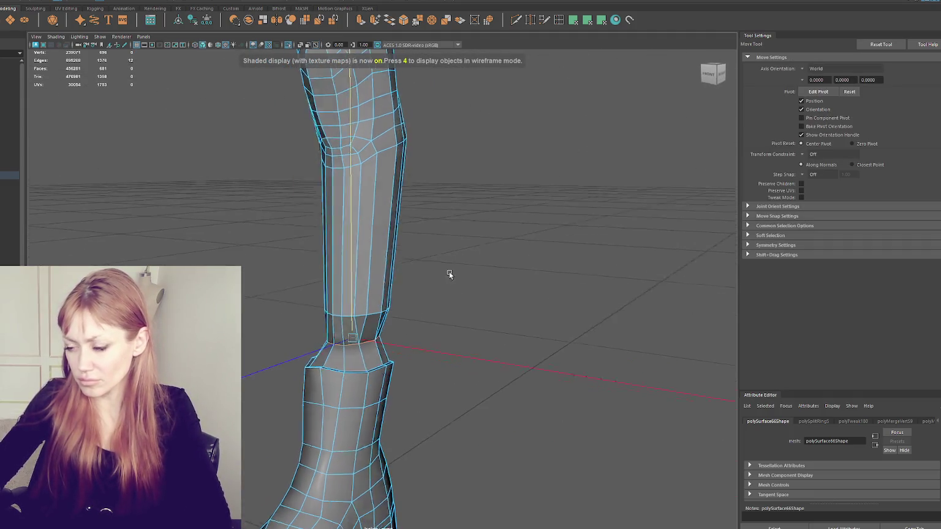
{"action": "scroll", "coordinate": [449, 271], "scroll_direction": "down", "scroll_amount": 1}
{"action": "scroll", "coordinate": [447, 276], "scroll_direction": "down", "scroll_amount": 3}
{"action": "mouse_move", "coordinate": [461, 314]}
{"action": "left_mouse_down", "text": "alt"}
{"action": "mouse_move", "coordinate": [358, 299]}
{"action": "mouse_move", "coordinate": [427, 307]}
{"action": "mouse_move", "coordinate": [321, 325]}
{"action": "mouse_move", "coordinate": [384, 305]}
{"action": "mouse_move", "coordinate": [353, 309]}
{"action": "left_mouse_up", "text": "alt"}
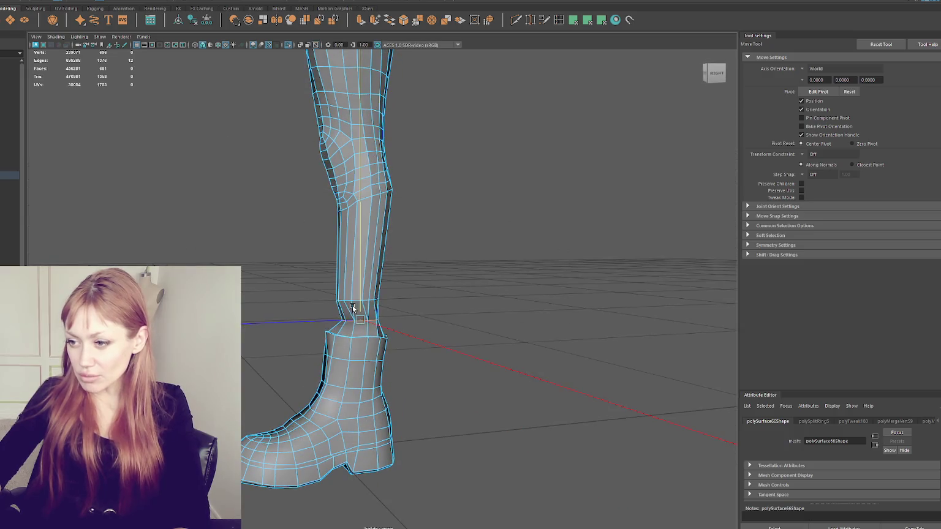
{"action": "mouse_move", "coordinate": [457, 300]}
{"action": "left_mouse_down", "text": "alt"}
{"action": "mouse_move", "coordinate": [292, 306]}
{"action": "mouse_move", "coordinate": [243, 294]}
{"action": "mouse_move", "coordinate": [259, 294]}
{"action": "left_mouse_up", "text": "alt"}
{"action": "mouse_move", "coordinate": [416, 414]}
{"action": "left_mouse_down", "text": "alt"}
{"action": "mouse_move", "coordinate": [402, 284]}
{"action": "mouse_move", "coordinate": [445, 229]}
{"action": "mouse_move", "coordinate": [334, 224]}
{"action": "left_mouse_up", "text": "alt"}
{"action": "right_click", "coordinate": [448, 217]}
{"action": "left_click", "coordinate": [448, 238]}
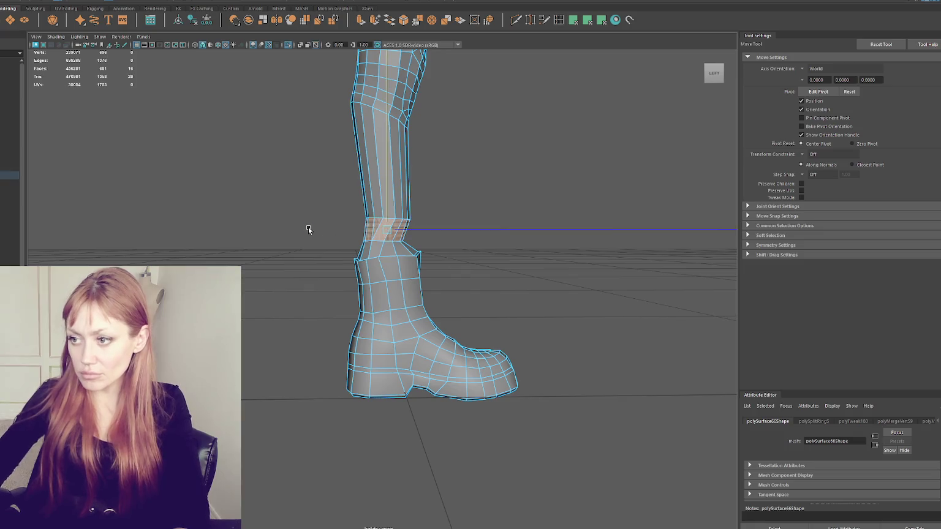
{"action": "key", "text": "Delete"}
{"action": "left_click", "coordinate": [559, 19]}
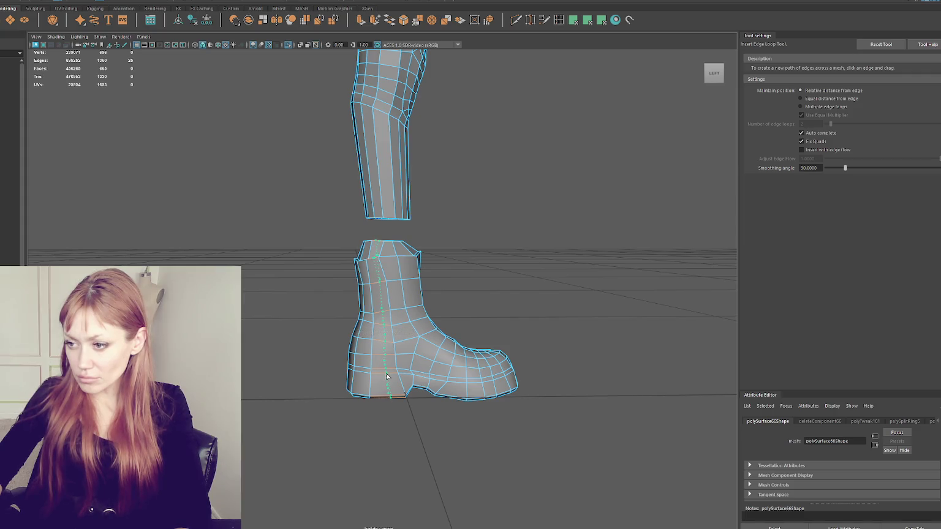
Undo the stray edge loop and switch the mesh to wireframe
{"action": "key", "text": "ctrl+z"}
{"action": "scroll", "coordinate": [412, 381], "scroll_direction": "up", "scroll_amount": 2}
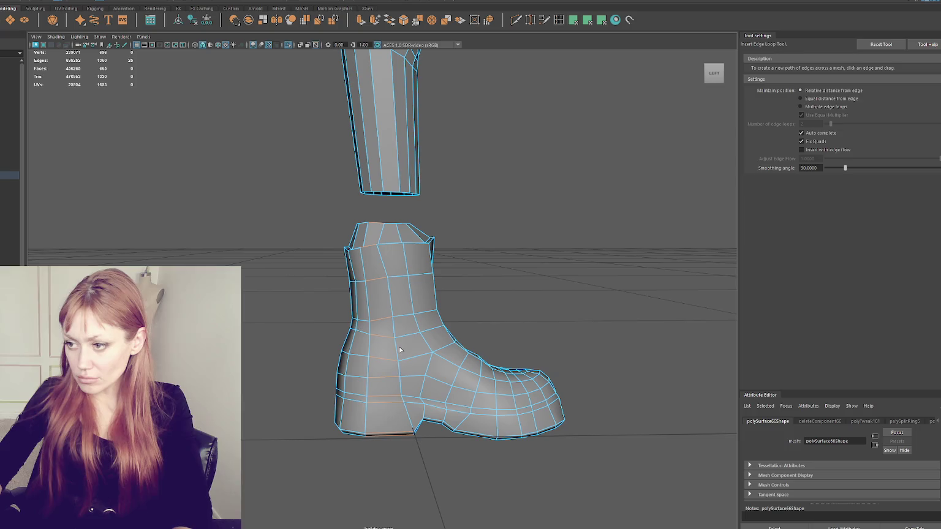
{"action": "key", "text": "q"}
{"action": "key", "text": "4"}
{"action": "key", "text": "w"}
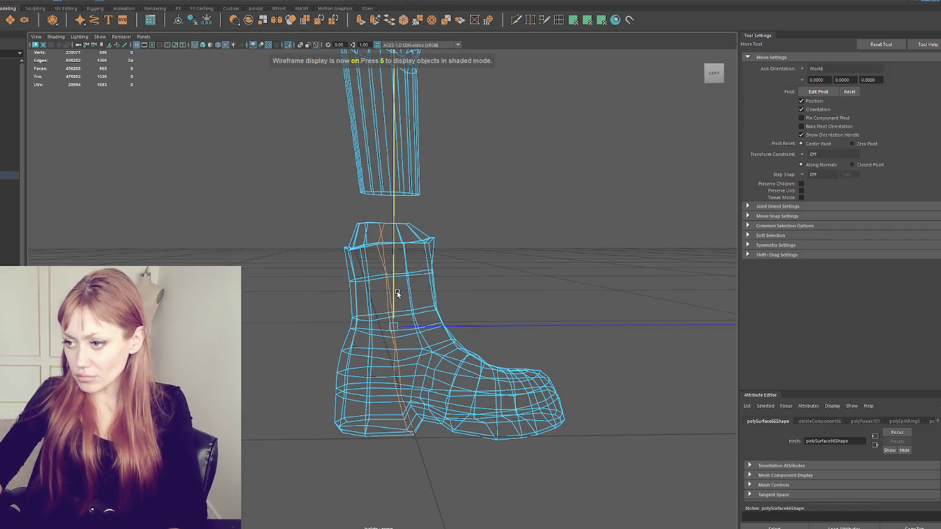
{"action": "key", "text": "r"}
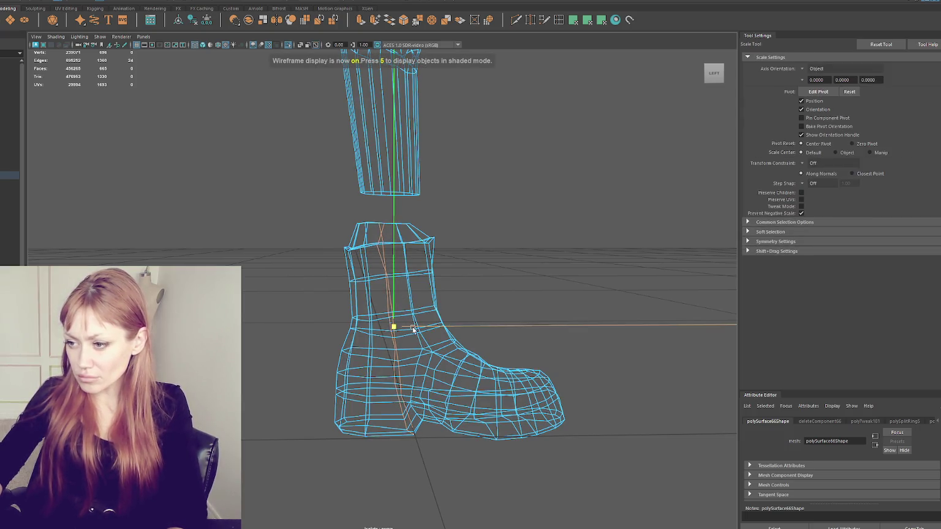
{"action": "key", "text": "w"}
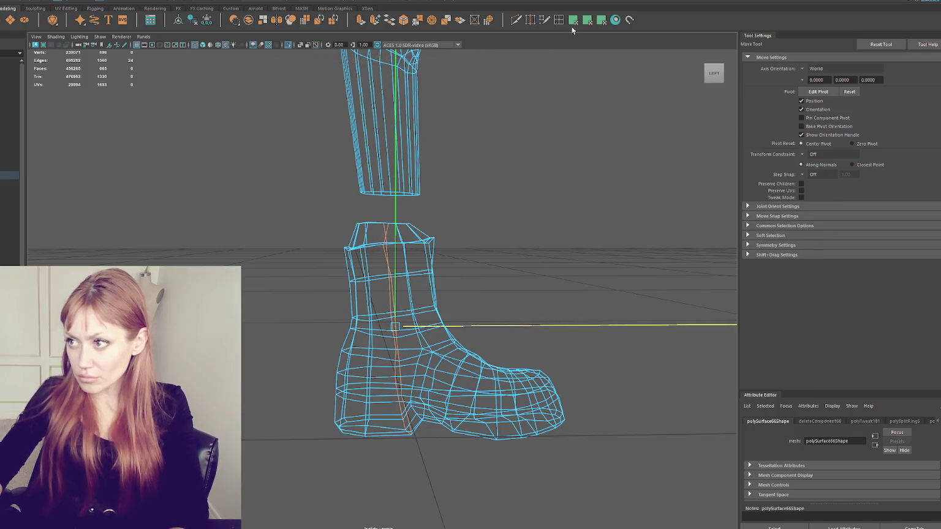
Insert a vertical edge loop down the boot's side, then reselect the leg and boot mesh in shaded view
{"action": "left_click", "coordinate": [529, 20]}
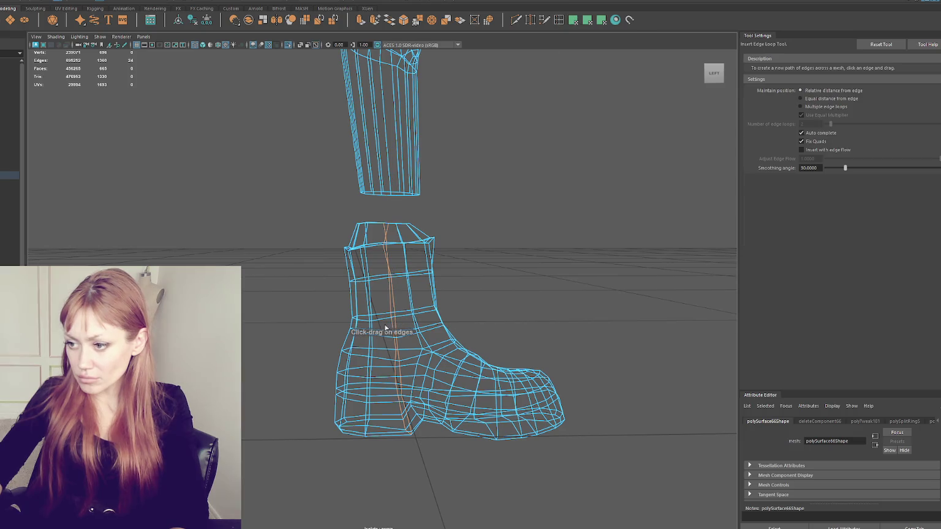
{"action": "left_click", "coordinate": [379, 279]}
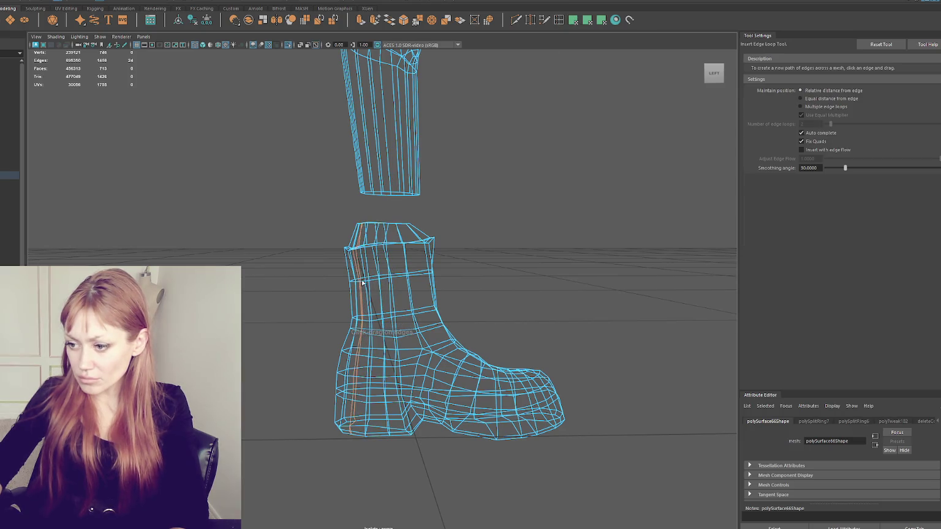
{"action": "key", "text": "5"}
{"action": "key", "text": "w"}
{"action": "left_click", "coordinate": [481, 237]}
{"action": "mouse_move", "coordinate": [481, 238]}
{"action": "left_mouse_down", "text": "alt"}
{"action": "mouse_move", "coordinate": [384, 296]}
{"action": "mouse_move", "coordinate": [407, 304]}
{"action": "mouse_move", "coordinate": [429, 282]}
{"action": "left_mouse_up", "text": "alt"}
{"action": "left_click", "coordinate": [397, 293]}
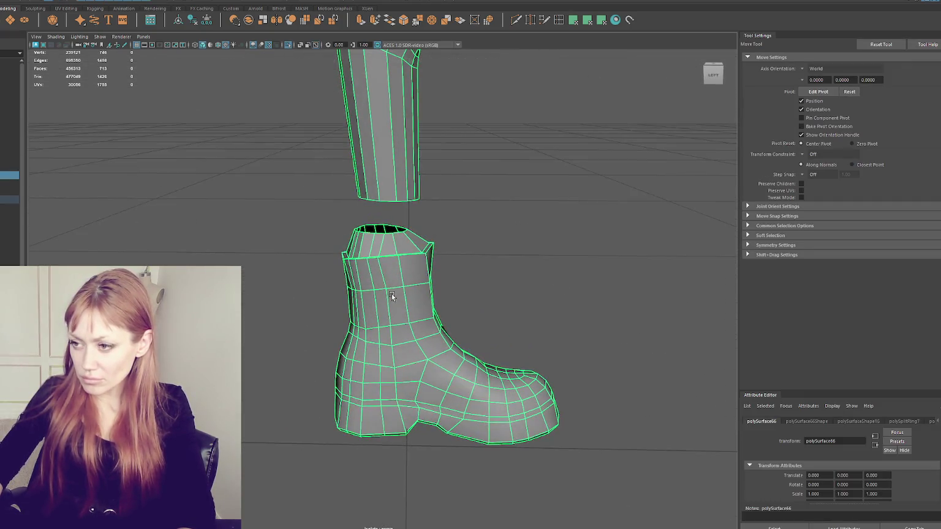
{"action": "scroll", "coordinate": [440, 263], "scroll_direction": "up", "scroll_amount": 1}
{"action": "scroll", "coordinate": [440, 264], "scroll_direction": "up", "scroll_amount": 1}
{"action": "scroll", "coordinate": [440, 263], "scroll_direction": "up", "scroll_amount": 2}
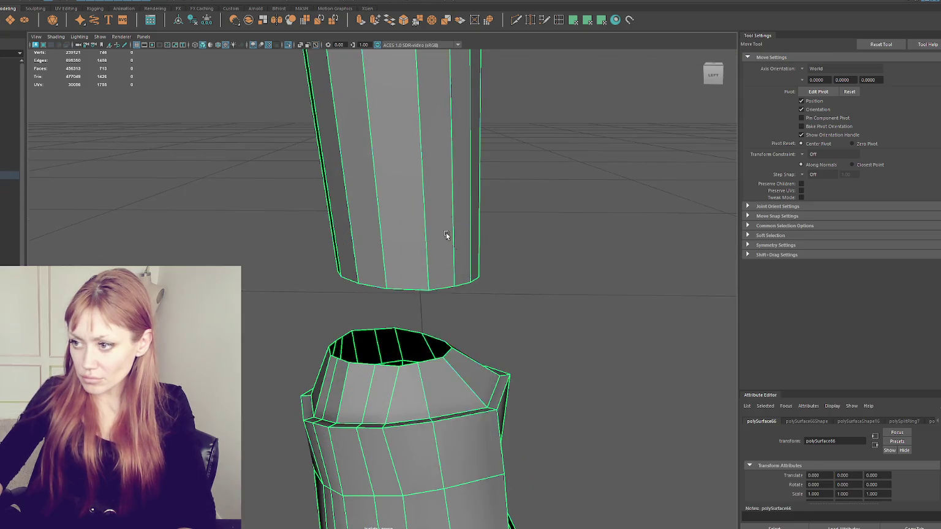
Select the open rim edges of the boot top and the leg's bottom
{"action": "key", "text": "ctrl+z"}
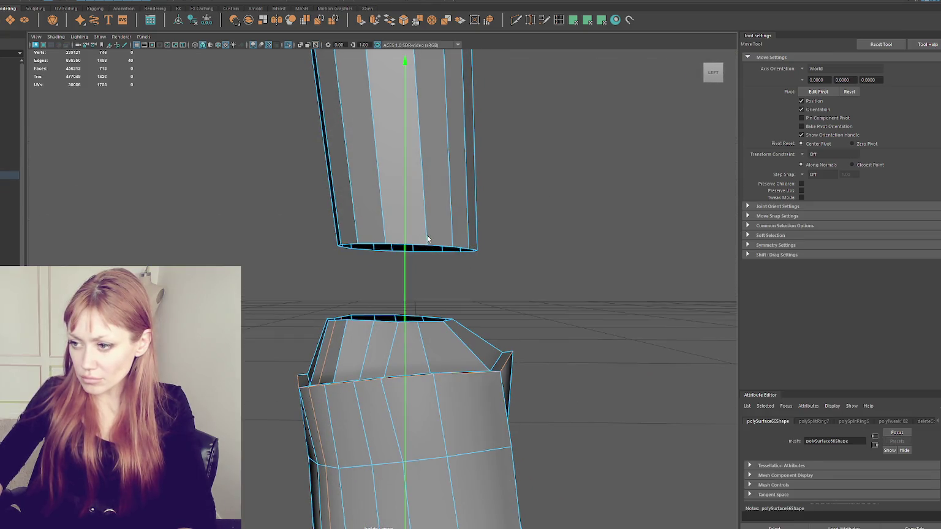
{"action": "key", "text": "q"}
{"action": "left_click", "coordinate": [421, 288]}
{"action": "left_click", "coordinate": [418, 322]}
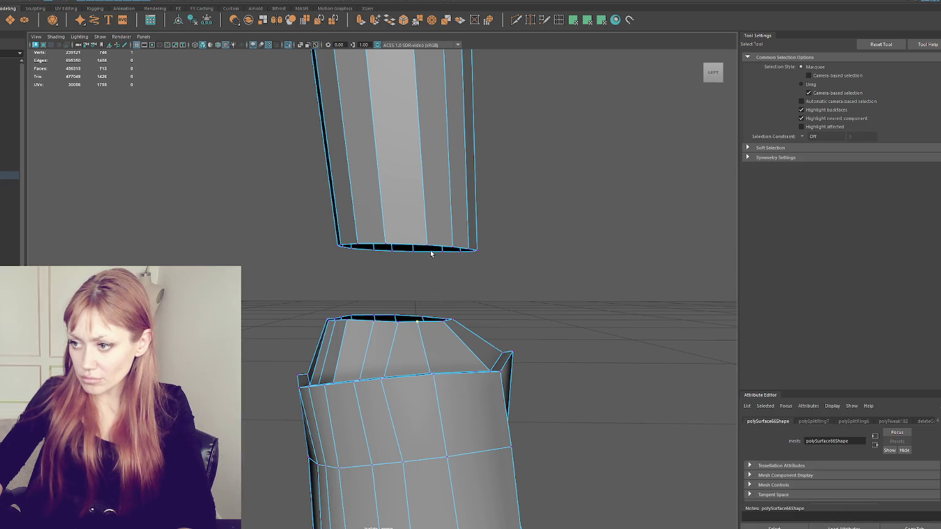
{"action": "right_click_drag", "start_coordinate": [445, 260], "coordinate": [411, 283], "text": "shift"}
{"action": "mouse_move", "coordinate": [412, 283]}
{"action": "left_mouse_down", "text": "alt"}
{"action": "mouse_move", "coordinate": [402, 287]}
{"action": "mouse_move", "coordinate": [420, 237]}
{"action": "left_mouse_up", "text": "alt"}
{"action": "right_click_drag", "start_coordinate": [420, 238], "coordinate": [384, 262]}
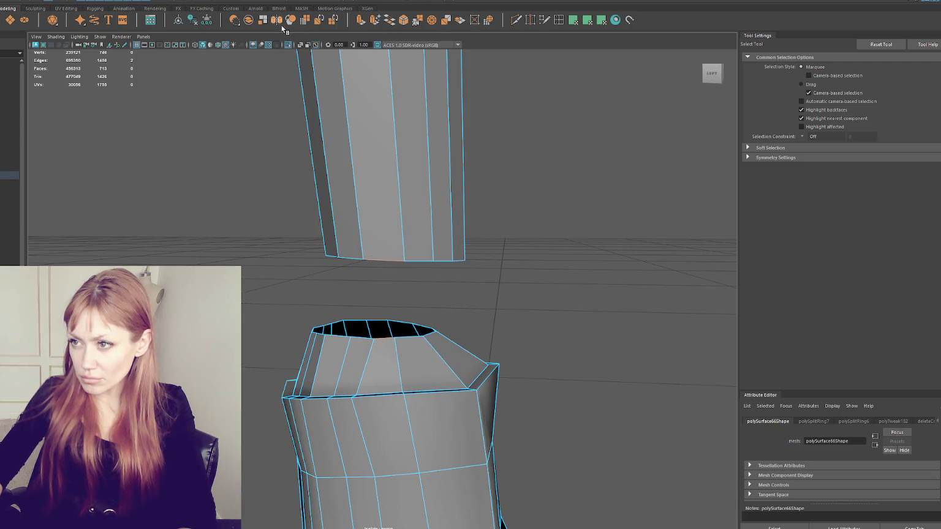
Bridge the leg's bottom rim to the boot's top rim, repeating the bridge on further edge pairs
{"action": "left_click", "coordinate": [394, 22]}
{"action": "left_click", "coordinate": [361, 342]}
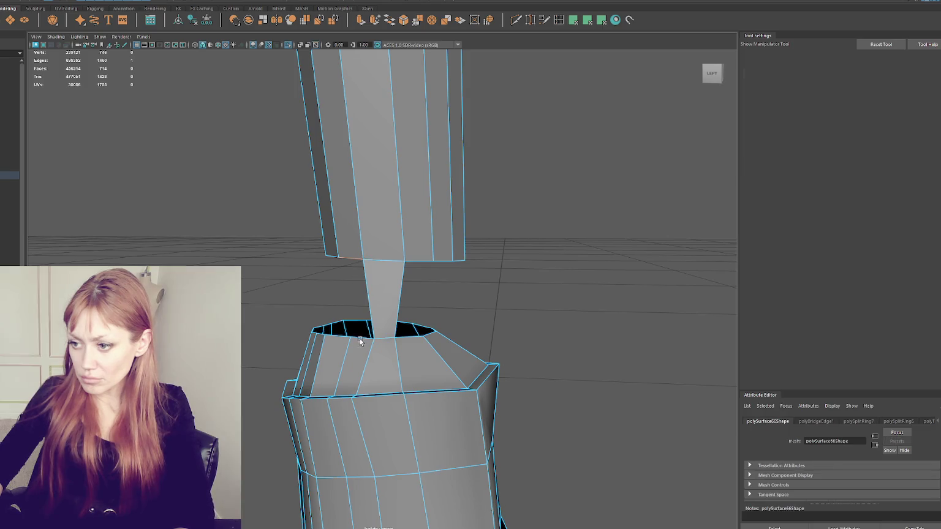
{"action": "key", "text": "g"}
{"action": "key", "text": "g"}
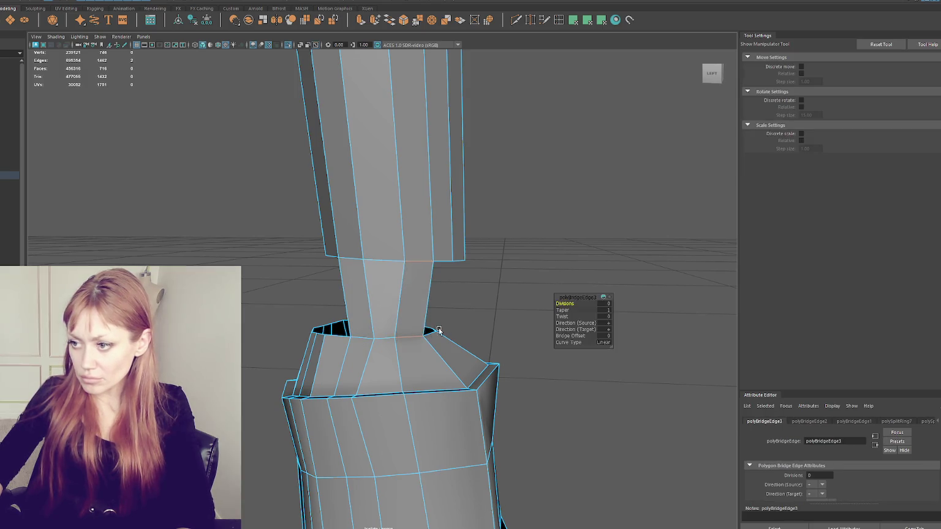
{"action": "left_click_drag", "start_coordinate": [407, 338], "coordinate": [340, 317], "text": "alt"}
{"action": "left_click", "coordinate": [268, 263]}
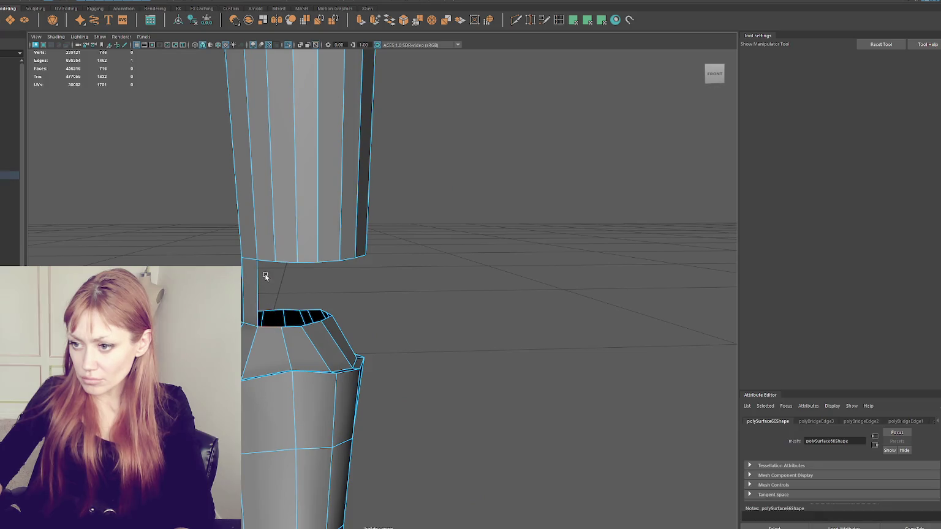
{"action": "key", "text": "g"}
{"action": "mouse_move", "coordinate": [371, 266]}
{"action": "left_mouse_down", "text": "alt"}
{"action": "mouse_move", "coordinate": [405, 231]}
{"action": "mouse_move", "coordinate": [252, 259]}
{"action": "left_mouse_up", "text": "alt"}
Scale the leg's bottom ring of vertices narrower sideways
{"action": "left_click", "coordinate": [402, 220]}
{"action": "key", "text": "r"}
{"action": "mouse_move", "coordinate": [378, 252]}
{"action": "left_mouse_down"}
{"action": "mouse_move", "coordinate": [287, 255]}
{"action": "mouse_move", "coordinate": [305, 295]}
{"action": "left_mouse_up"}
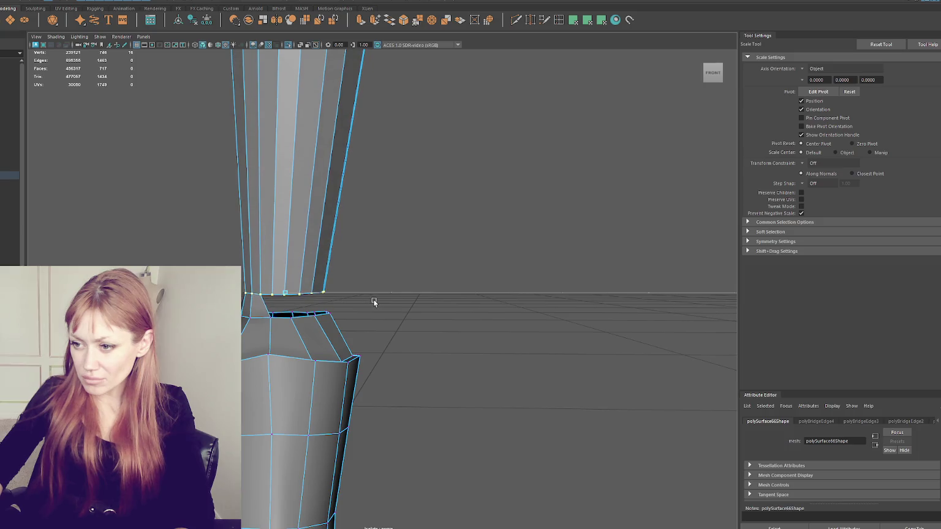
{"action": "key", "text": "q"}
Bridge more leg and boot edge pairs along the front of the seam
{"action": "mouse_move", "coordinate": [376, 221]}
{"action": "right_mouse_down"}
{"action": "mouse_move", "coordinate": [267, 296]}
{"action": "mouse_move", "coordinate": [288, 343]}
{"action": "right_mouse_up"}
{"action": "left_click_drag", "start_coordinate": [282, 324], "coordinate": [291, 315], "text": "alt"}
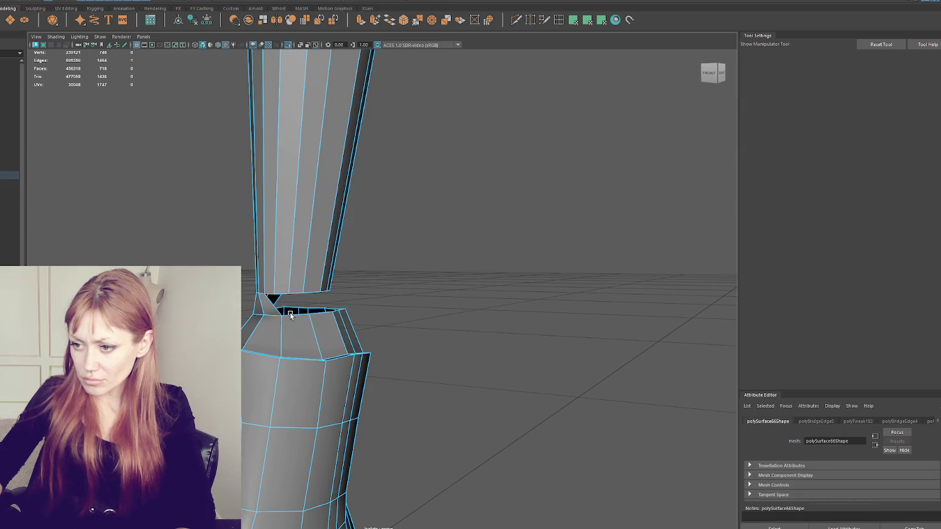
{"action": "key", "text": "g"}
{"action": "key", "text": "g"}
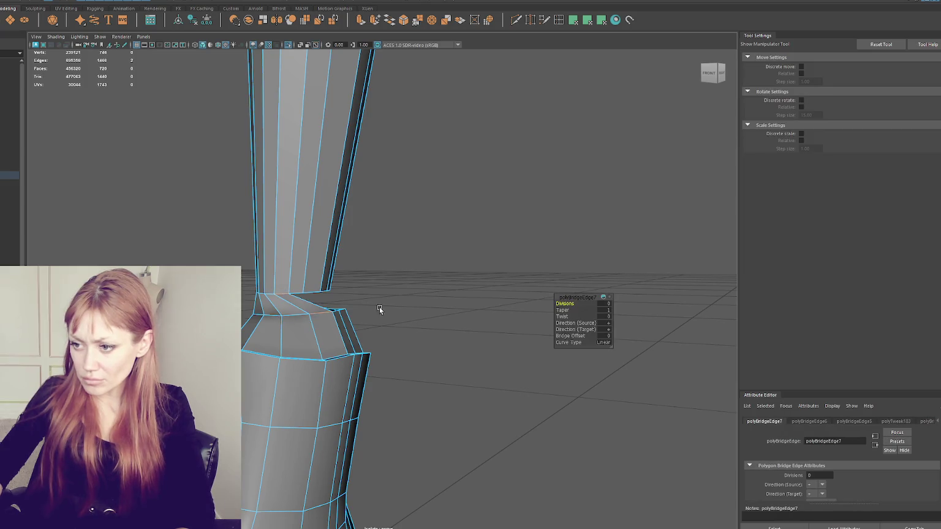
{"action": "left_click_drag", "start_coordinate": [380, 312], "coordinate": [367, 292], "text": "alt"}
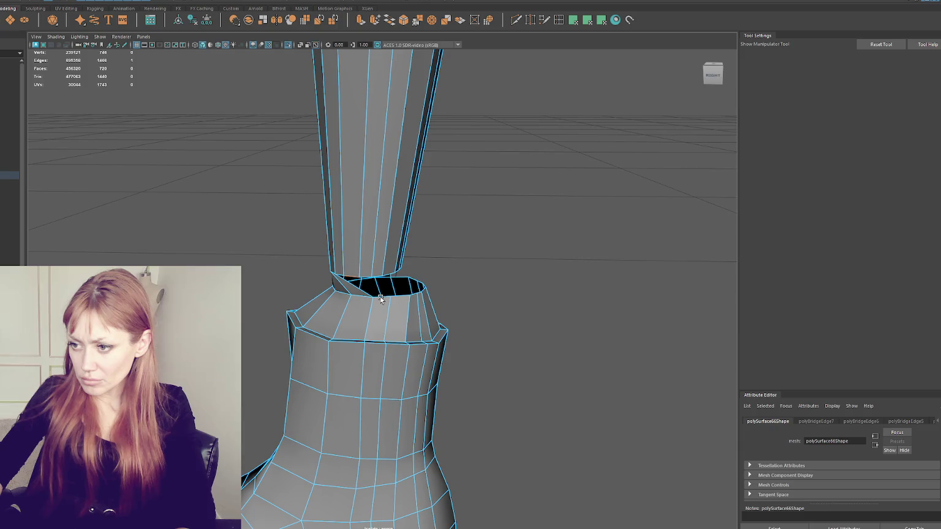
{"action": "key", "text": "g"}
Bridge the remaining edge pairs across the gap at the back
{"action": "key", "text": "g"}
{"action": "left_click_drag", "start_coordinate": [448, 287], "coordinate": [422, 279], "text": "alt"}
{"action": "left_click", "coordinate": [424, 278]}
{"action": "left_click", "coordinate": [456, 299], "text": "shift"}
{"action": "key", "text": "g"}
{"action": "left_click", "coordinate": [441, 292]}
{"action": "left_click", "coordinate": [429, 292], "text": "shift"}
{"action": "key", "text": "g"}
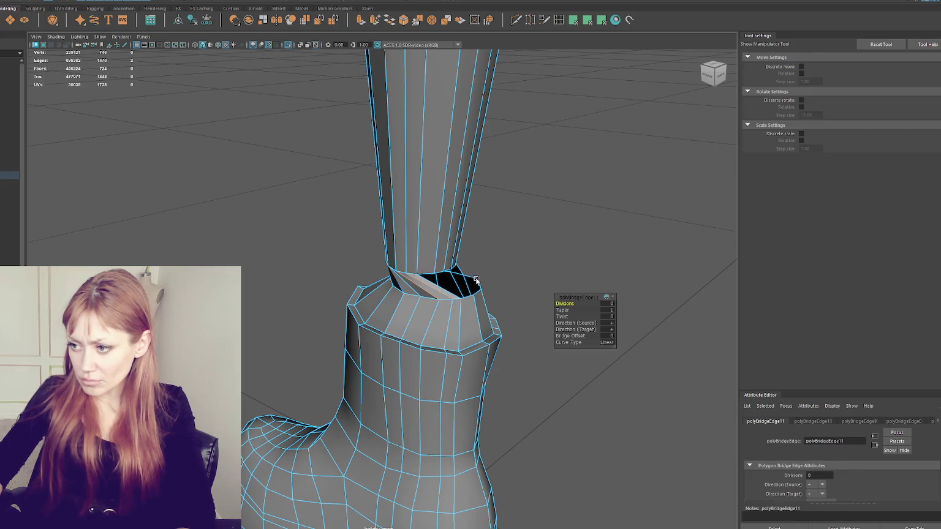
{"action": "left_click_drag", "start_coordinate": [430, 292], "coordinate": [466, 288], "text": "alt"}
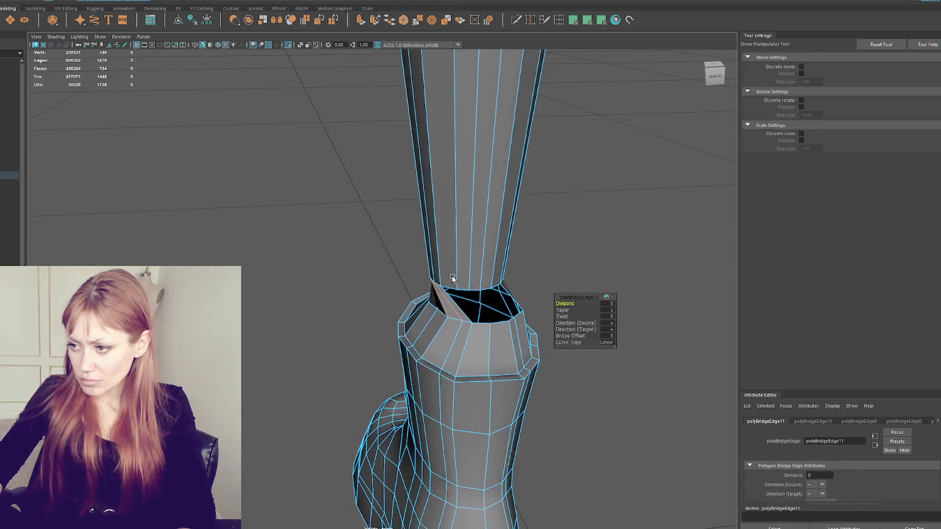
Fill the leftover holes along the ankle seam
{"action": "left_click", "coordinate": [495, 323]}
{"action": "right_click_drag", "start_coordinate": [472, 302], "coordinate": [483, 297], "text": "shift"}
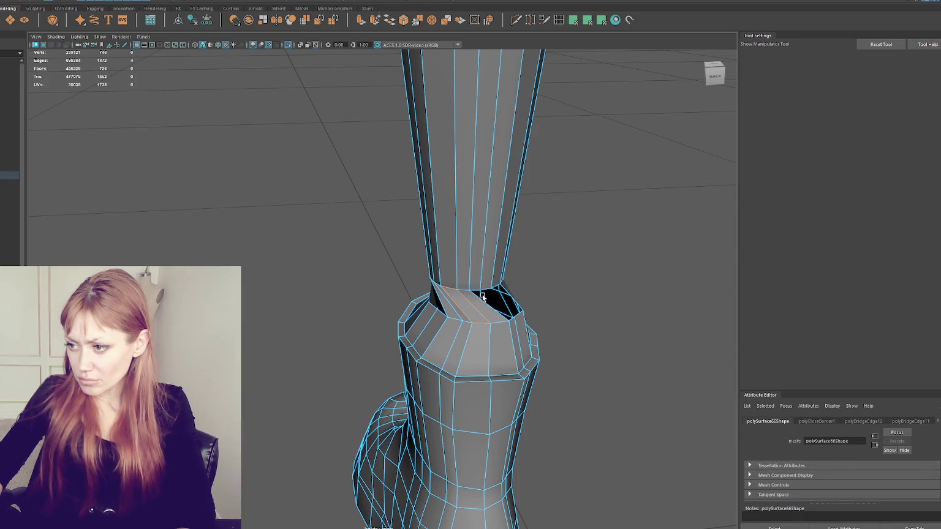
{"action": "mouse_move", "coordinate": [478, 292]}
{"action": "left_mouse_down", "text": "alt"}
{"action": "mouse_move", "coordinate": [458, 294]}
{"action": "mouse_move", "coordinate": [457, 325]}
{"action": "left_mouse_up", "text": "alt"}
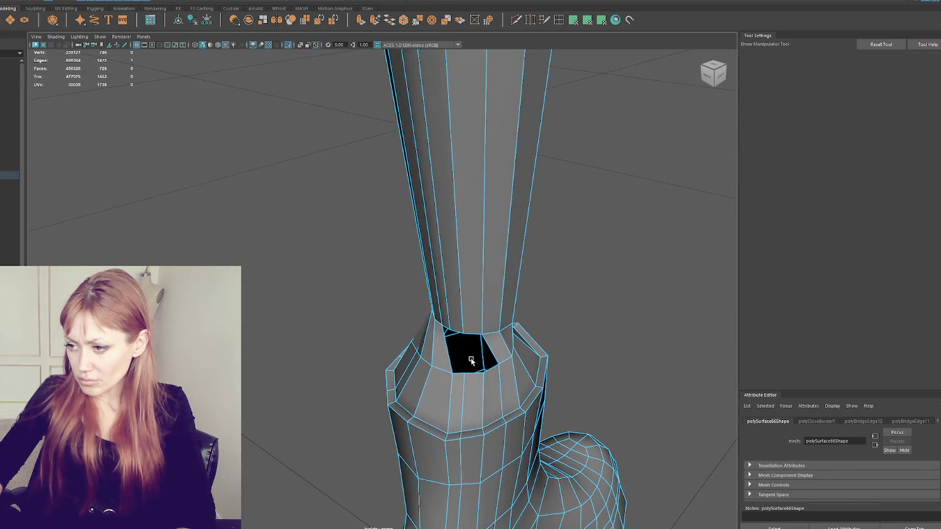
{"action": "right_click_drag", "start_coordinate": [459, 334], "coordinate": [468, 331], "text": "shift"}
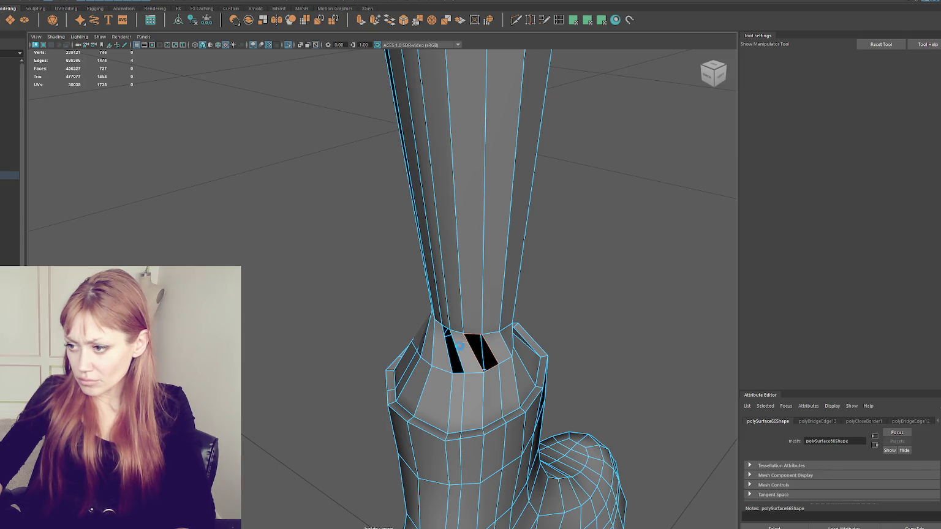
{"action": "left_click_drag", "start_coordinate": [458, 334], "coordinate": [384, 320], "text": "alt"}
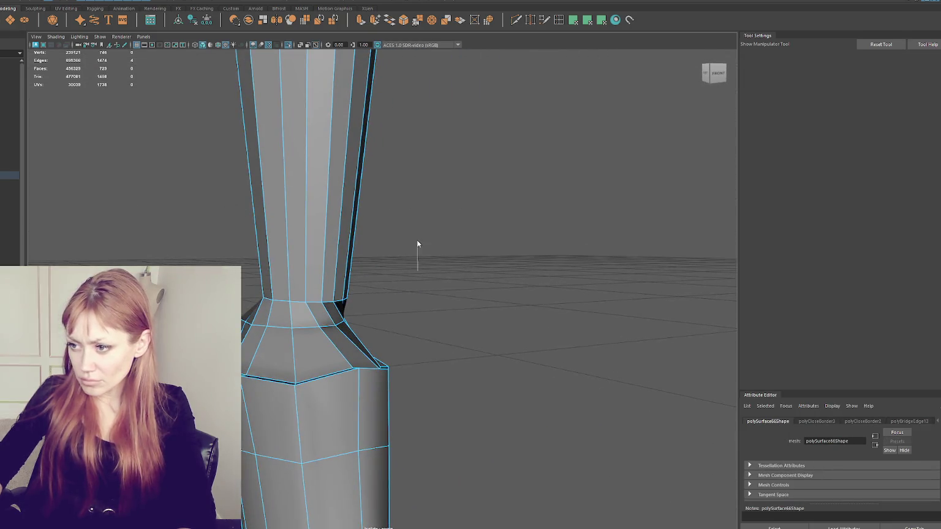
Delete the redundant seam edges and every other vertical edge of the upper leg
{"action": "key", "text": "q"}
{"action": "key", "text": "ctrl+Delete"}
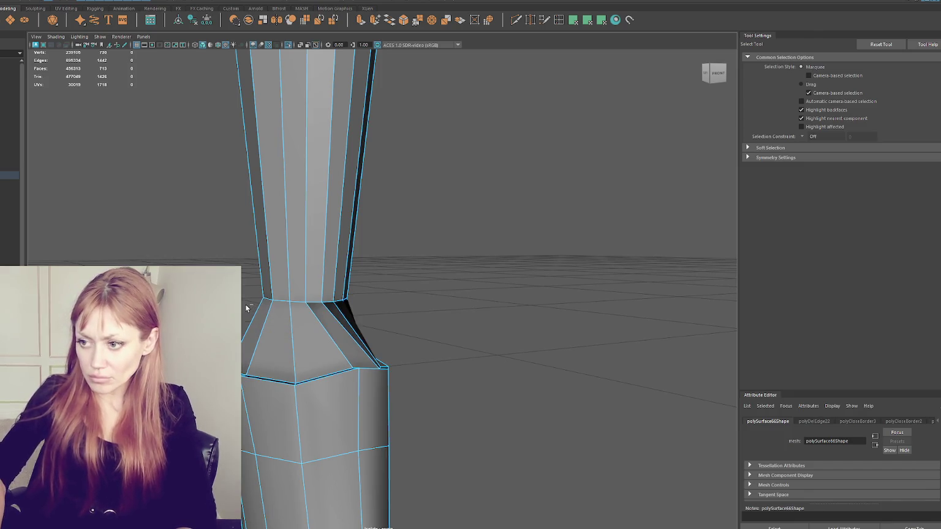
{"action": "scroll", "coordinate": [248, 302], "scroll_direction": "down", "scroll_amount": 5}
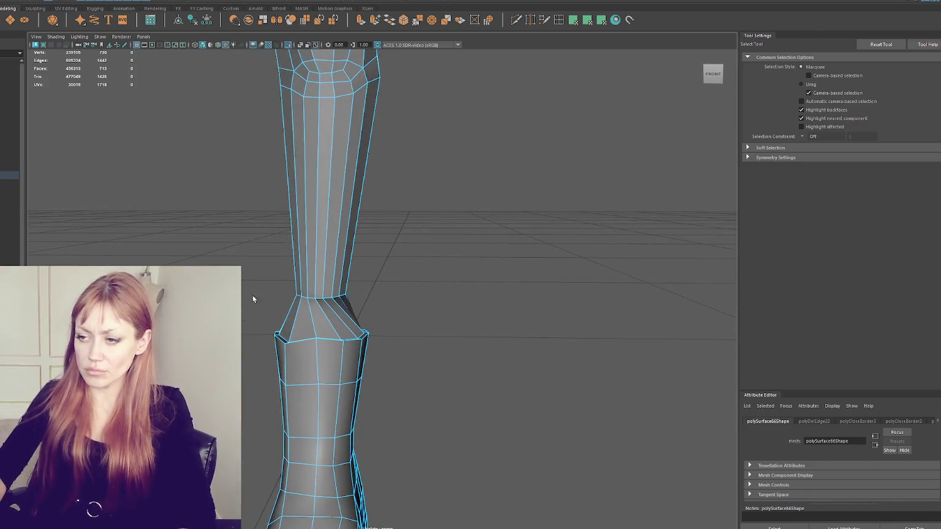
{"action": "right_click_drag", "start_coordinate": [406, 196], "coordinate": [392, 184]}
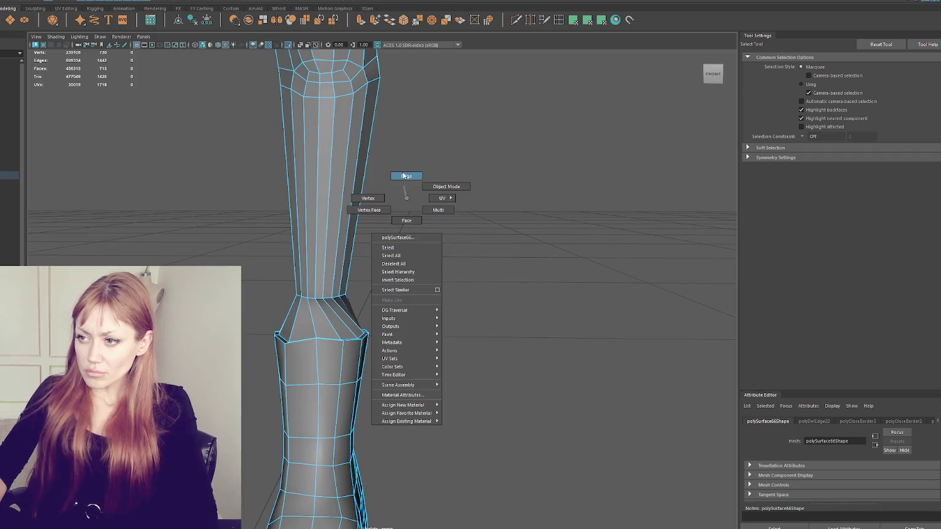
{"action": "double_click", "coordinate": [312, 301]}
{"action": "key", "text": "ctrl+Delete"}
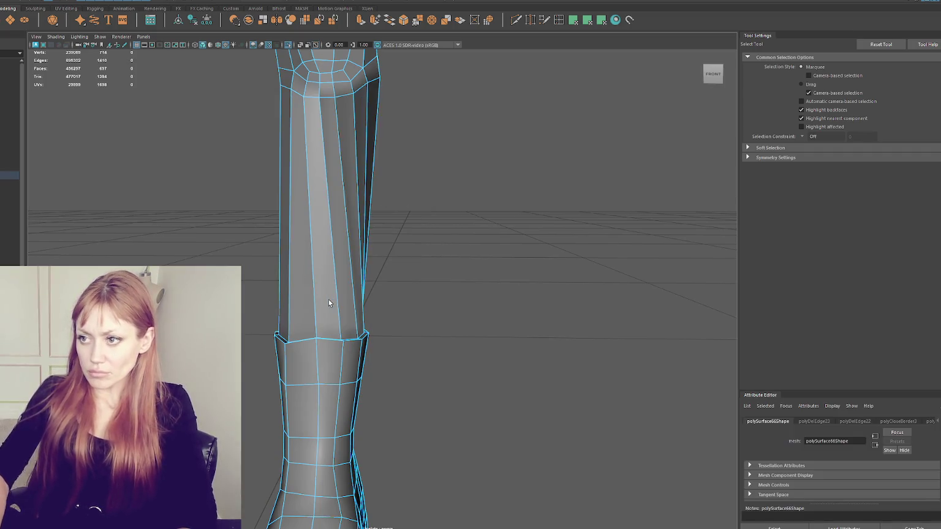
{"action": "scroll", "coordinate": [329, 302], "scroll_direction": "down", "scroll_amount": 5}
{"action": "mouse_move", "coordinate": [445, 195]}
{"action": "left_mouse_down", "text": "alt"}
{"action": "mouse_move", "coordinate": [336, 204]}
{"action": "mouse_move", "coordinate": [452, 193]}
{"action": "left_mouse_up", "text": "alt"}
Make HIFI_WITH_NO_LACES the live surface and exit Isolate Select to show all models
{"action": "right_click", "coordinate": [458, 198]}
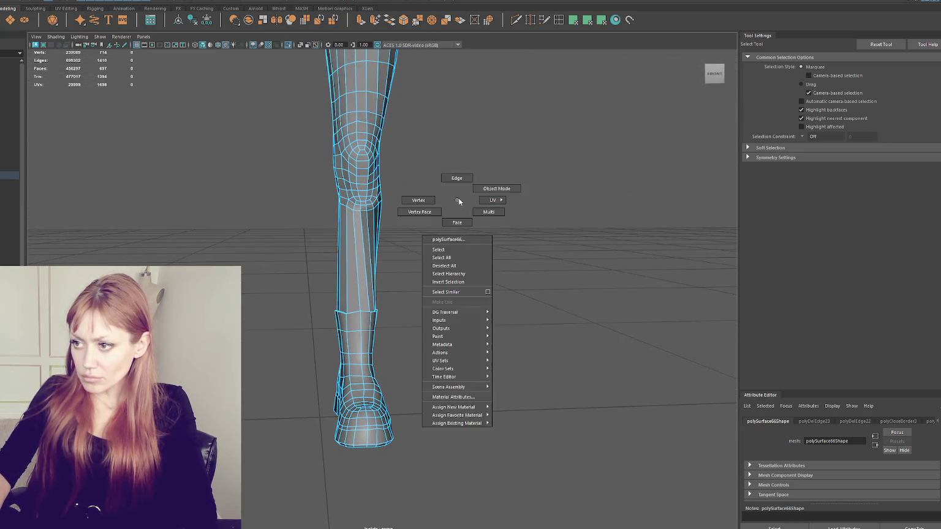
{"action": "left_click", "coordinate": [267, 263]}
{"action": "left_click", "coordinate": [5, 119]}
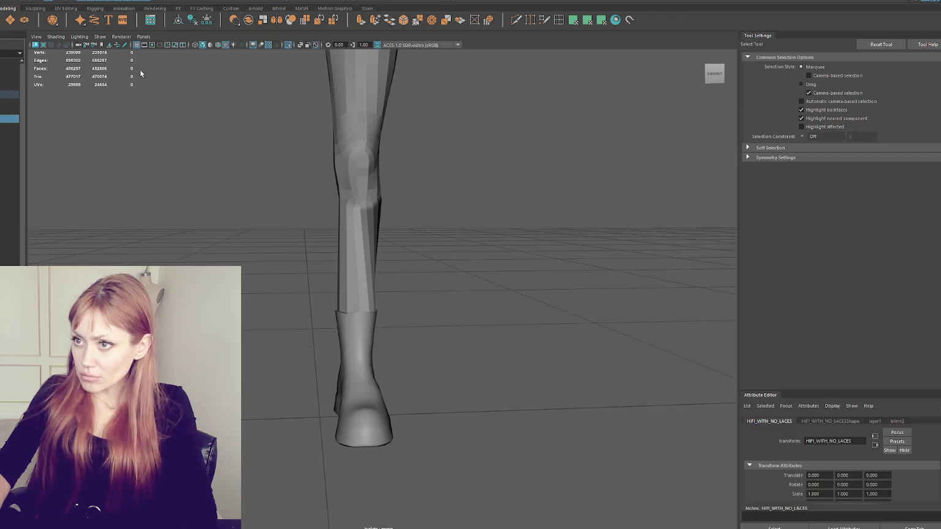
{"action": "right_click", "coordinate": [9, 73]}
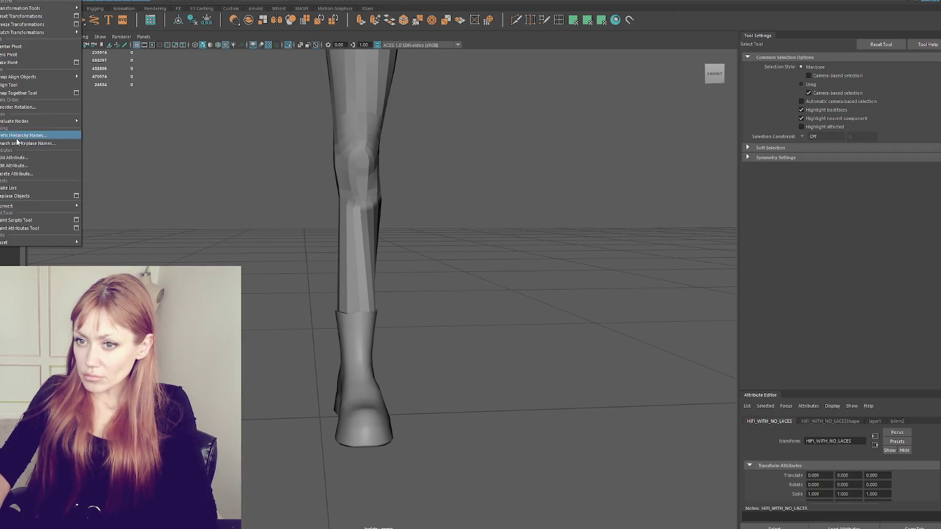
{"action": "left_click", "coordinate": [13, 188]}
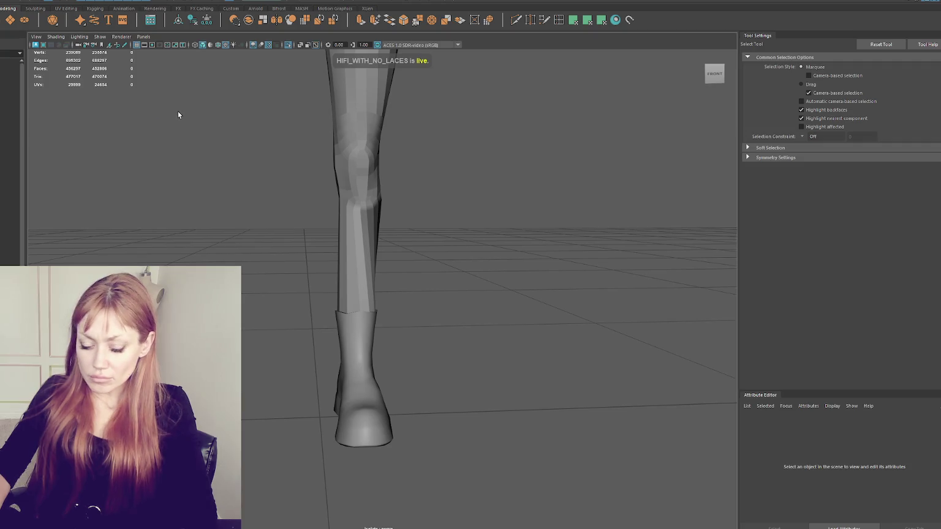
{"action": "key", "text": "ctrl+1"}
Add two horizontal edge loops across the lower-leg mesh with Quad Draw and adjust them
{"action": "left_click", "coordinate": [359, 271]}
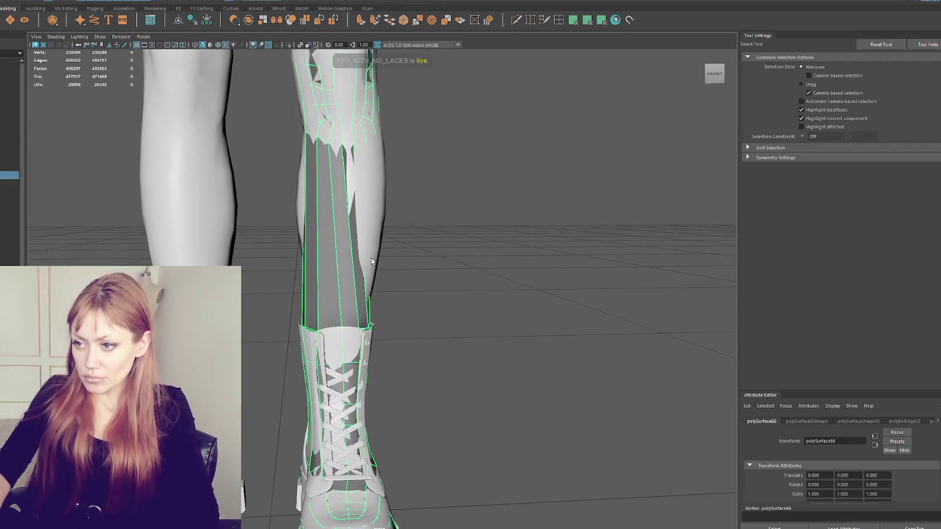
{"action": "scroll", "coordinate": [378, 227], "scroll_direction": "up", "scroll_amount": 3}
{"action": "scroll", "coordinate": [403, 226], "scroll_direction": "up", "scroll_amount": 2}
{"action": "mouse_move", "coordinate": [403, 226]}
{"action": "left_mouse_down", "text": "alt"}
{"action": "mouse_move", "coordinate": [427, 245]}
{"action": "mouse_move", "coordinate": [378, 252]}
{"action": "left_mouse_up", "text": "alt"}
{"action": "right_click_drag", "start_coordinate": [469, 172], "coordinate": [441, 196], "text": "shift"}
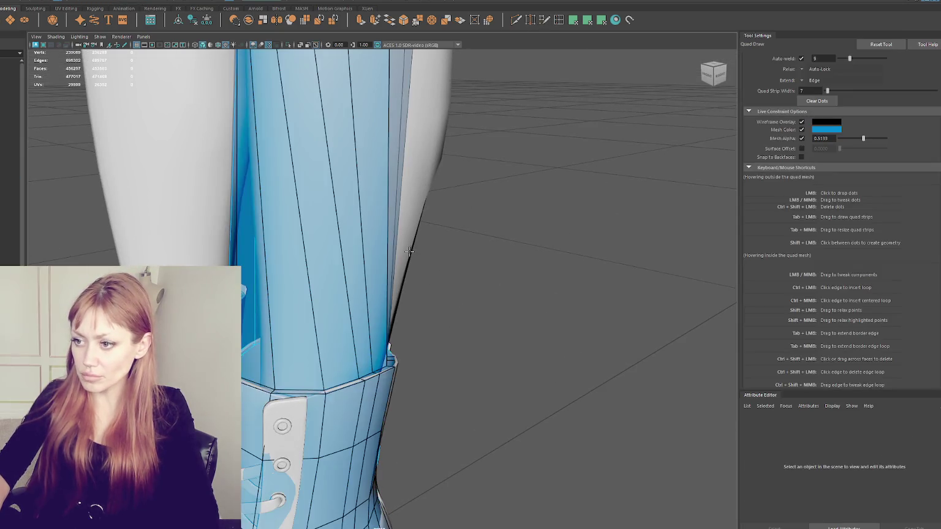
{"action": "left_click_drag", "start_coordinate": [441, 196], "coordinate": [366, 230], "text": "alt"}
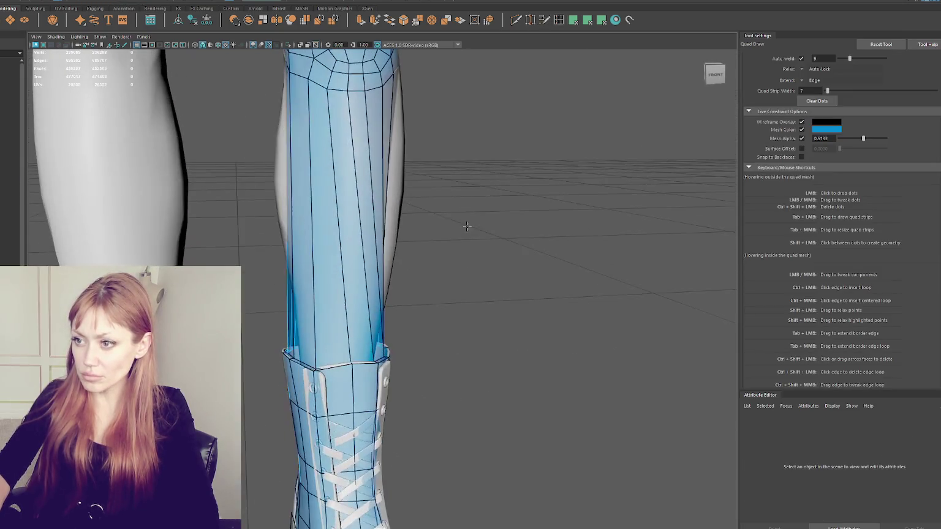
{"action": "left_click", "coordinate": [357, 169], "text": "ctrl"}
{"action": "left_click", "coordinate": [371, 270], "text": "ctrl"}
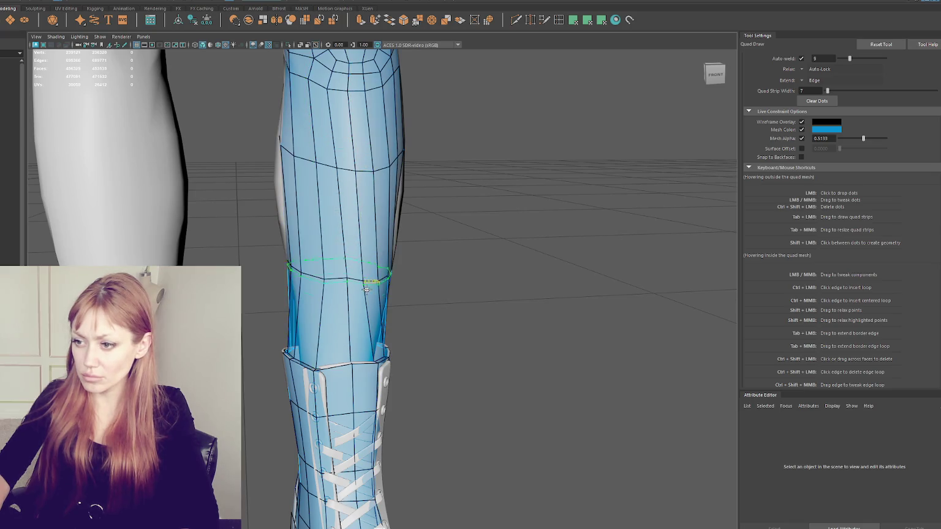
{"action": "mouse_move", "coordinate": [374, 325]}
{"action": "left_mouse_down", "text": "alt"}
{"action": "mouse_move", "coordinate": [428, 299]}
{"action": "mouse_move", "coordinate": [343, 256]}
{"action": "mouse_move", "coordinate": [574, 250]}
{"action": "mouse_move", "coordinate": [607, 266]}
{"action": "mouse_move", "coordinate": [646, 259]}
{"action": "mouse_move", "coordinate": [542, 227]}
{"action": "left_mouse_up", "text": "alt"}
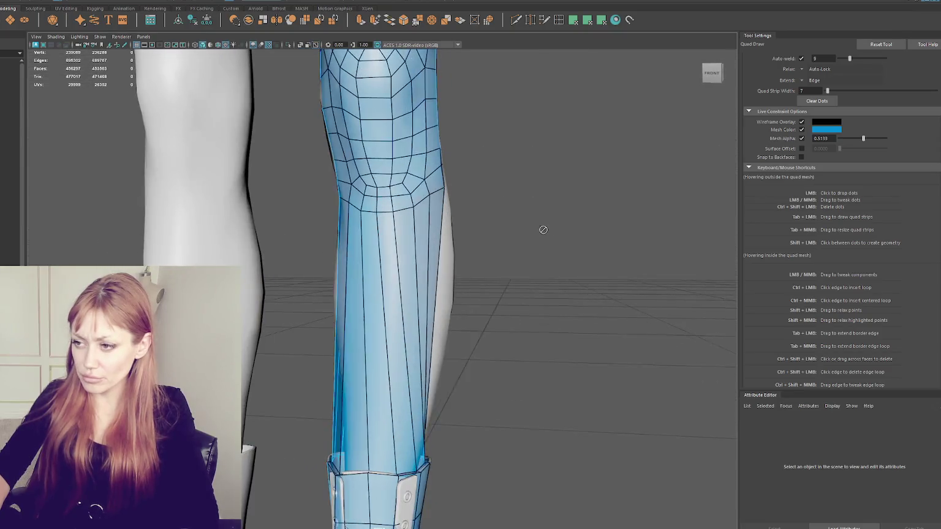
Marquee-select the inner faces of the leg and delete them
{"action": "key", "text": "q"}
{"action": "right_click_drag", "start_coordinate": [522, 210], "coordinate": [514, 228]}
{"action": "left_click_drag", "start_coordinate": [531, 268], "coordinate": [263, 325]}
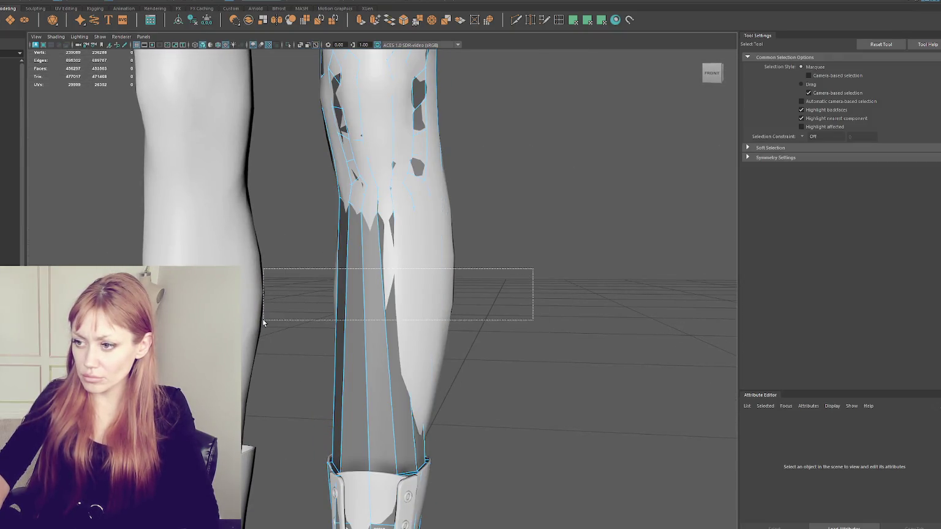
{"action": "key", "text": "Delete"}
Select the ring of edges around the boot collar and delete it
{"action": "middle_click_drag", "start_coordinate": [372, 302], "coordinate": [322, 212], "text": "alt"}
{"action": "scroll", "coordinate": [315, 177], "scroll_direction": "up", "scroll_amount": 3}
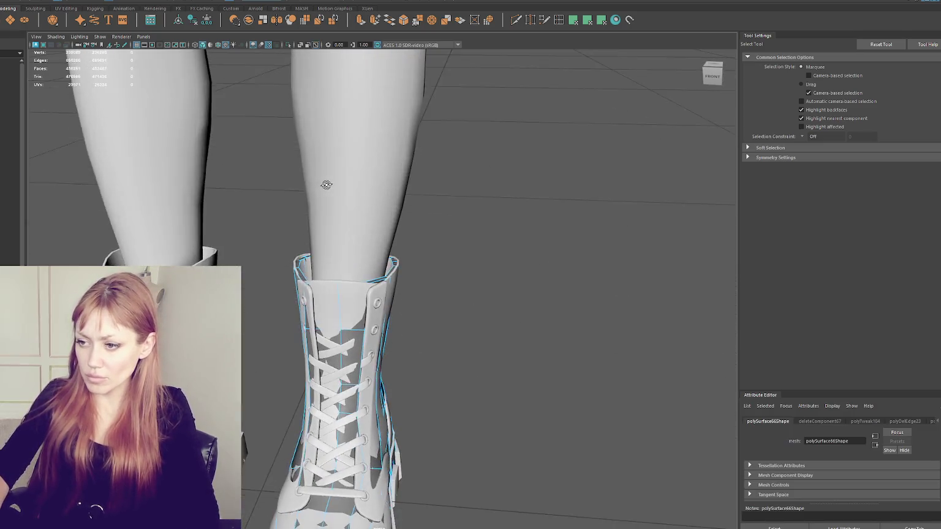
{"action": "scroll", "coordinate": [310, 189], "scroll_direction": "up", "scroll_amount": 5}
{"action": "scroll", "coordinate": [343, 191], "scroll_direction": "down", "scroll_amount": 5}
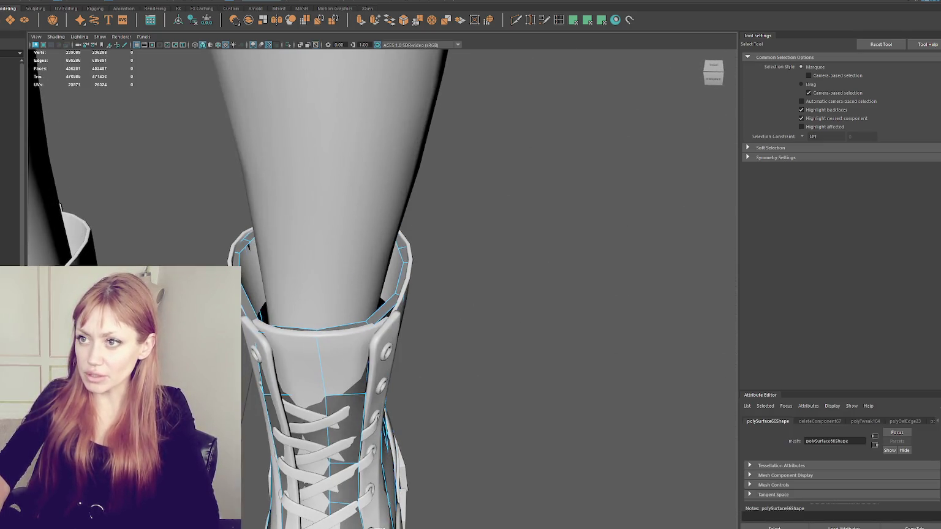
{"action": "right_click_drag", "start_coordinate": [531, 243], "coordinate": [415, 283]}
{"action": "mouse_move", "coordinate": [400, 283]}
{"action": "left_mouse_down", "text": "alt"}
{"action": "mouse_move", "coordinate": [429, 275]}
{"action": "mouse_move", "coordinate": [392, 184]}
{"action": "left_mouse_up", "text": "alt"}
{"action": "mouse_move", "coordinate": [611, 210]}
{"action": "left_mouse_down", "text": "alt"}
{"action": "mouse_move", "coordinate": [431, 185]}
{"action": "mouse_move", "coordinate": [430, 258]}
{"action": "left_mouse_up", "text": "alt"}
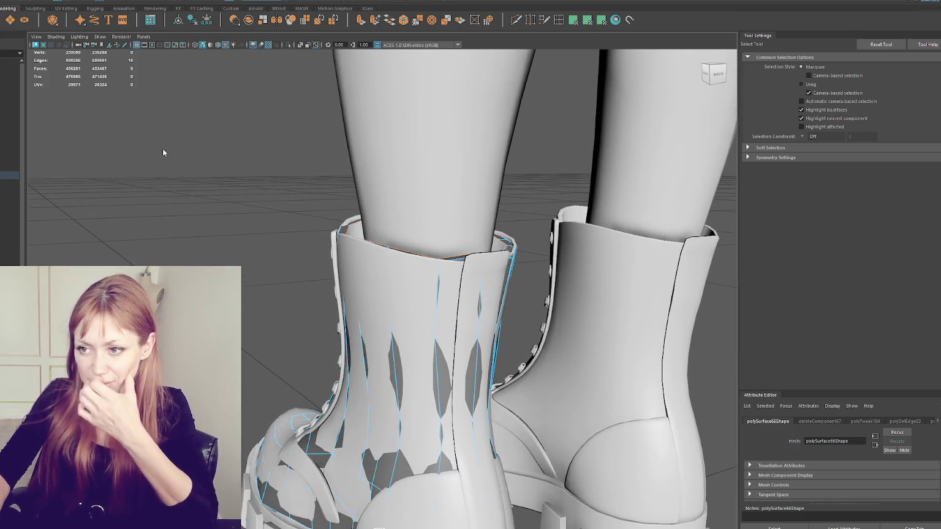
{"action": "left_click_drag", "start_coordinate": [172, 172], "coordinate": [286, 233], "text": "alt"}
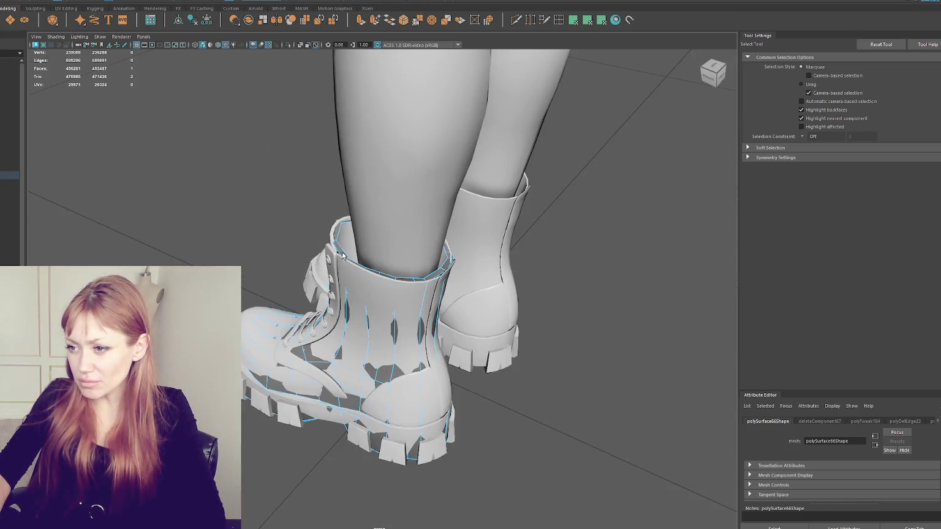
{"action": "key", "text": "Delete"}
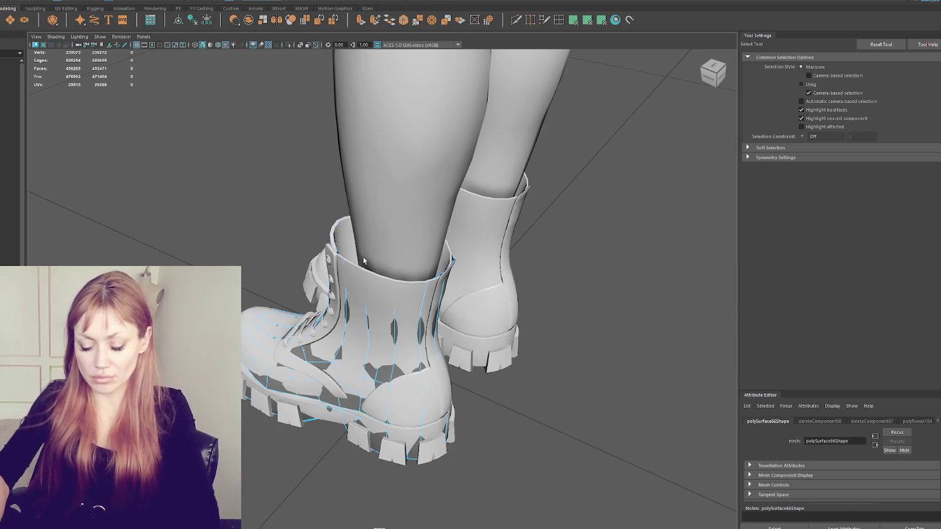
Review the boots in wireframe, then textured shaded display from the side
{"action": "key", "text": "4"}
{"action": "right_click_drag", "start_coordinate": [380, 261], "coordinate": [530, 219], "text": "alt"}
{"action": "key", "text": "6"}
{"action": "left_click_drag", "start_coordinate": [559, 192], "coordinate": [495, 224], "text": "alt"}
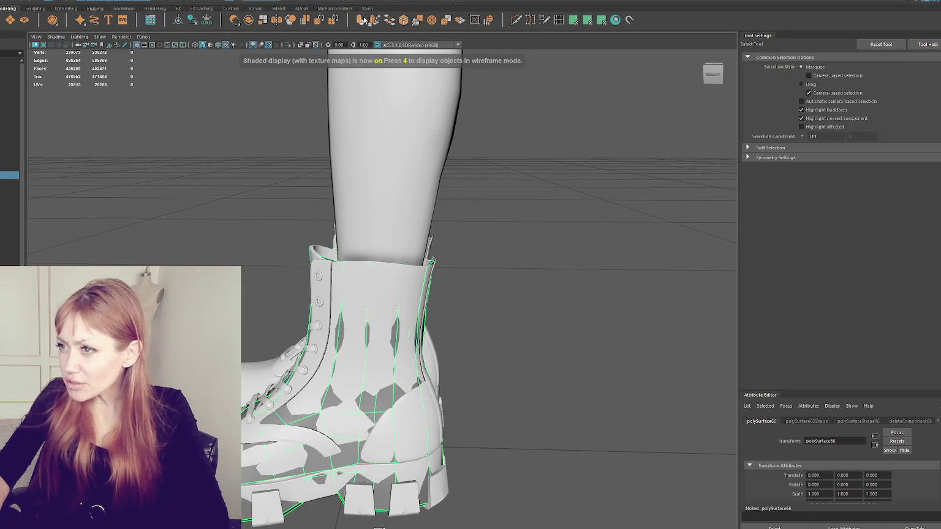
Start Quad Draw on the boot and pull a sole-edge vertex down-left to fit the sole
{"action": "left_click", "coordinate": [544, 20]}
{"action": "left_click_drag", "start_coordinate": [400, 325], "coordinate": [463, 311], "text": "alt"}
{"action": "mouse_move", "coordinate": [347, 495]}
{"action": "left_mouse_down", "text": "alt"}
{"action": "mouse_move", "coordinate": [432, 318]}
{"action": "mouse_move", "coordinate": [421, 337]}
{"action": "mouse_move", "coordinate": [426, 305]}
{"action": "left_mouse_up", "text": "alt"}
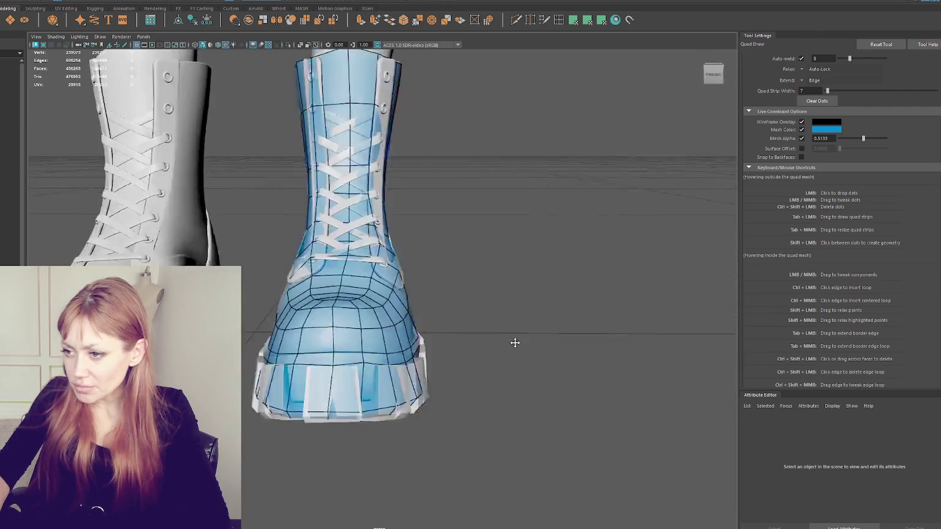
{"action": "left_click_drag", "start_coordinate": [365, 318], "coordinate": [345, 345]}
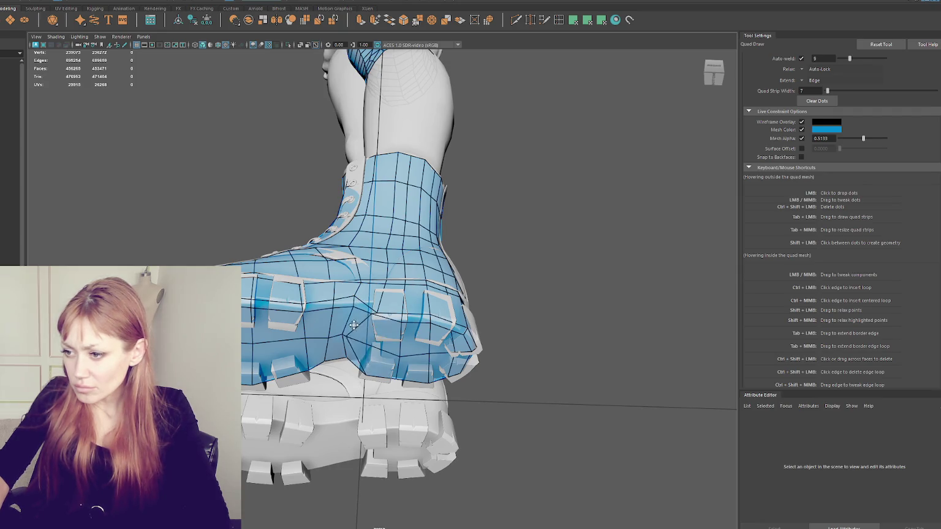
{"action": "left_click_drag", "start_coordinate": [366, 322], "coordinate": [383, 334], "text": "alt"}
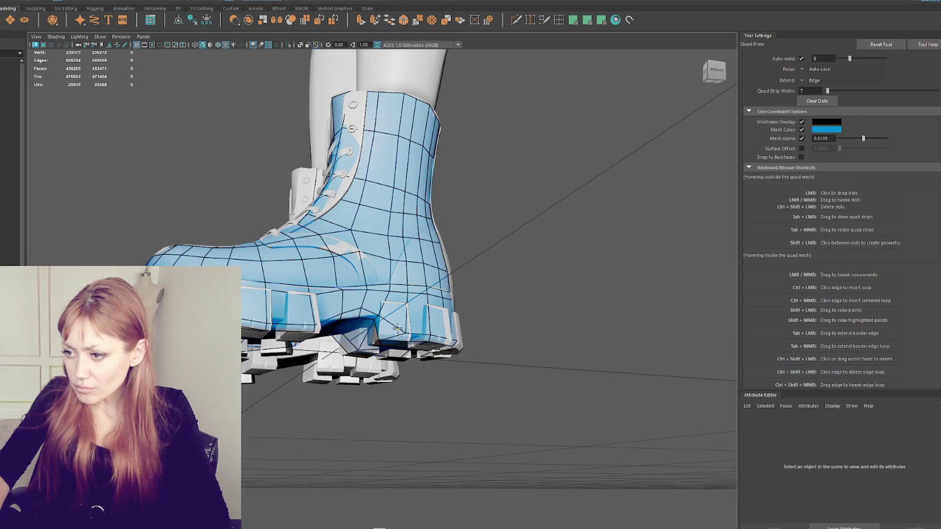
{"action": "scroll", "coordinate": [430, 338], "scroll_direction": "up", "scroll_amount": 5}
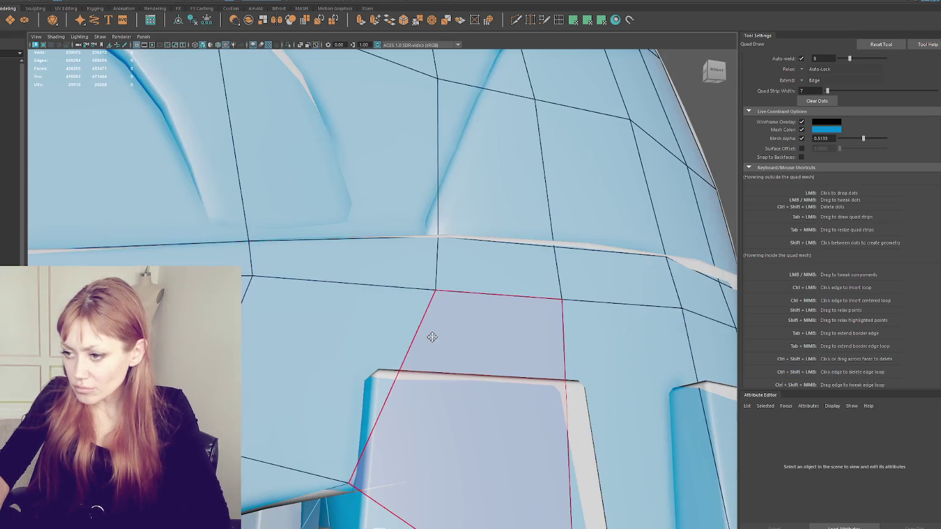
{"action": "scroll", "coordinate": [447, 331], "scroll_direction": "down", "scroll_amount": 3}
Slide a heel vertex left along the heel block, checking the heel from side and front
{"action": "mouse_move", "coordinate": [468, 420]}
{"action": "left_mouse_down", "text": "alt"}
{"action": "mouse_move", "coordinate": [418, 419]}
{"action": "mouse_move", "coordinate": [425, 373]}
{"action": "mouse_move", "coordinate": [406, 366]}
{"action": "left_mouse_up", "text": "alt"}
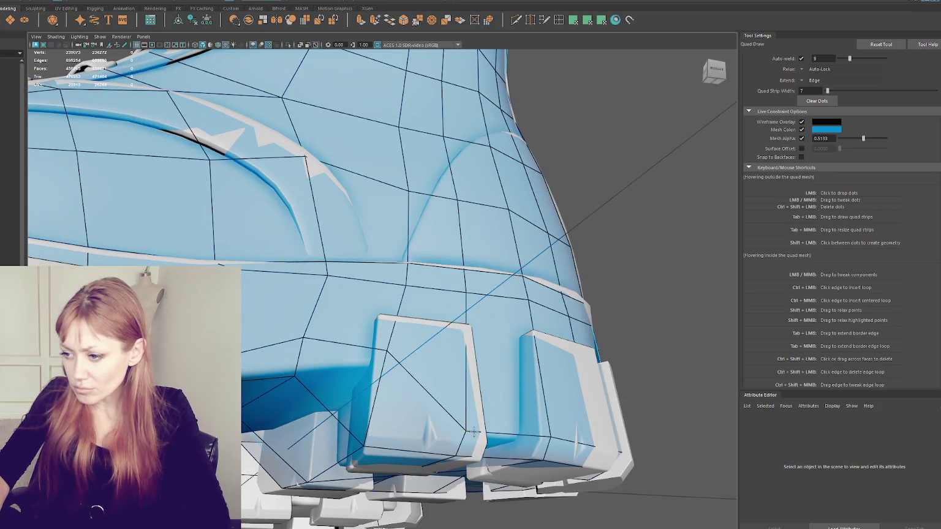
{"action": "left_click_drag", "start_coordinate": [467, 430], "coordinate": [393, 445], "text": "alt"}
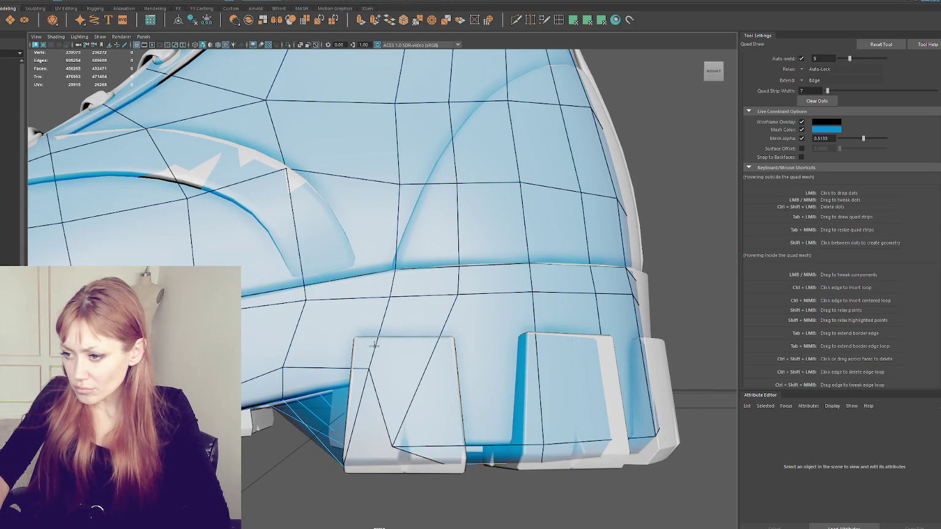
{"action": "left_click_drag", "start_coordinate": [386, 299], "coordinate": [348, 303]}
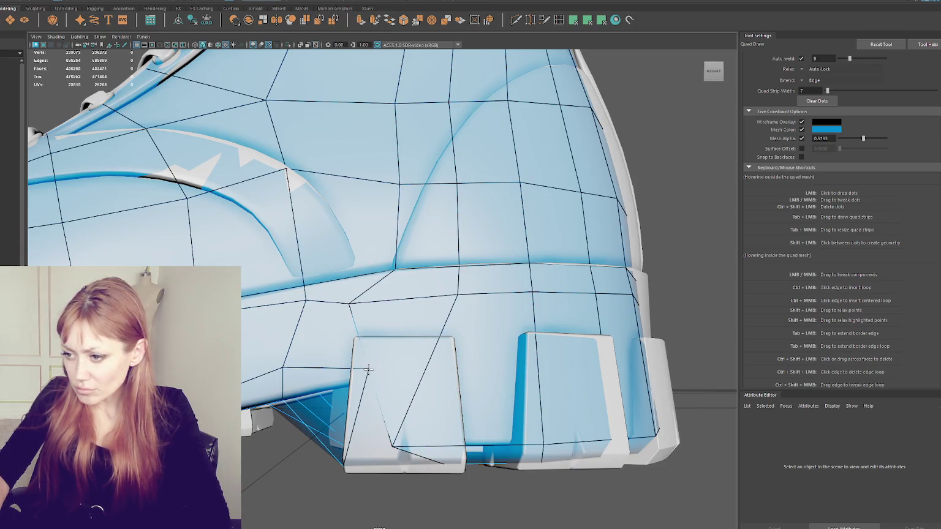
{"action": "left_click_drag", "start_coordinate": [367, 369], "coordinate": [395, 373], "text": "alt"}
{"action": "right_click_drag", "start_coordinate": [425, 374], "coordinate": [477, 380], "text": "alt"}
{"action": "mouse_move", "coordinate": [478, 379]}
{"action": "left_mouse_down", "text": "alt"}
{"action": "mouse_move", "coordinate": [424, 372]}
{"action": "mouse_move", "coordinate": [441, 382]}
{"action": "mouse_move", "coordinate": [415, 305]}
{"action": "left_mouse_up", "text": "alt"}
{"action": "scroll", "coordinate": [467, 363], "scroll_direction": "down", "scroll_amount": 5}
{"action": "scroll", "coordinate": [416, 305], "scroll_direction": "up", "scroll_amount": 4}
{"action": "right_click", "coordinate": [506, 110]}
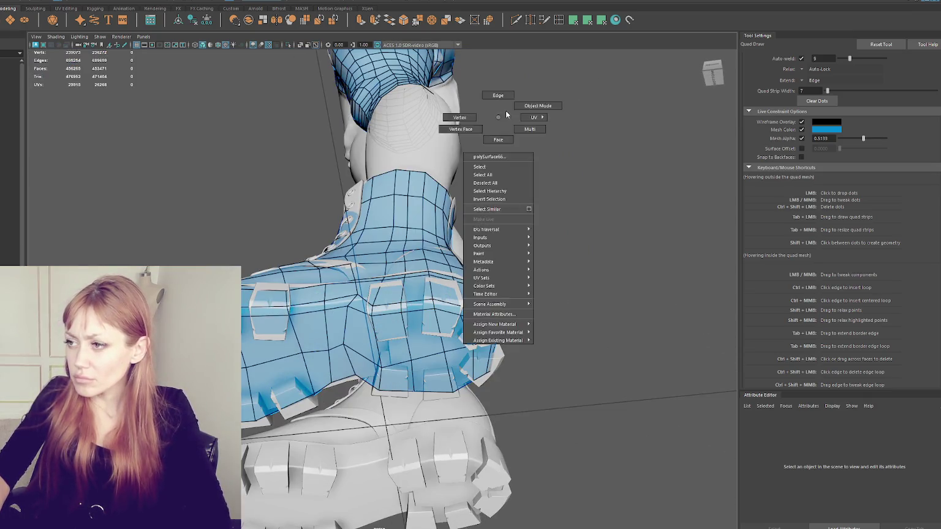
Reselect the polySurface66 retopology mesh and resume Quad Draw on it
{"action": "left_click_drag", "start_coordinate": [506, 110], "coordinate": [403, 242], "text": "alt"}
{"action": "key", "text": "q"}
{"action": "left_click", "coordinate": [402, 243]}
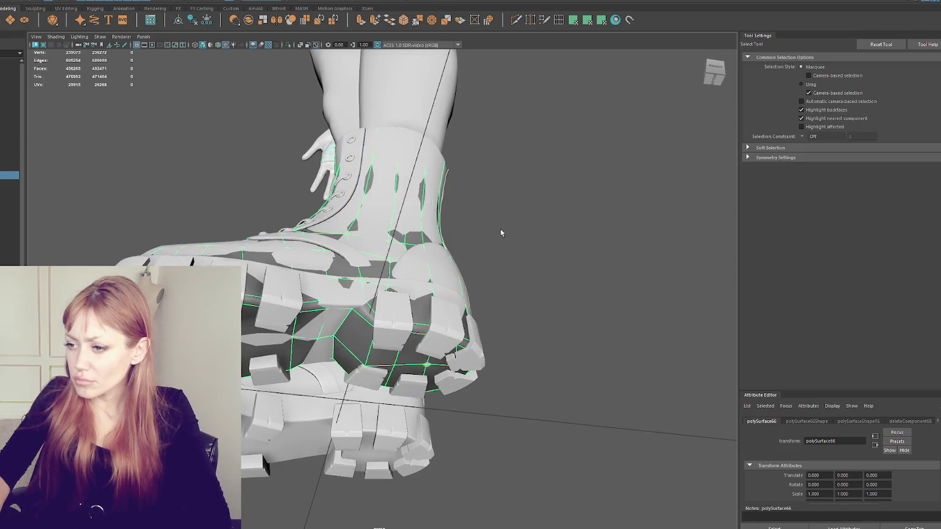
{"action": "left_click", "coordinate": [545, 21]}
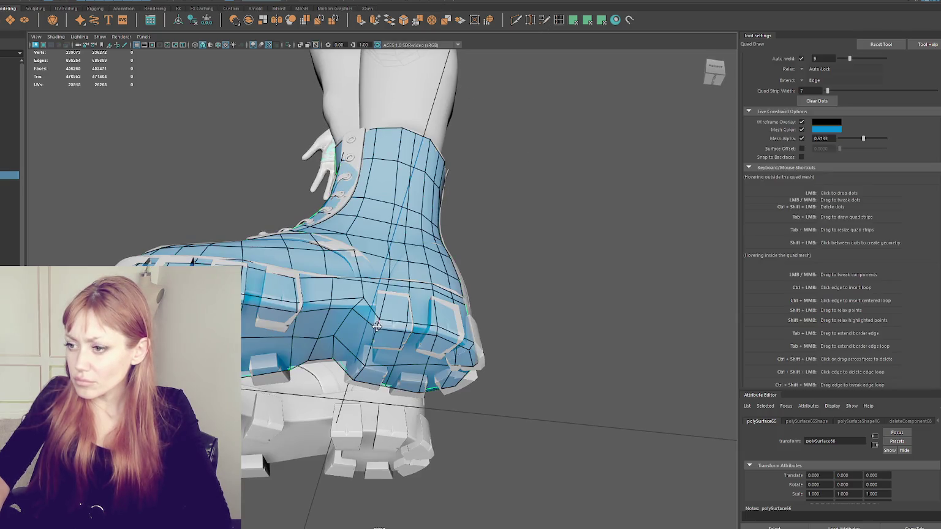
Move sole vertices up so the boot's bottom edge fits the tread blocks
{"action": "mouse_move", "coordinate": [379, 323]}
{"action": "left_mouse_down"}
{"action": "mouse_move", "coordinate": [373, 310]}
{"action": "mouse_move", "coordinate": [445, 319]}
{"action": "left_mouse_up"}
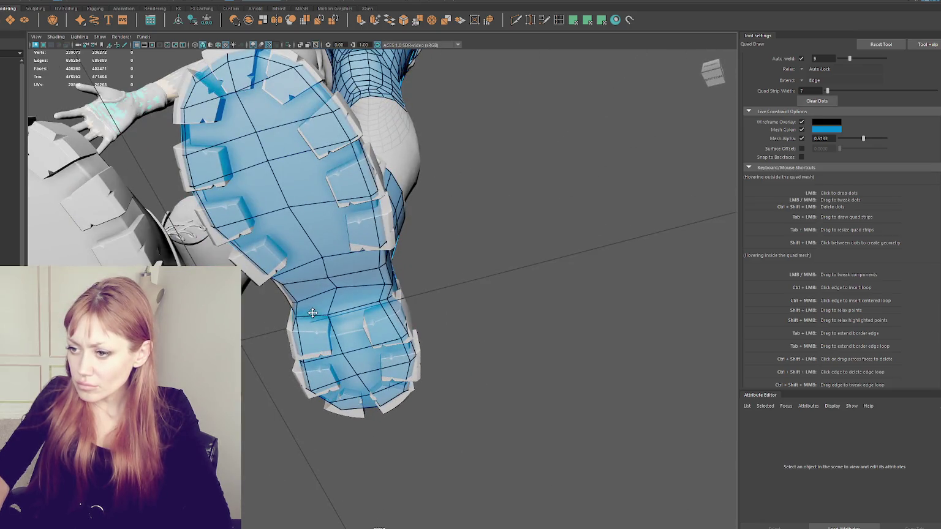
{"action": "left_click_drag", "start_coordinate": [363, 347], "coordinate": [357, 323]}
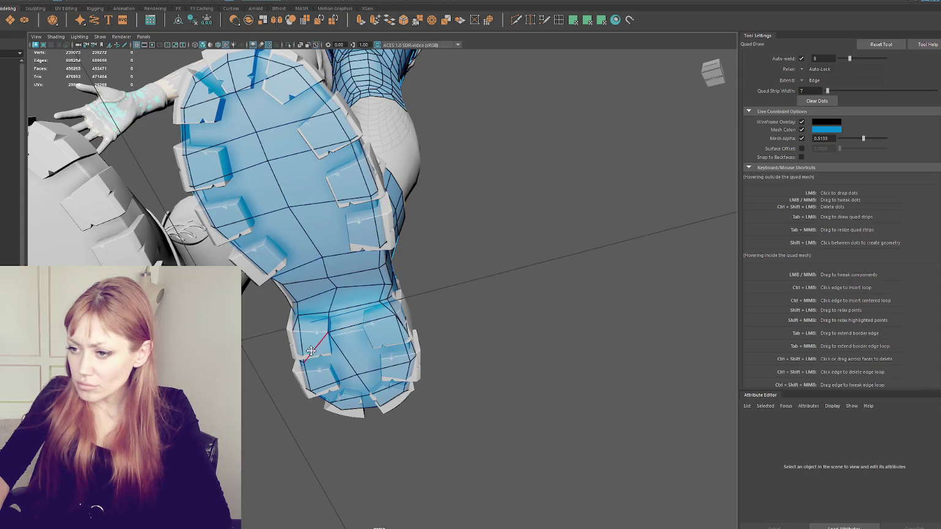
{"action": "mouse_move", "coordinate": [311, 351]}
{"action": "left_mouse_down", "text": "alt"}
{"action": "mouse_move", "coordinate": [409, 333]}
{"action": "mouse_move", "coordinate": [381, 363]}
{"action": "mouse_move", "coordinate": [447, 351]}
{"action": "mouse_move", "coordinate": [380, 359]}
{"action": "mouse_move", "coordinate": [340, 307]}
{"action": "mouse_move", "coordinate": [367, 326]}
{"action": "left_mouse_up", "text": "alt"}
{"action": "scroll", "coordinate": [388, 328], "scroll_direction": "up", "scroll_amount": 3}
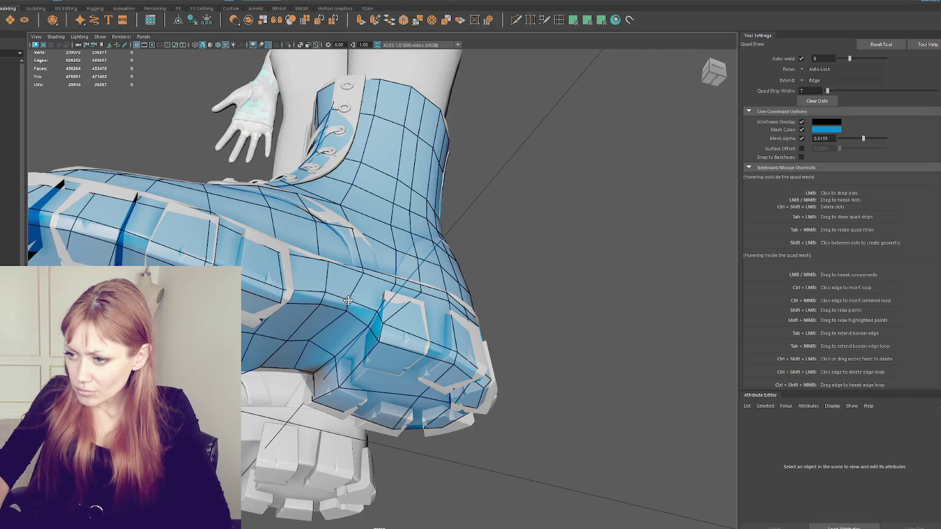
{"action": "left_click_drag", "start_coordinate": [356, 304], "coordinate": [310, 322], "text": "alt"}
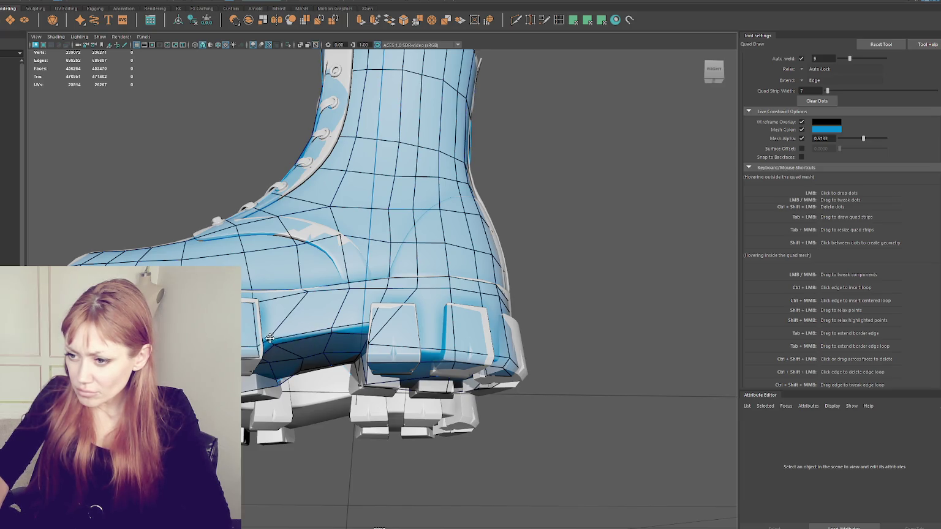
{"action": "left_click_drag", "start_coordinate": [296, 333], "coordinate": [270, 364], "text": "alt"}
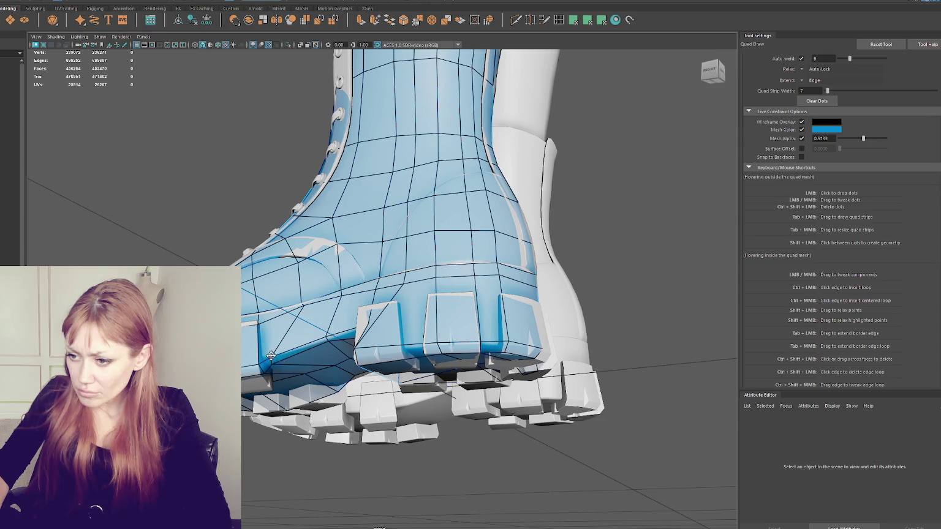
{"action": "mouse_move", "coordinate": [296, 311]}
{"action": "left_mouse_down", "text": "alt"}
{"action": "mouse_move", "coordinate": [252, 330]}
{"action": "mouse_move", "coordinate": [318, 337]}
{"action": "mouse_move", "coordinate": [363, 360]}
{"action": "mouse_move", "coordinate": [351, 323]}
{"action": "left_mouse_up", "text": "alt"}
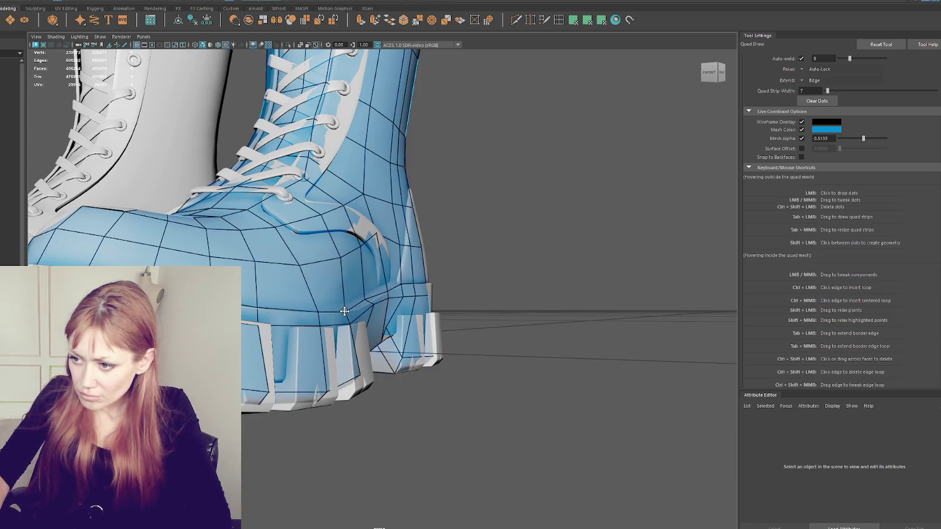
Pull heel vertices left and down along the sole, smoothing the notch and undoing one bad move
{"action": "left_click_drag", "start_coordinate": [355, 310], "coordinate": [338, 247], "text": "alt"}
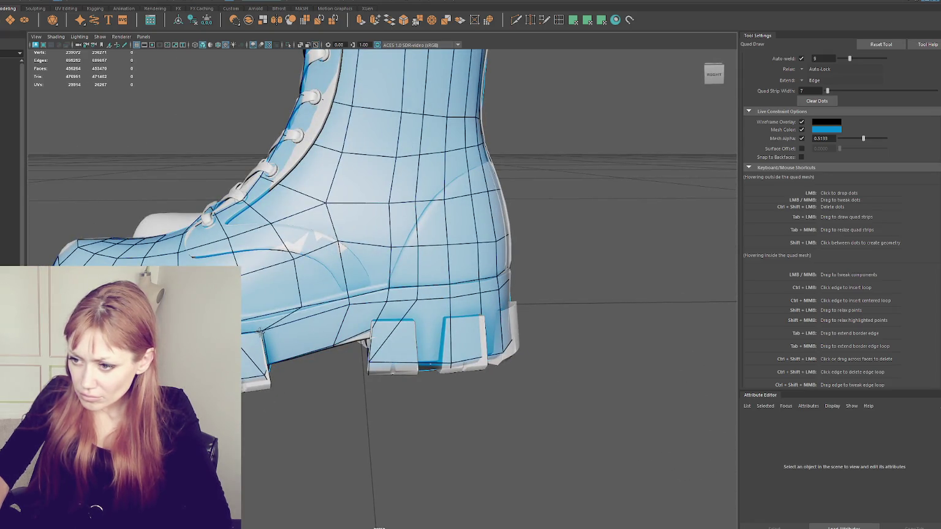
{"action": "left_click_drag", "start_coordinate": [300, 307], "coordinate": [262, 317]}
{"action": "left_click_drag", "start_coordinate": [293, 258], "coordinate": [274, 288]}
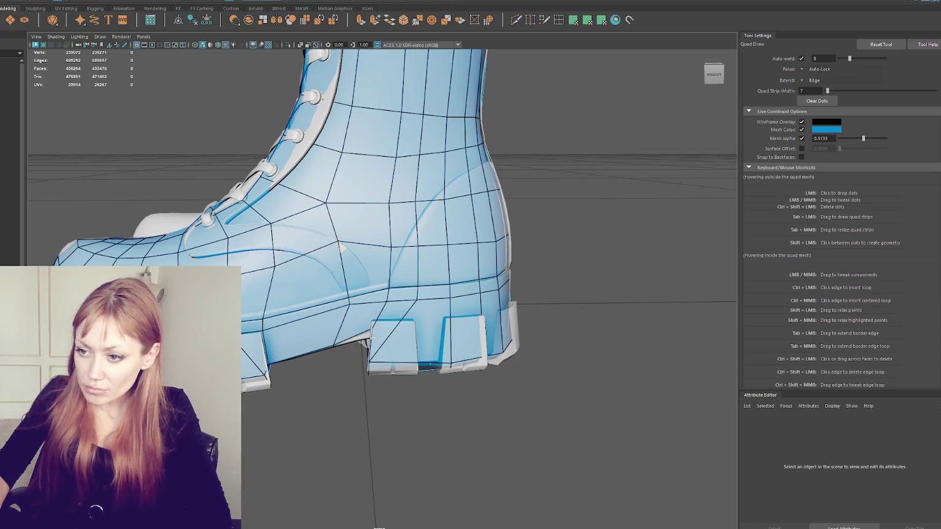
{"action": "left_click_drag", "start_coordinate": [271, 225], "coordinate": [264, 268]}
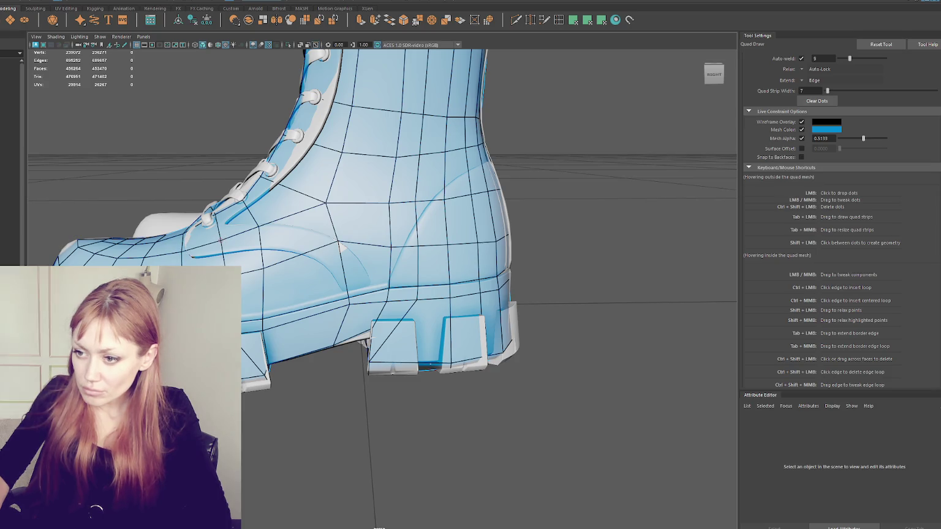
{"action": "key", "text": "ctrl+z"}
{"action": "key", "text": "ctrl+z"}
Reshape the quads around the heel and adjust edges at the boot's lower-left corner
{"action": "mouse_move", "coordinate": [314, 206]}
{"action": "left_mouse_down"}
{"action": "mouse_move", "coordinate": [331, 242]}
{"action": "mouse_move", "coordinate": [327, 288]}
{"action": "mouse_move", "coordinate": [268, 372]}
{"action": "mouse_move", "coordinate": [262, 361]}
{"action": "mouse_move", "coordinate": [352, 345]}
{"action": "left_mouse_up"}
{"action": "left_click_drag", "start_coordinate": [263, 371], "coordinate": [268, 370]}
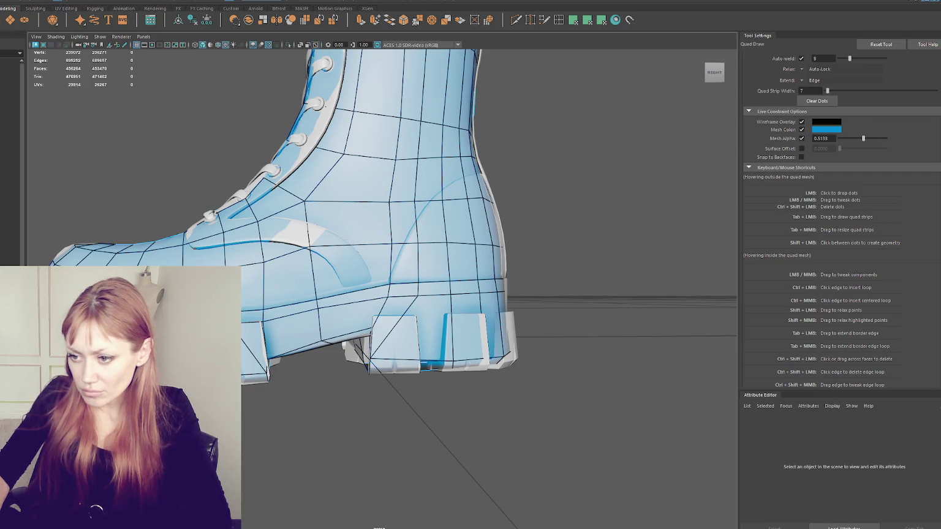
{"action": "left_click_drag", "start_coordinate": [245, 322], "coordinate": [242, 339], "text": "alt"}
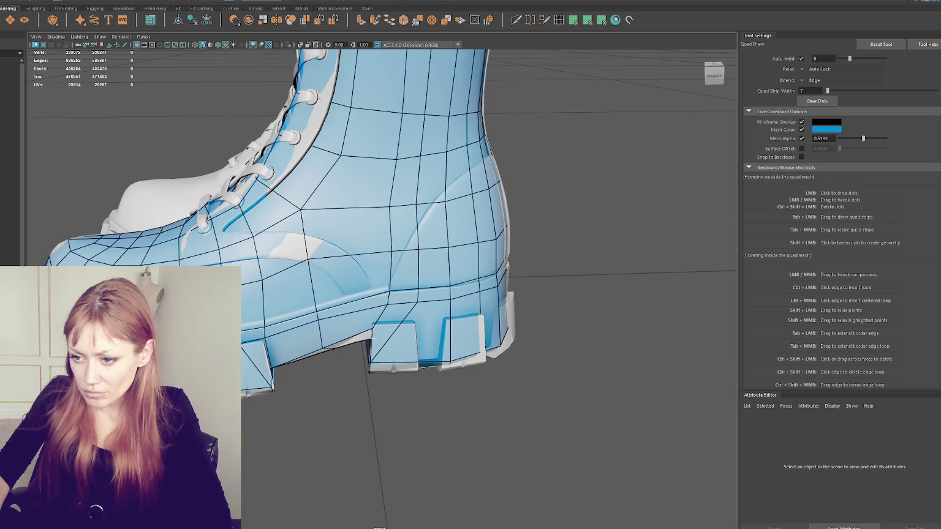
{"action": "left_click_drag", "start_coordinate": [343, 306], "coordinate": [296, 335], "text": "alt"}
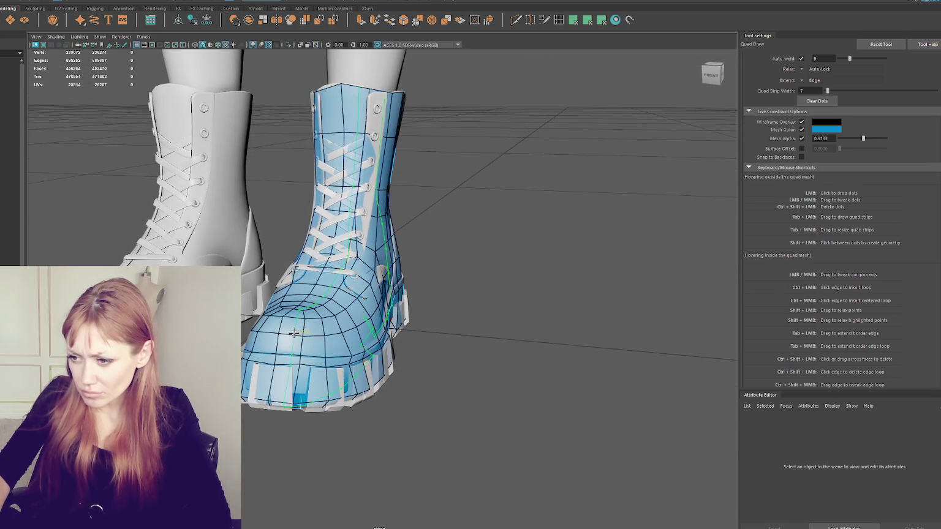
{"action": "scroll", "coordinate": [386, 367], "scroll_direction": "up", "scroll_amount": 2}
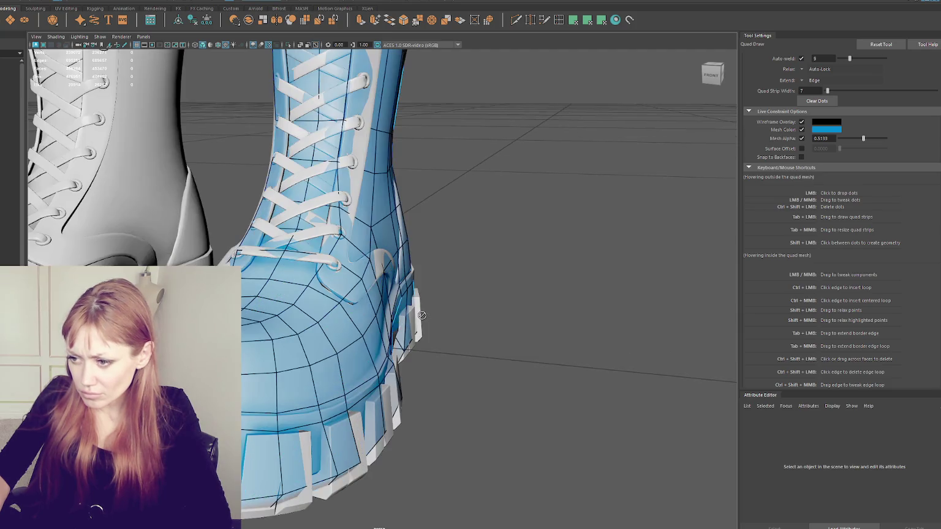
{"action": "scroll", "coordinate": [389, 369], "scroll_direction": "up", "scroll_amount": 2}
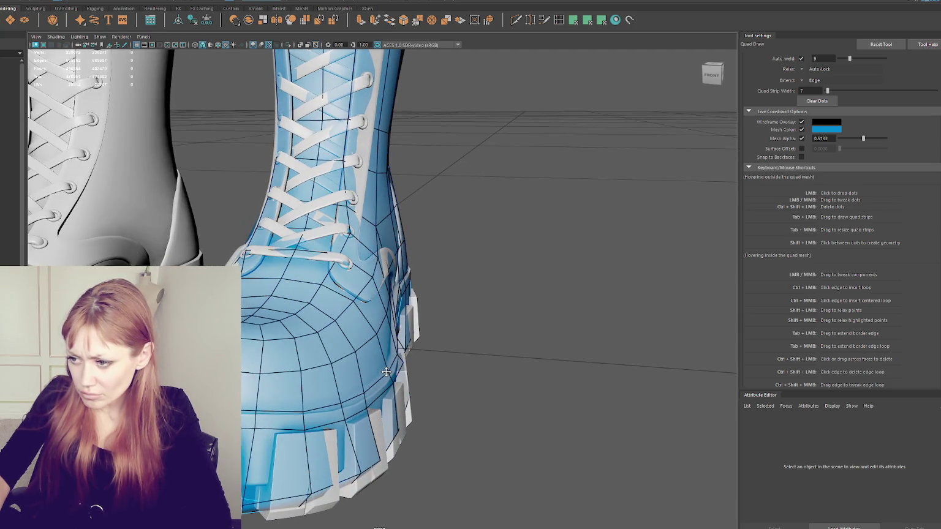
Lift the heel's lower vertices onto the top of the sole, checking from the side
{"action": "mouse_move", "coordinate": [394, 355]}
{"action": "left_mouse_down", "text": "alt"}
{"action": "mouse_move", "coordinate": [380, 346]}
{"action": "mouse_move", "coordinate": [395, 358]}
{"action": "mouse_move", "coordinate": [322, 363]}
{"action": "left_mouse_up", "text": "alt"}
{"action": "scroll", "coordinate": [377, 345], "scroll_direction": "down", "scroll_amount": 3}
{"action": "scroll", "coordinate": [398, 361], "scroll_direction": "up", "scroll_amount": 4}
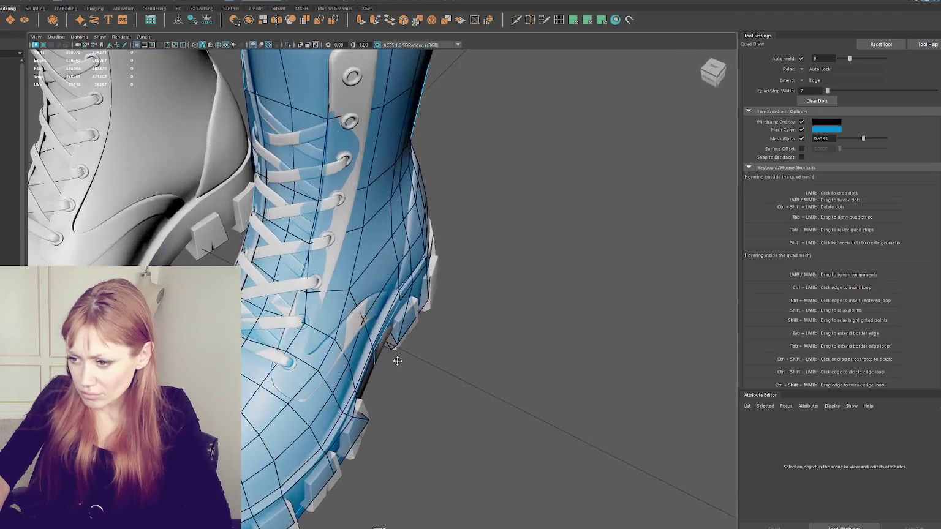
{"action": "scroll", "coordinate": [397, 361], "scroll_direction": "down", "scroll_amount": 3}
{"action": "scroll", "coordinate": [315, 338], "scroll_direction": "up", "scroll_amount": 3}
{"action": "left_click_drag", "start_coordinate": [253, 323], "coordinate": [257, 313]}
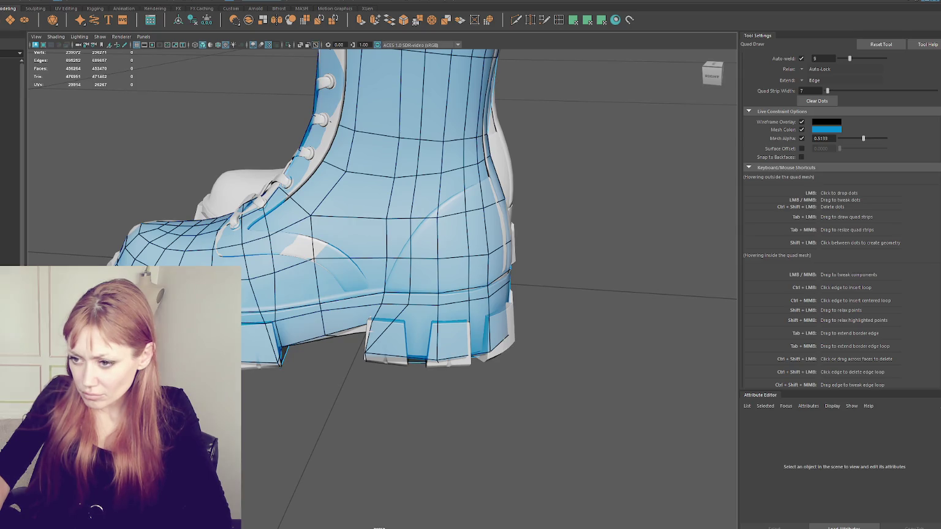
{"action": "left_click_drag", "start_coordinate": [329, 362], "coordinate": [392, 331], "text": "alt"}
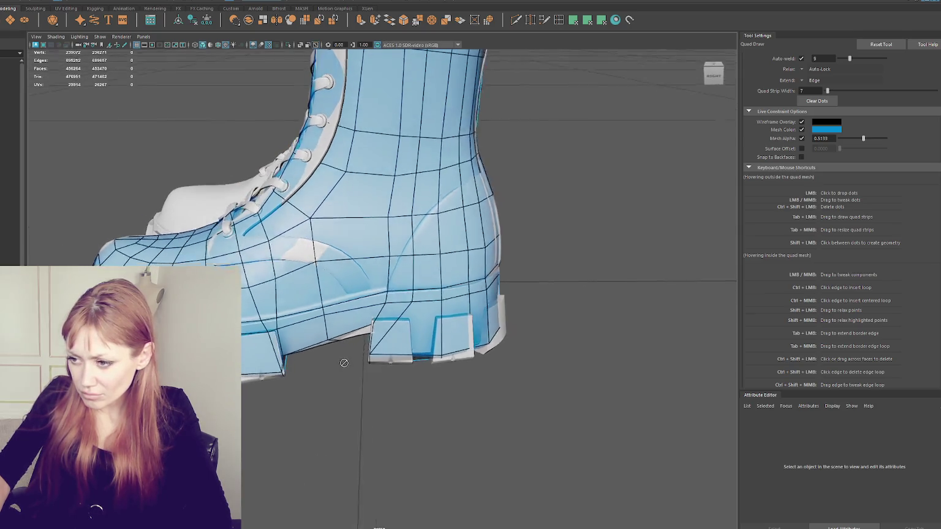